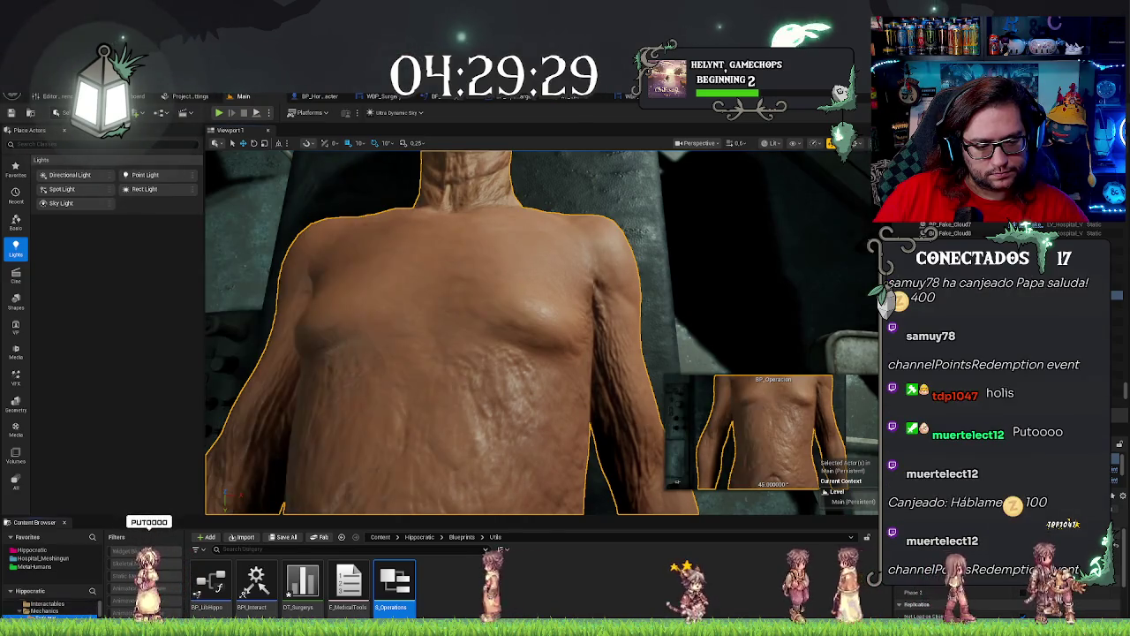
# Place a BP_CutObject wound from the Surgery folder on the patient's chest and move it up near the collarbone.
pyautogui.click(46, 616)
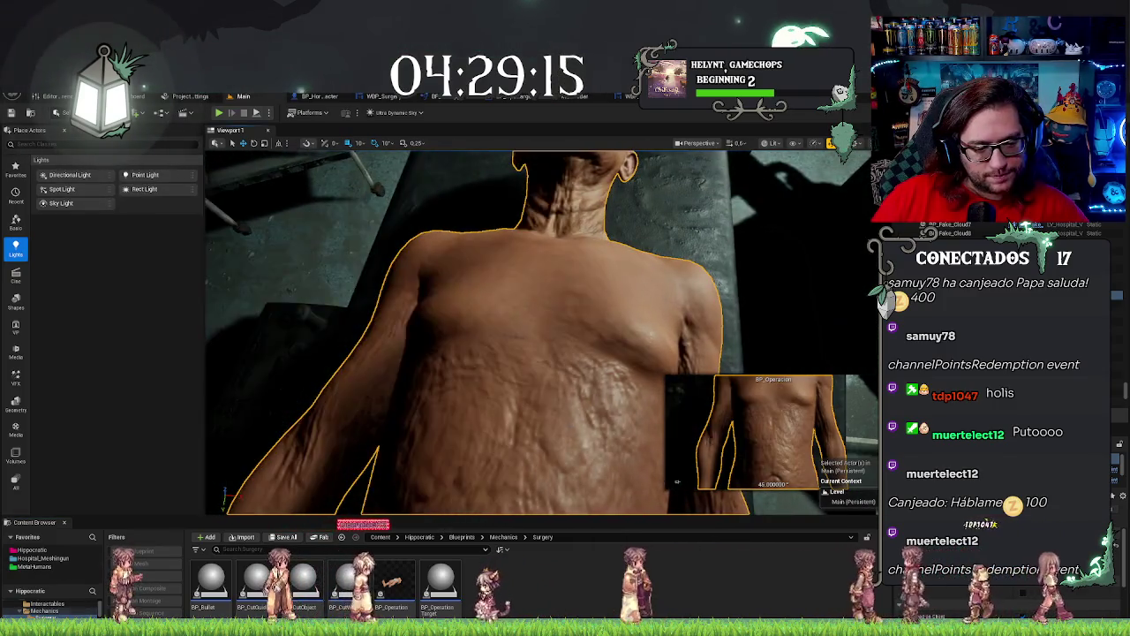
pyautogui.moveTo(307, 586)
pyautogui.mouseDown()
pyautogui.moveTo(585, 316)
pyautogui.moveTo(606, 323)
pyautogui.moveTo(600, 308)
pyautogui.moveTo(574, 309)
pyautogui.mouseUp()
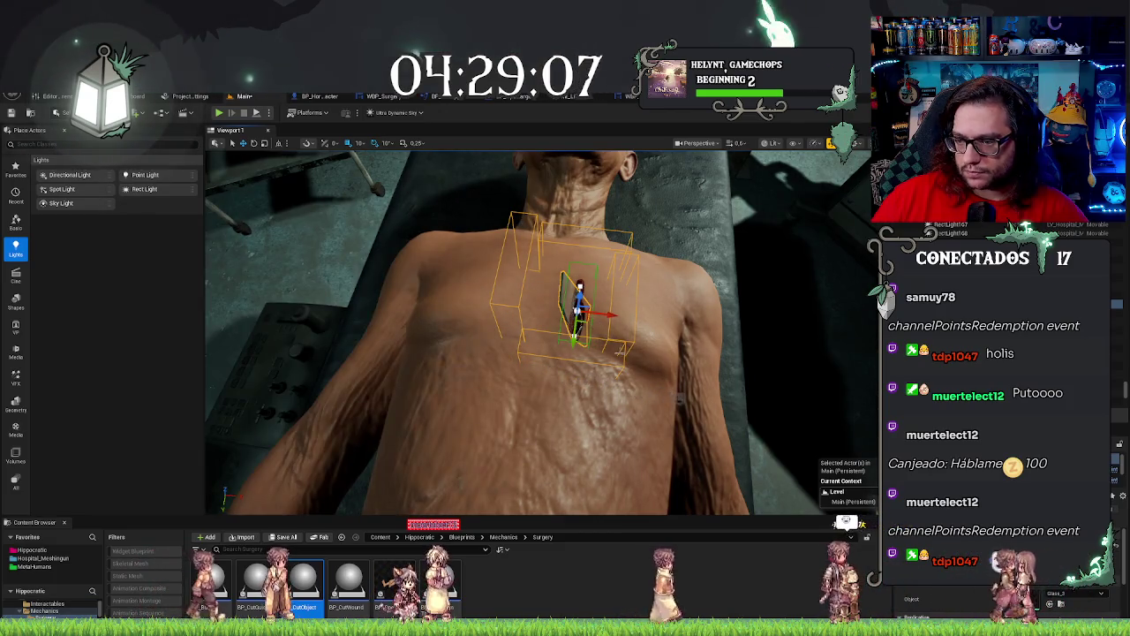
pyautogui.scroll(-3, 622, 349)
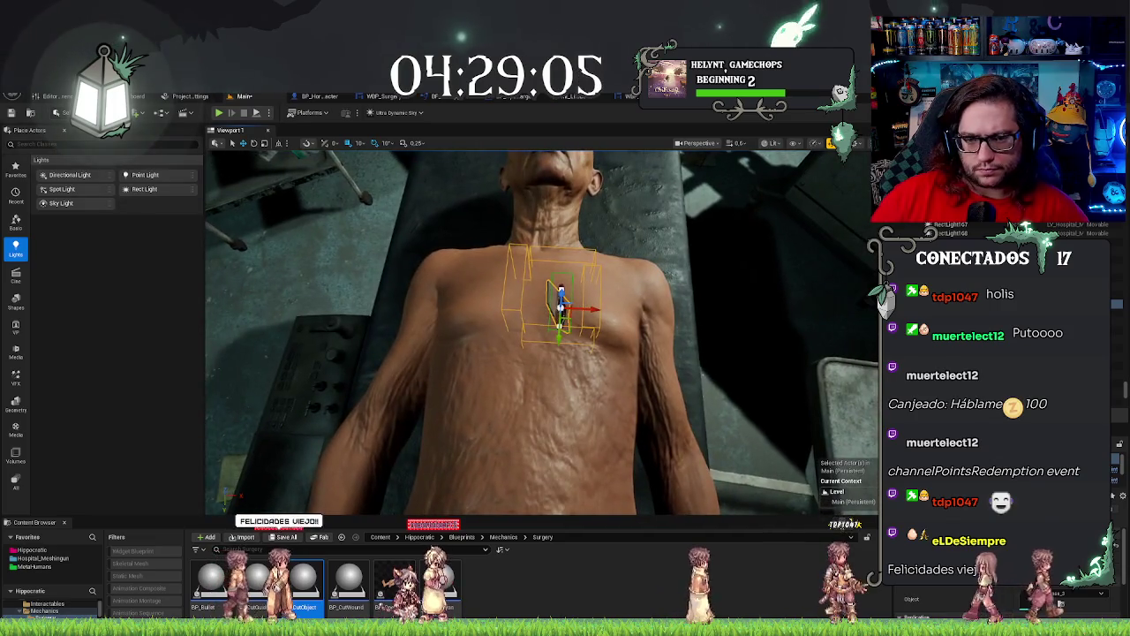
pyautogui.press('Delete')
pyautogui.hotkey('ctrl', 'z')
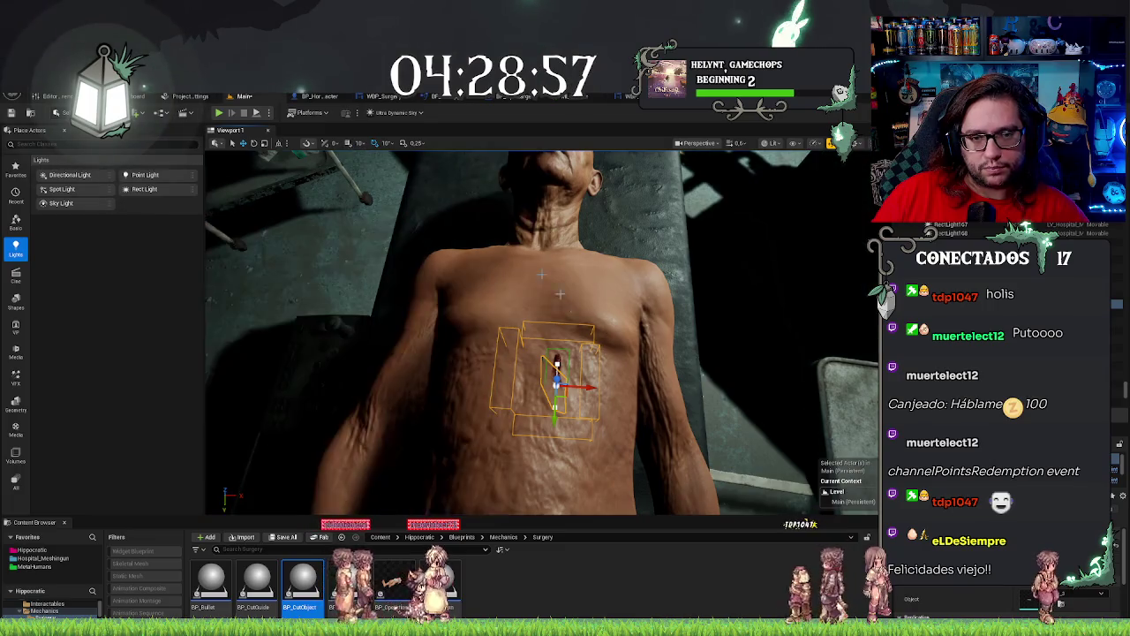
pyautogui.moveTo(561, 394); pyautogui.dragTo(581, 291)
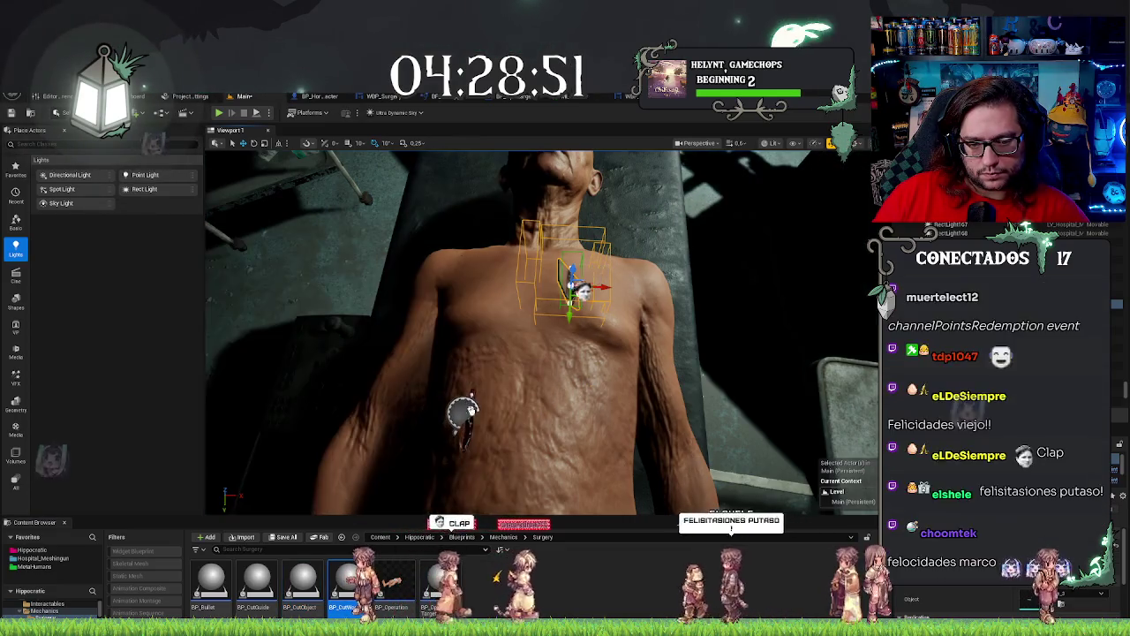
# Rotate the lower wound marker on the abdomen by about 60 degrees.
pyautogui.click(468, 420)
pyautogui.press('e')
pyautogui.moveTo(494, 450); pyautogui.dragTo(490, 474)
pyautogui.moveTo(529, 398)
pyautogui.mouseDown()
pyautogui.moveTo(583, 371)
pyautogui.moveTo(565, 353)
pyautogui.moveTo(539, 379)
pyautogui.moveTo(545, 392)
pyautogui.moveTo(556, 380)
pyautogui.moveTo(541, 346)
pyautogui.mouseUp()
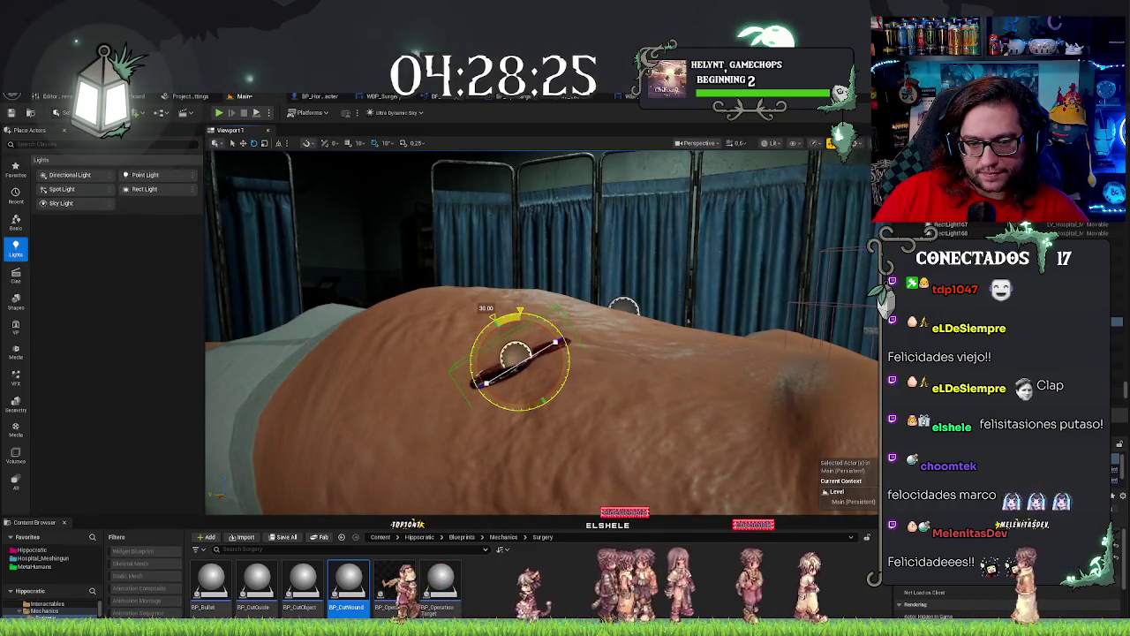
# Select the upper chest wound and open the surgery structure's member list.
pyautogui.scroll(-5, 542, 333)
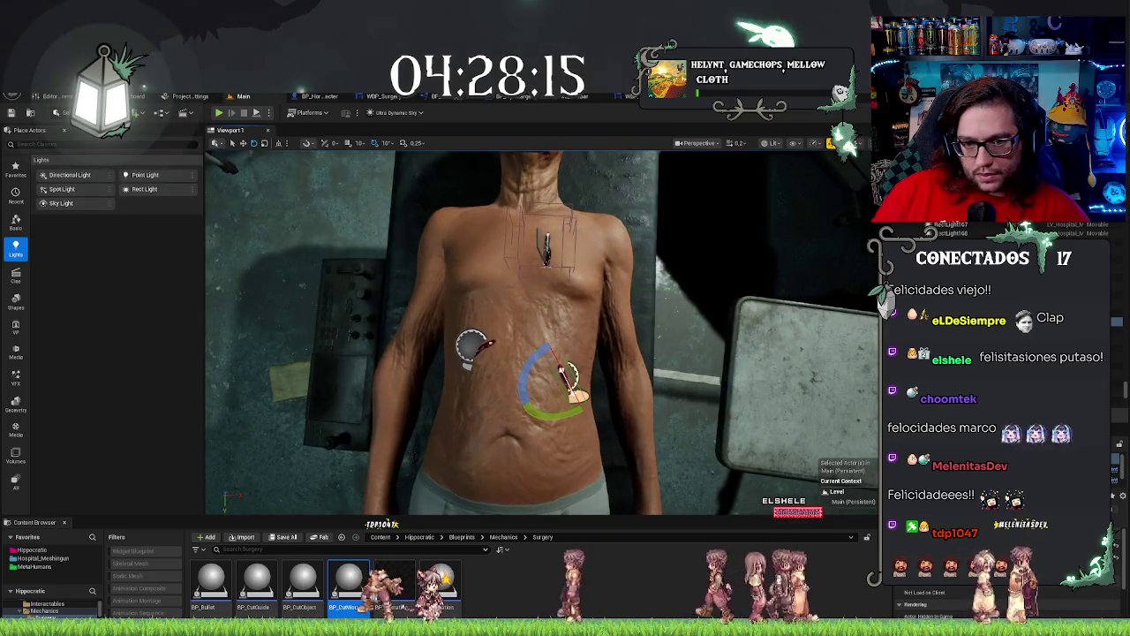
pyautogui.click(545, 247)
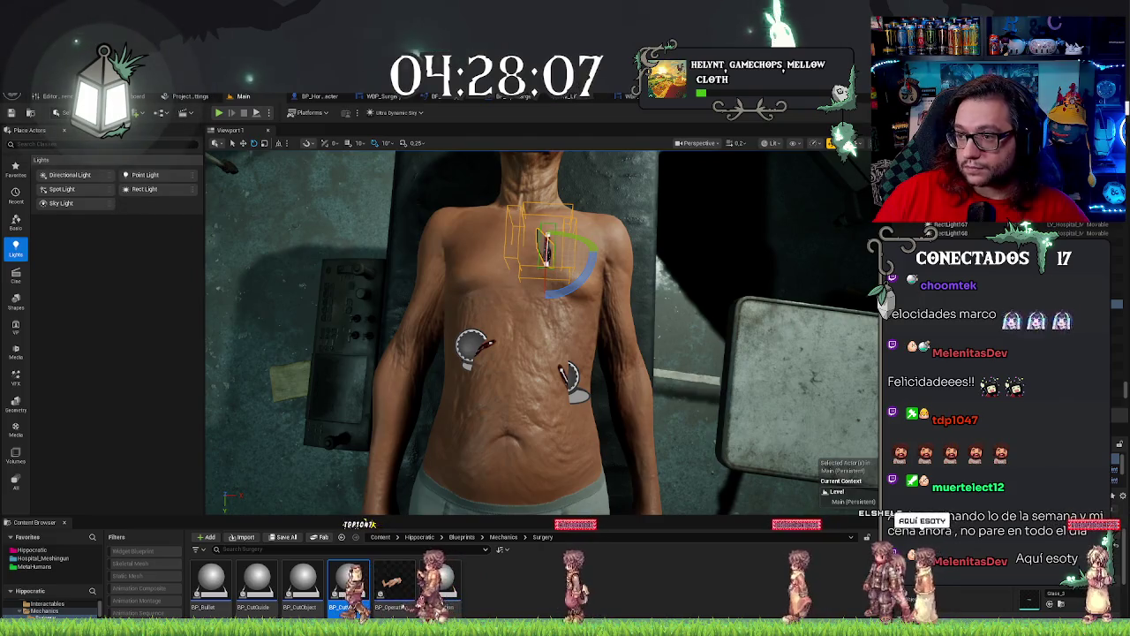
pyautogui.click(671, 95)
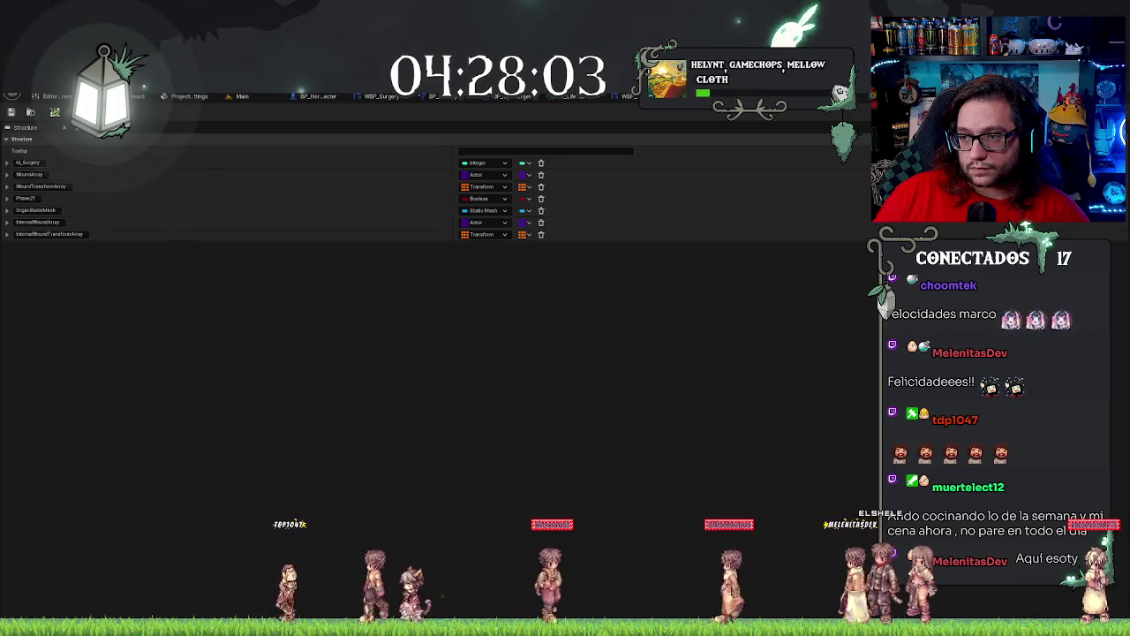
# In the surgery data table, add three WoundTransformArray entries to row 2.
pyautogui.hotkey('ctrl', 'Tab')
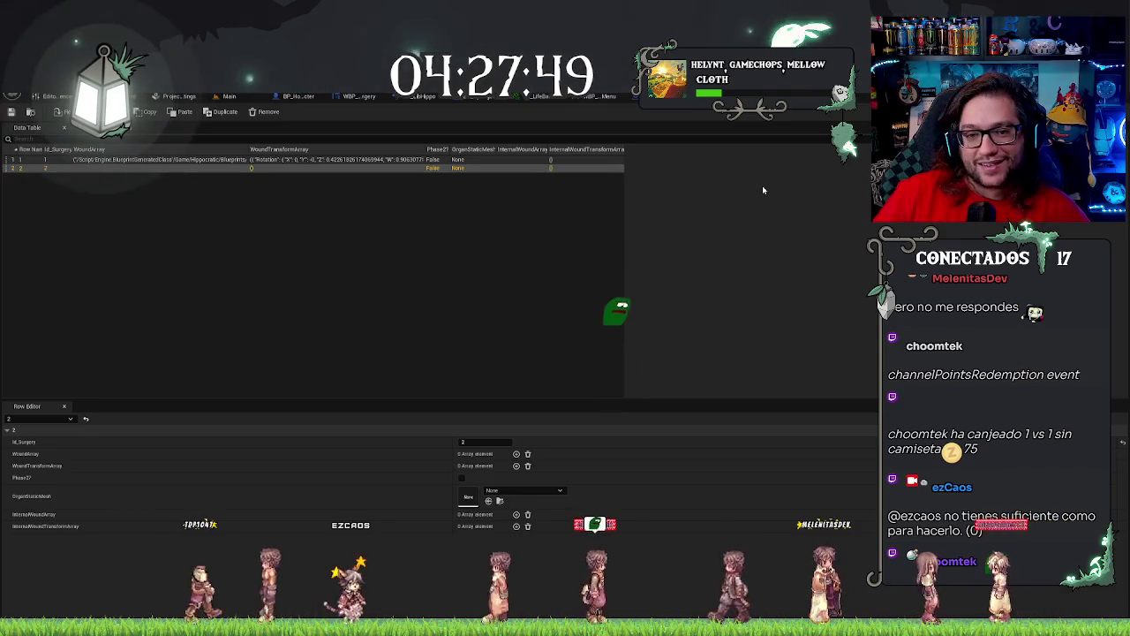
pyautogui.click(527, 258)
pyautogui.click(104, 174)
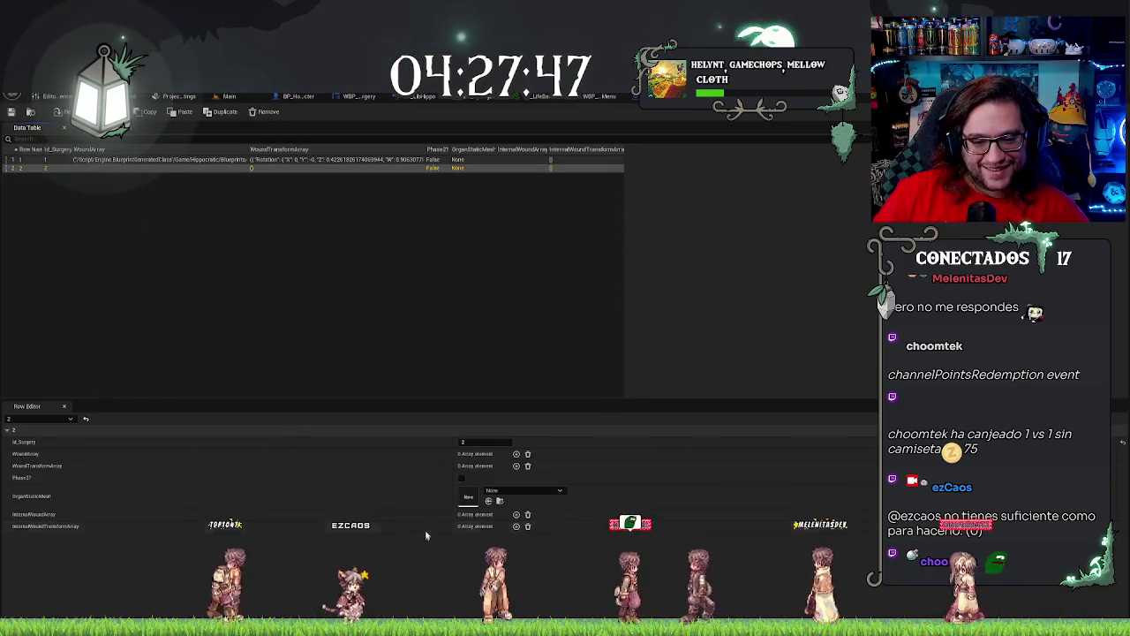
pyautogui.click(516, 465)
pyautogui.click(516, 465)
pyautogui.click(516, 466)
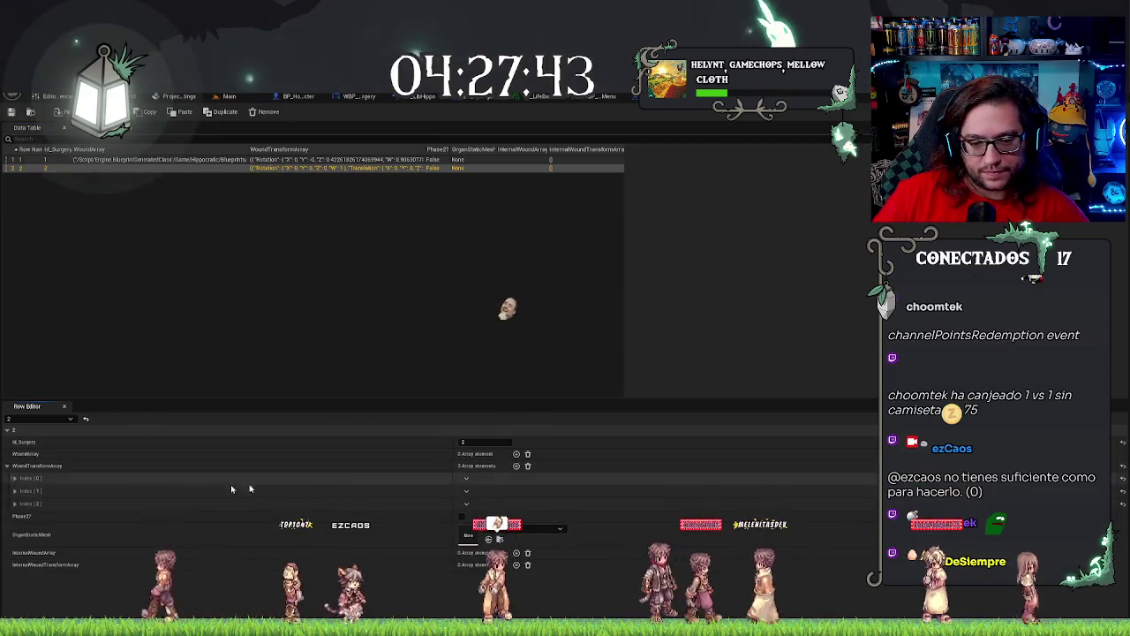
# Expand the wound transform entries to show location, rotation and scale, then return to the level viewport.
pyautogui.click(14, 504)
pyautogui.click(14, 490)
pyautogui.click(126, 478)
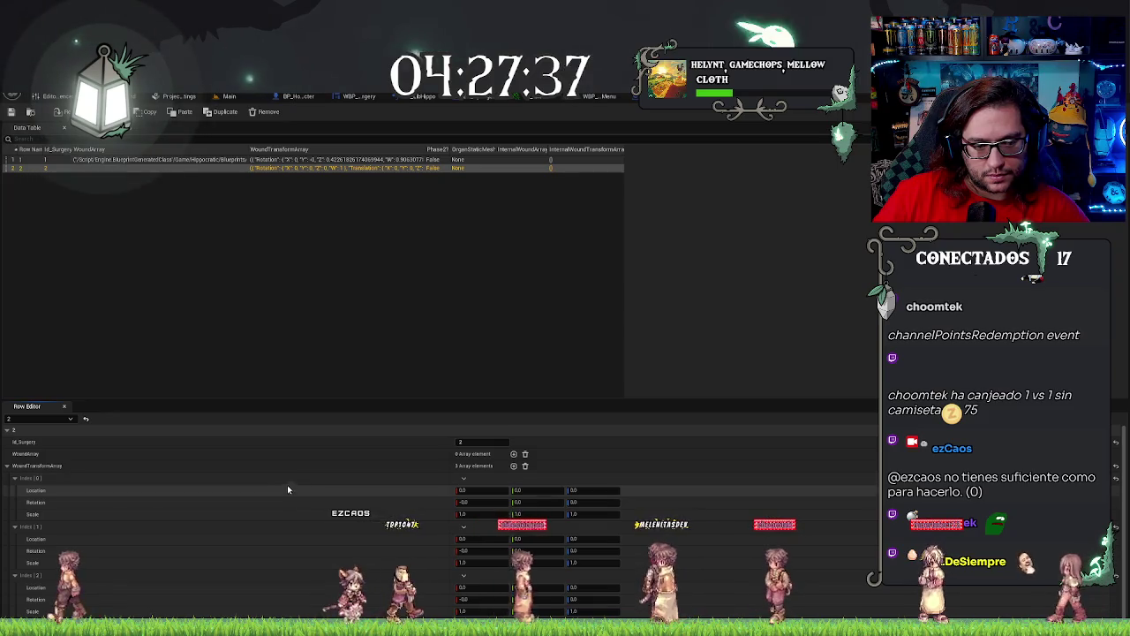
pyautogui.click(163, 478)
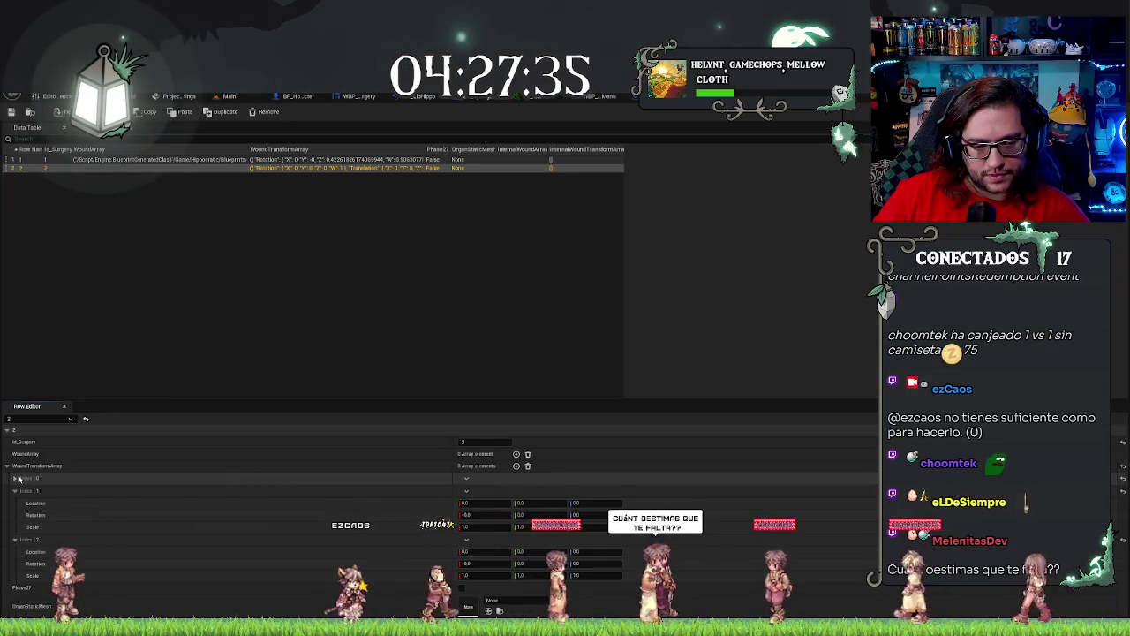
pyautogui.click(164, 477)
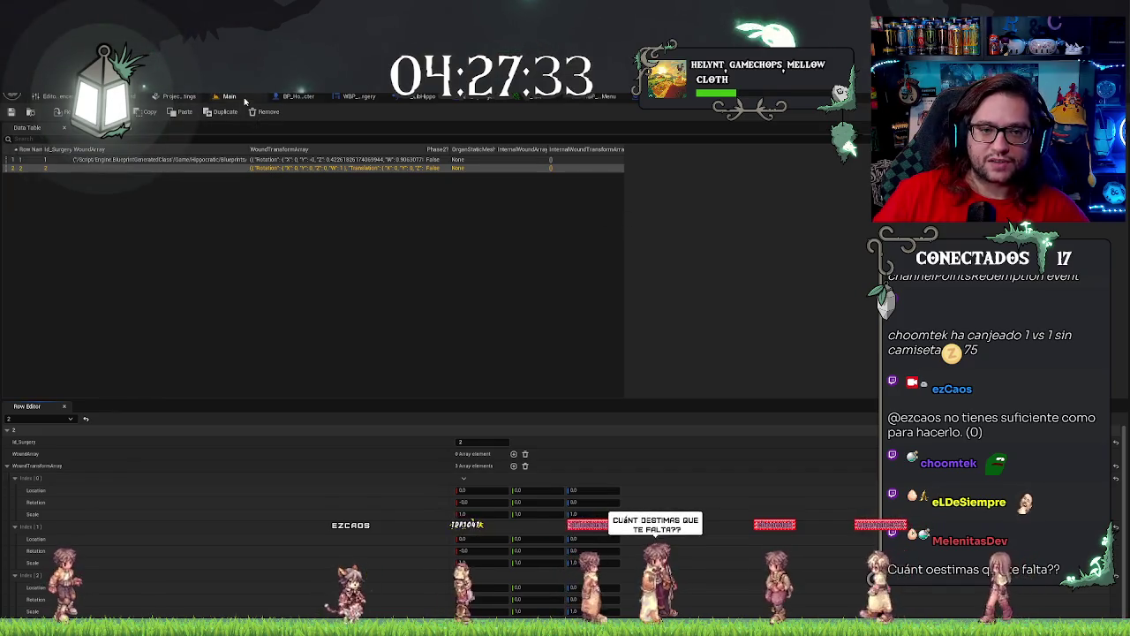
pyautogui.click(229, 95)
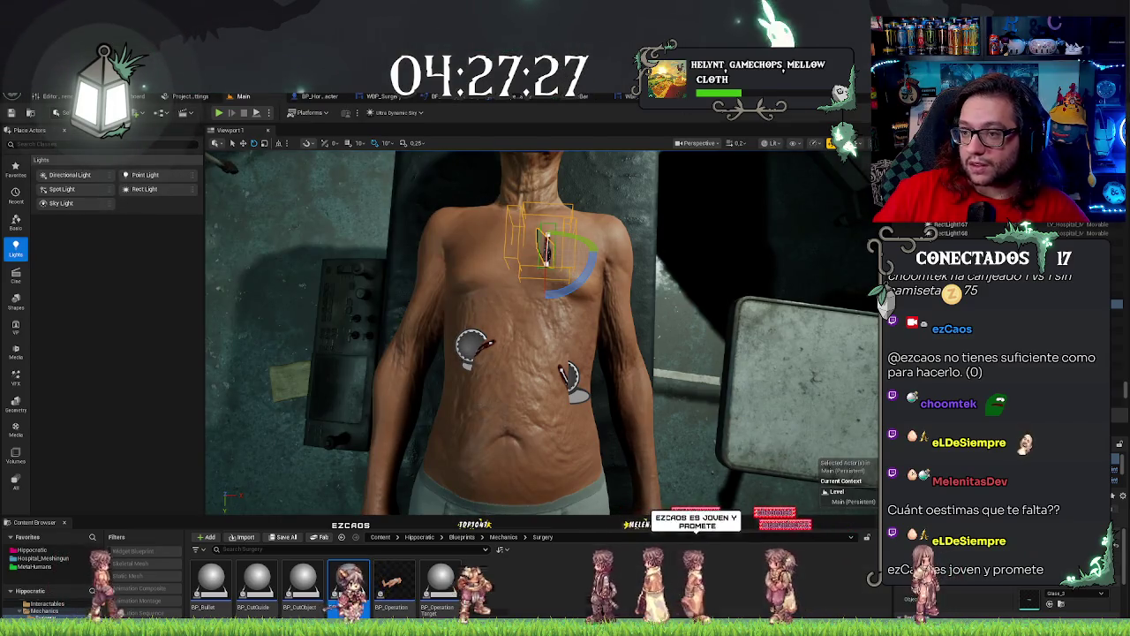
# Paste chest locations into row 2's wound transforms Index 0 and 1 (about 6081, -513, 183 and 6070, -406, 162).
pyautogui.hotkey('ctrl', 'Tab')
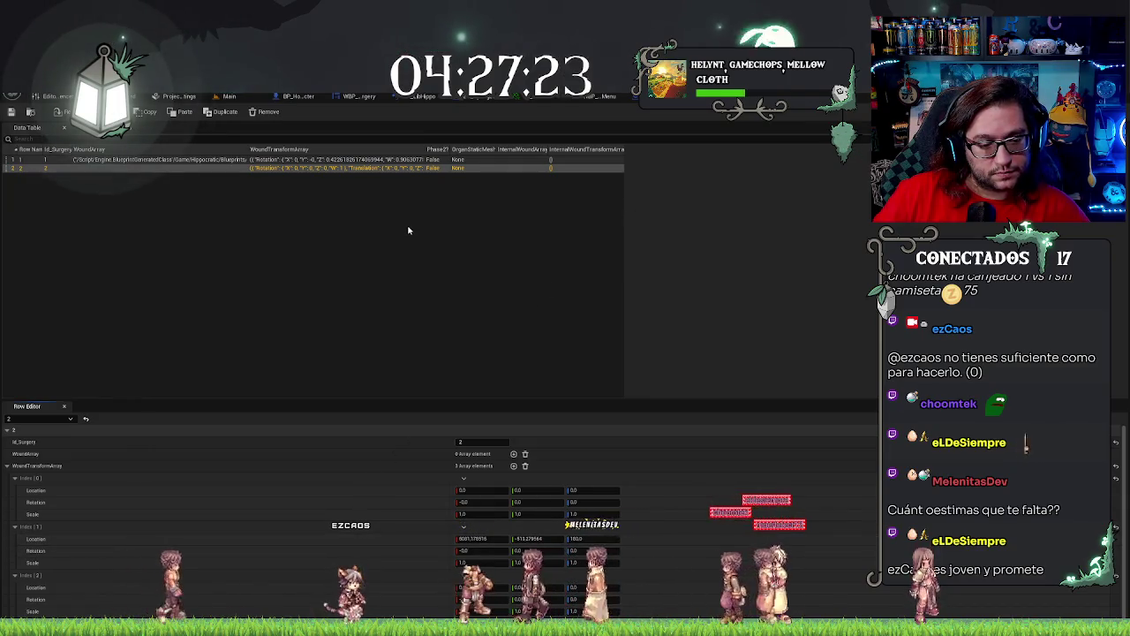
pyautogui.keyDown('shift'); pyautogui.click(415, 493); pyautogui.keyUp('shift')
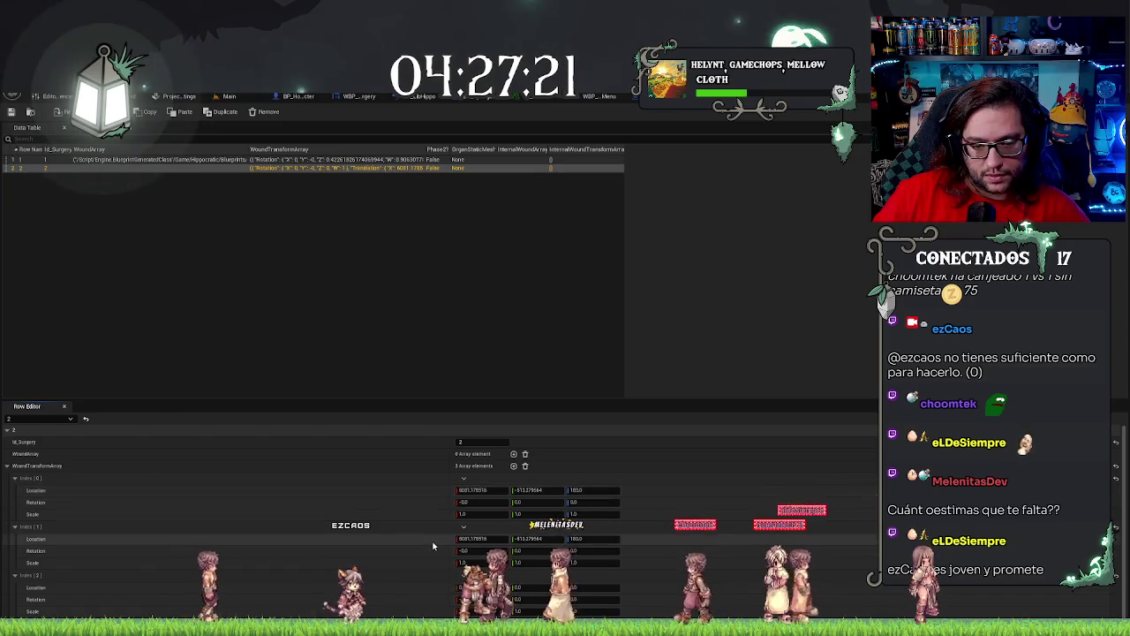
pyautogui.hotkey('ctrl', 'z')
pyautogui.hotkey('ctrl', 'Tab')
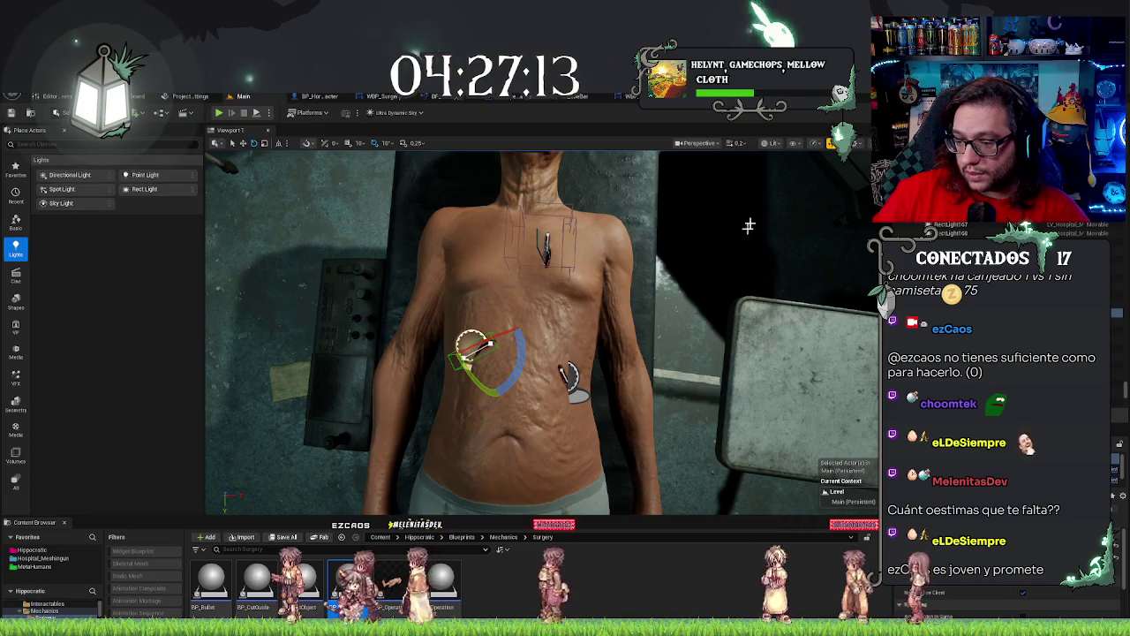
pyautogui.hotkey('ctrl', 'Tab')
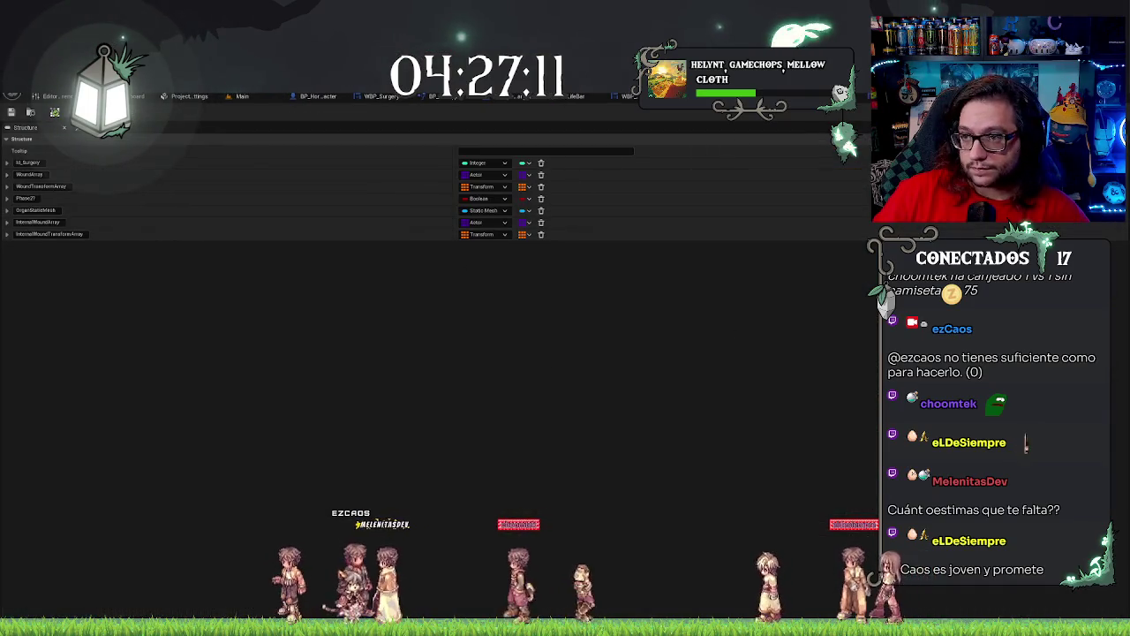
pyautogui.hotkey('ctrl', 'Tab')
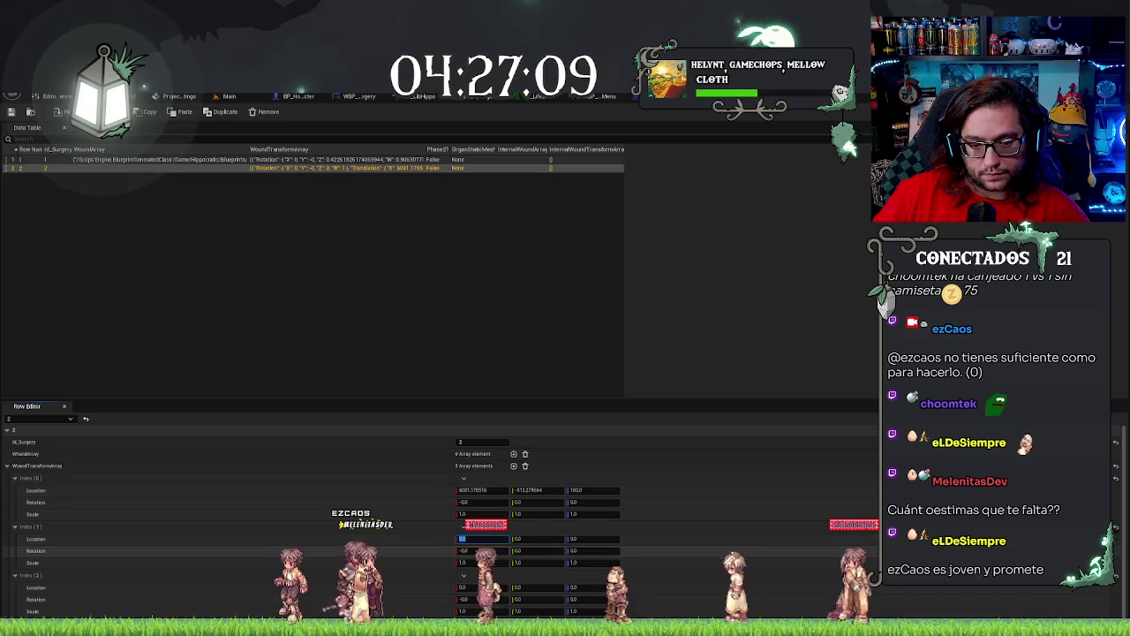
pyautogui.hotkey('ctrl', 'v')
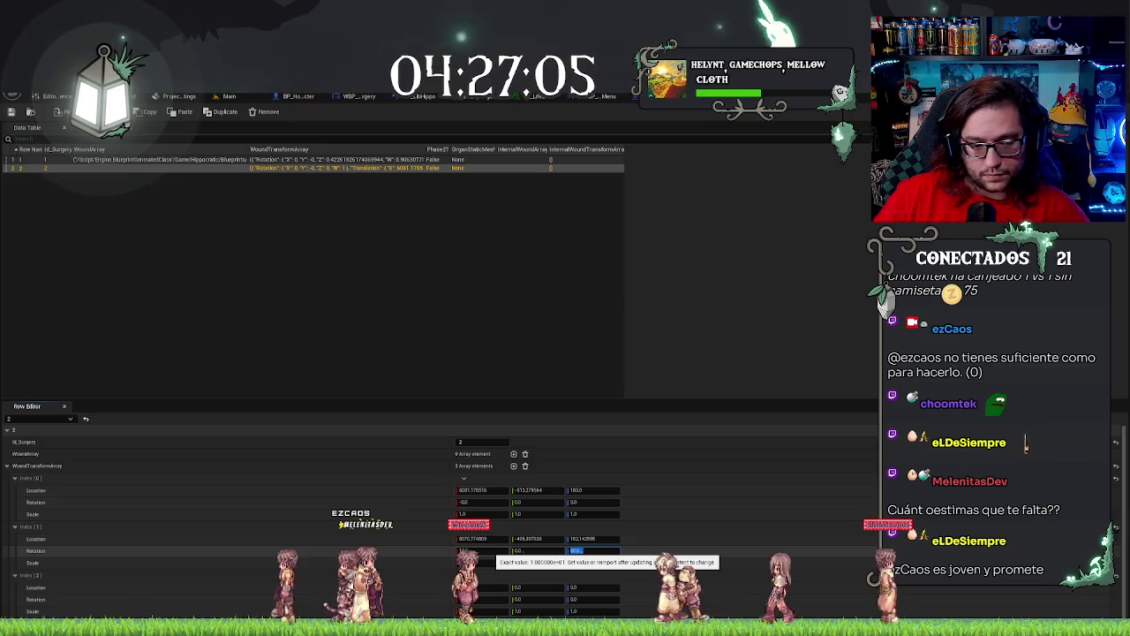
pyautogui.press('Tab')
pyautogui.press('Tab')
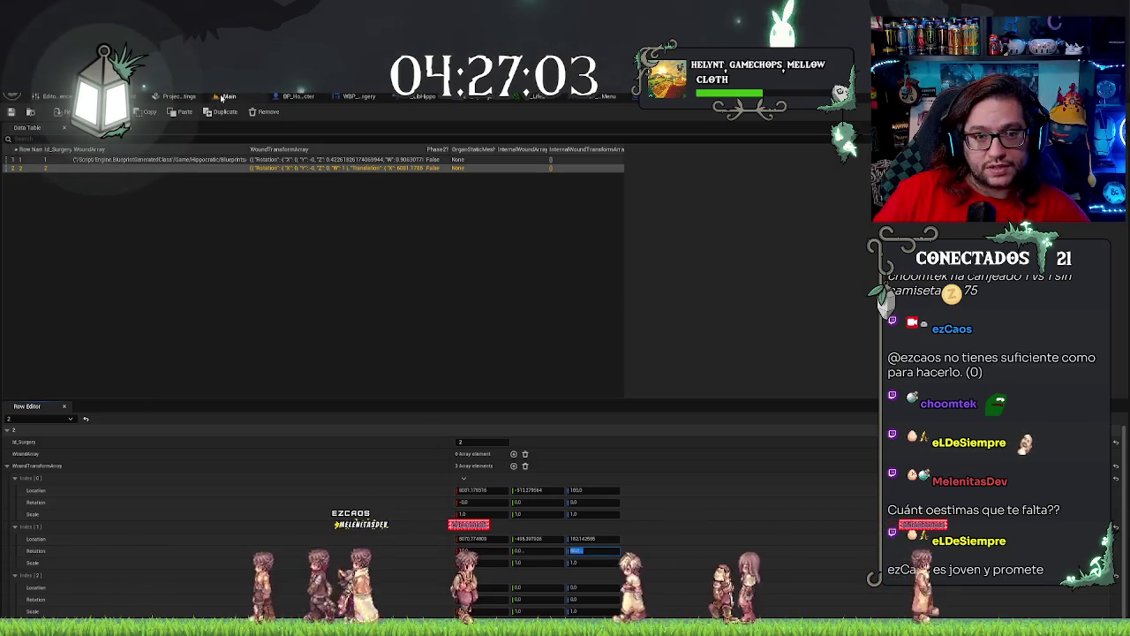
pyautogui.click(226, 96)
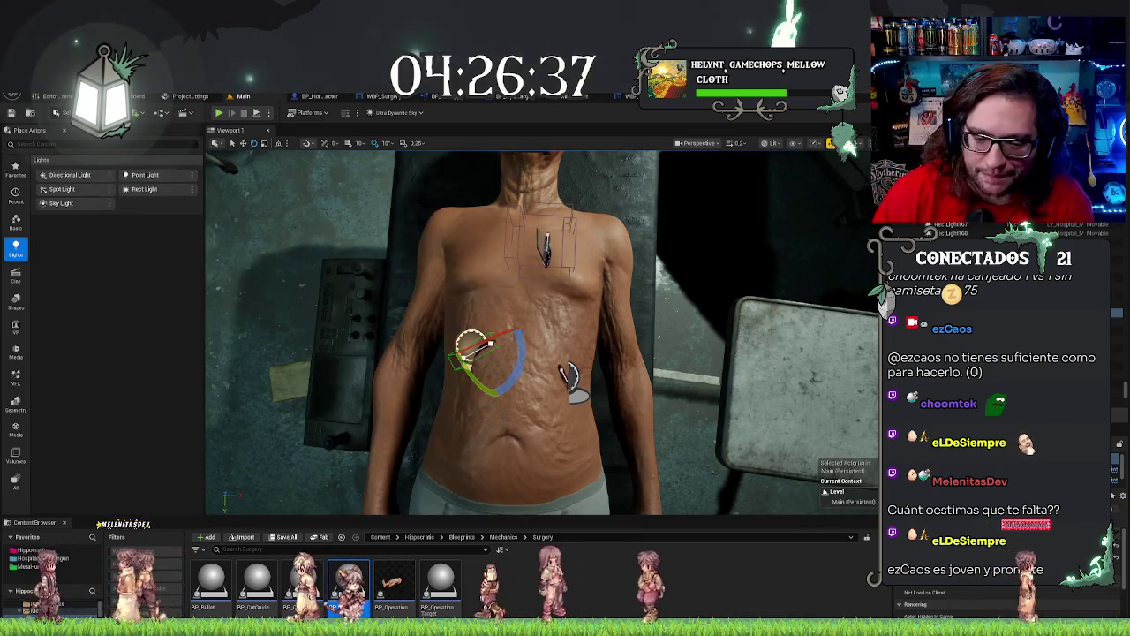
pyautogui.click(568, 382)
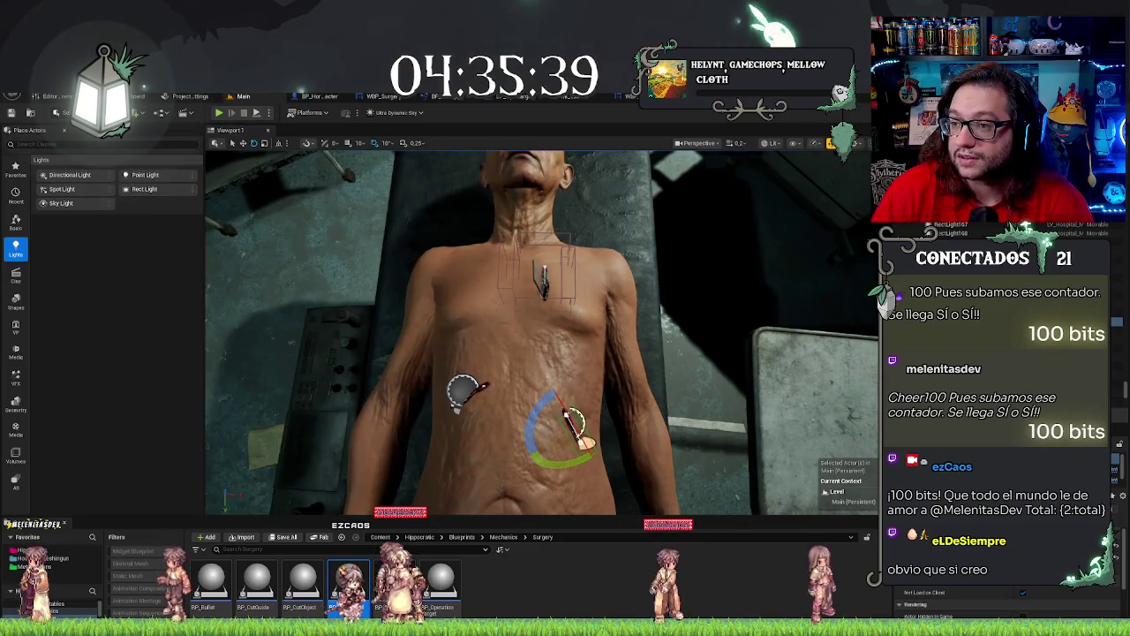
# Paste a location into the third wound transform and set its rotation X to 30.
pyautogui.hotkey('alt', 'Tab')
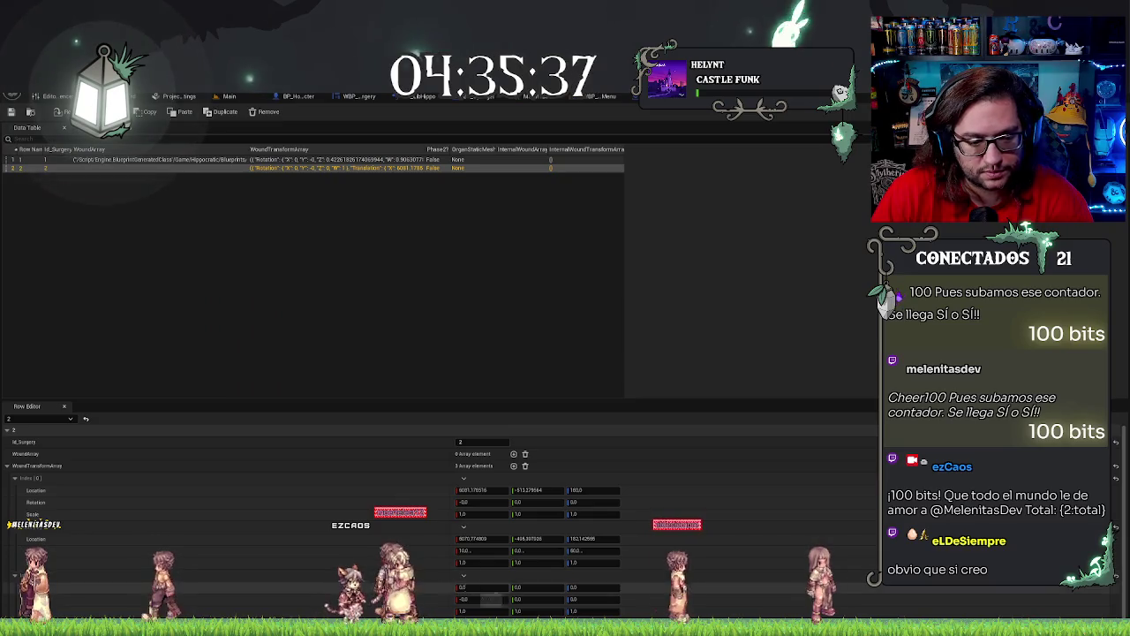
pyautogui.hotkey('ctrl', 'v')
pyautogui.click(508, 598)
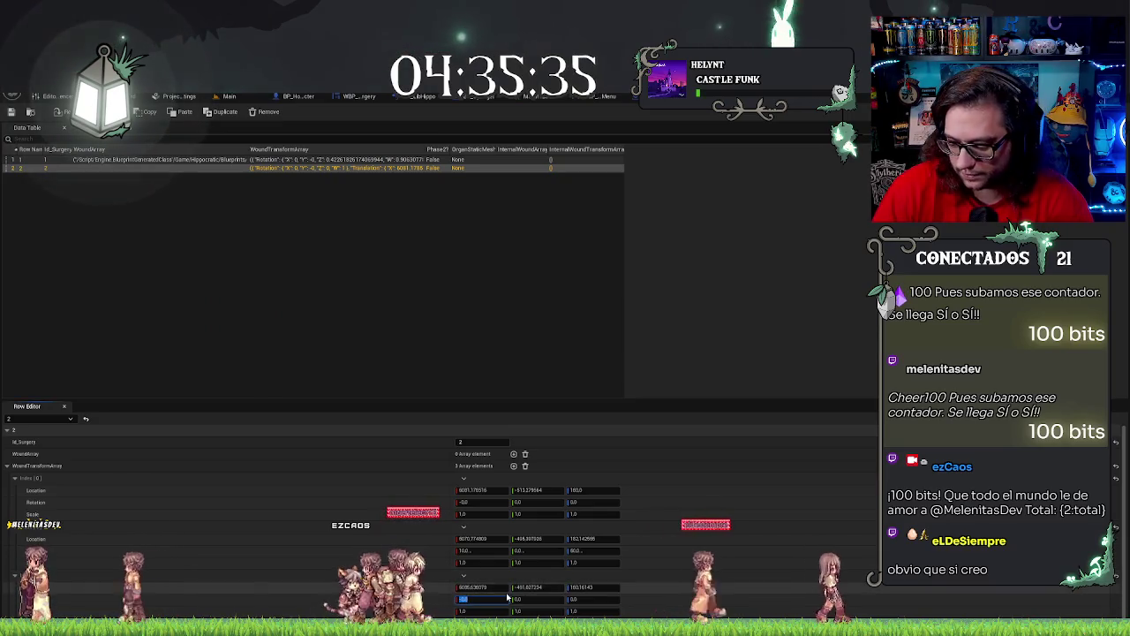
pyautogui.press('Tab')
pyautogui.press('Tab')
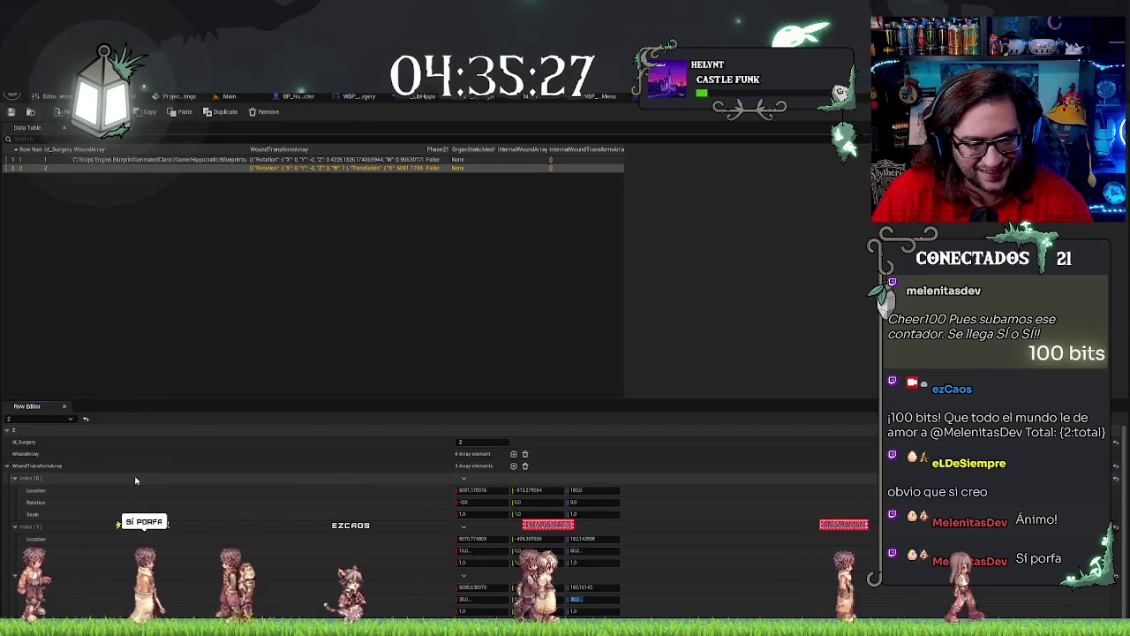
pyautogui.click(7, 465)
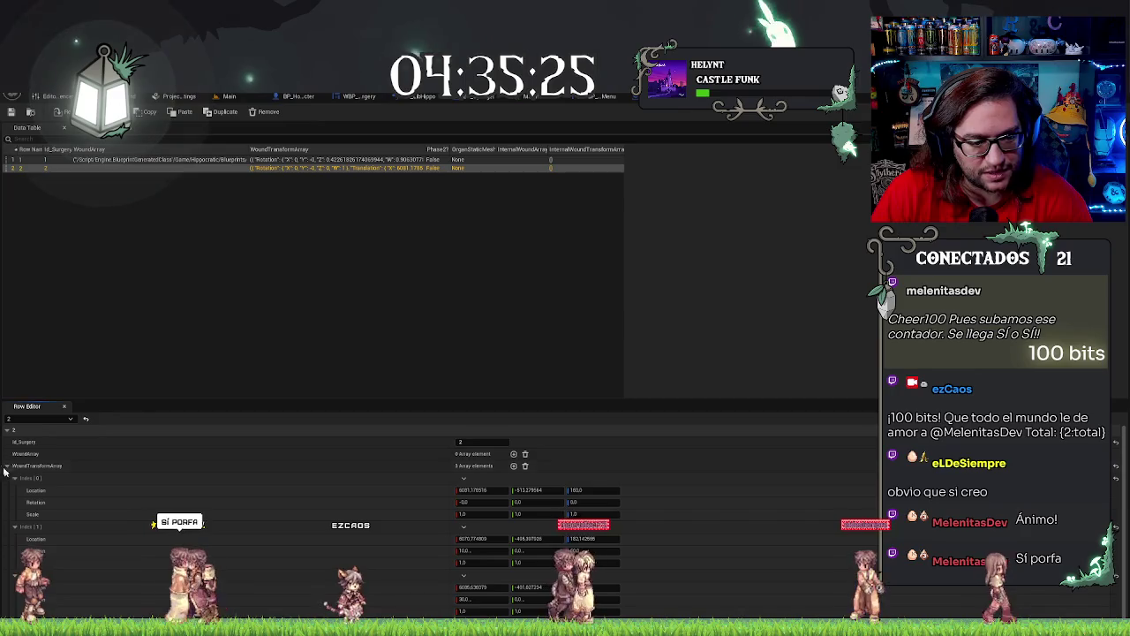
# Enable Phase2 on row 2, set OrganStaticMesh to stylizedhumanlungs, and add one internal wound and transform.
pyautogui.click(462, 478)
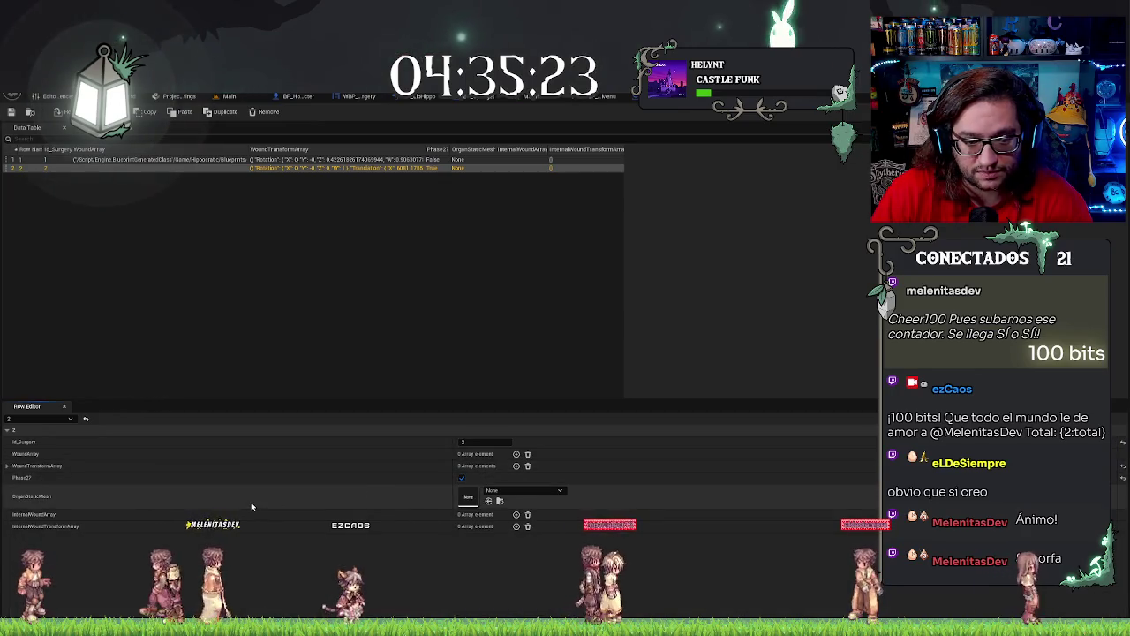
pyautogui.click(552, 493)
pyautogui.write('lung')
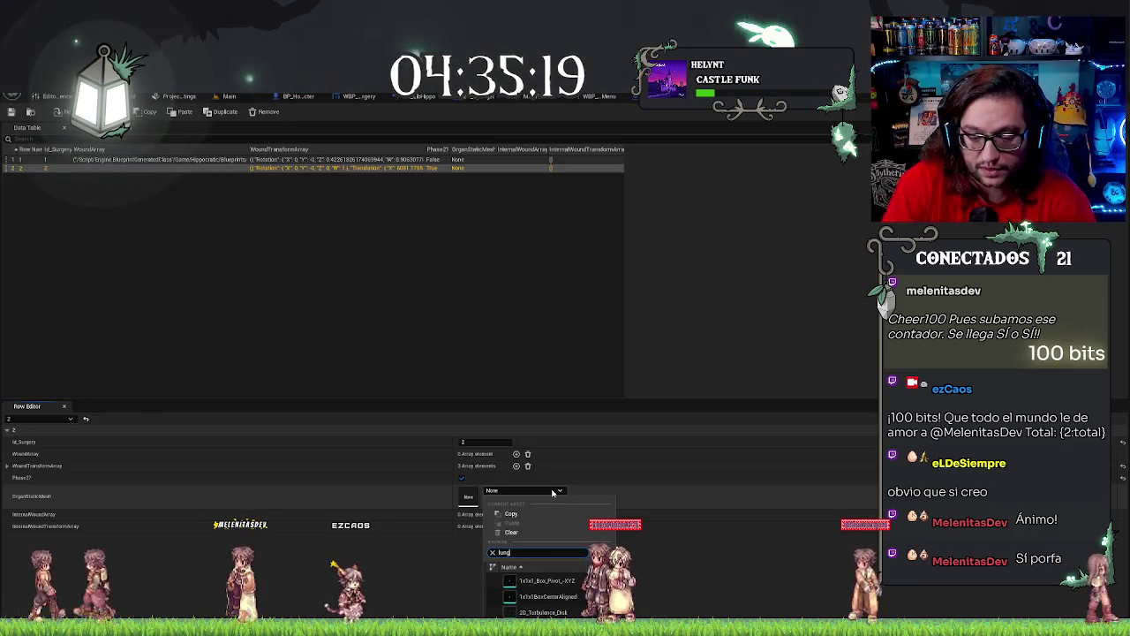
pyautogui.click(534, 580)
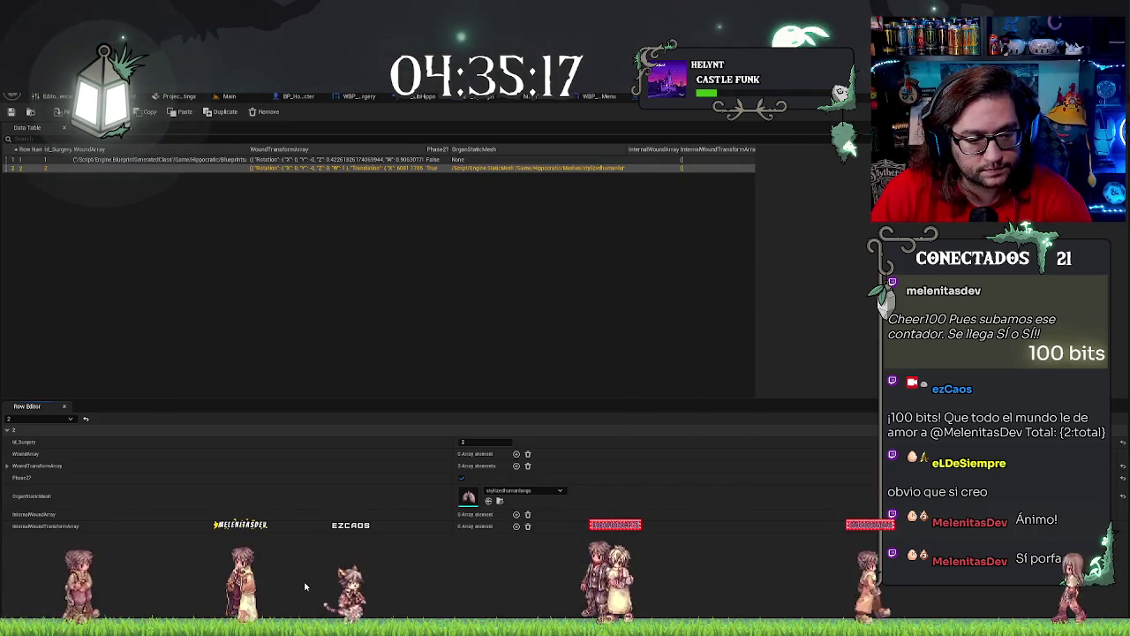
pyautogui.click(517, 514)
pyautogui.click(516, 539)
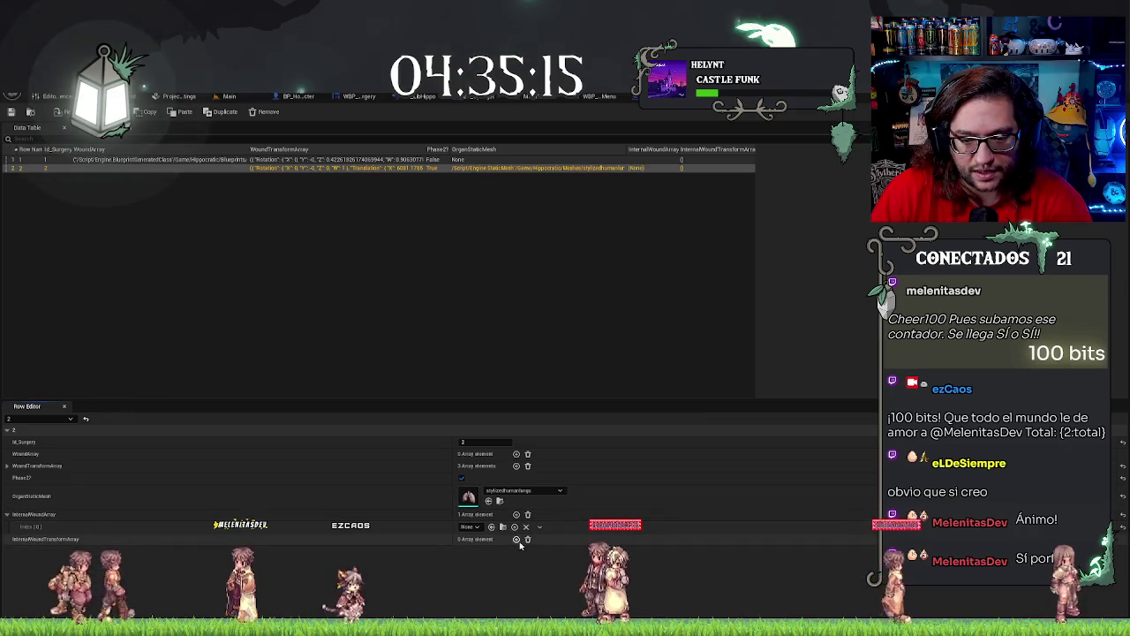
pyautogui.click(236, 97)
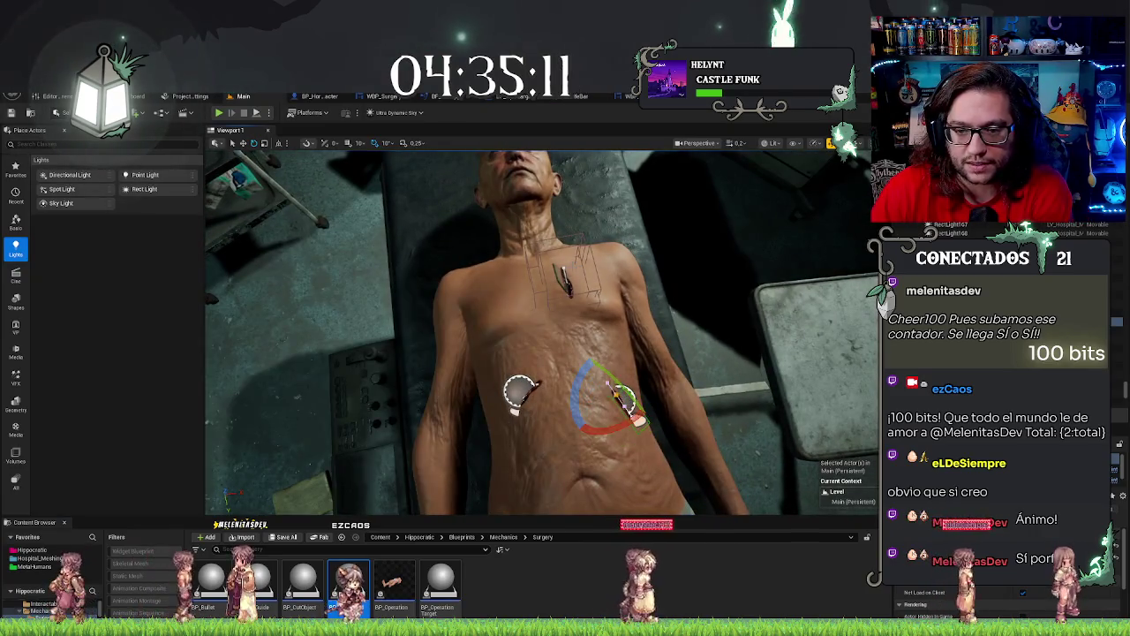
# Hide the patient body with H and frame the lungs in the viewport.
pyautogui.press('Escape')
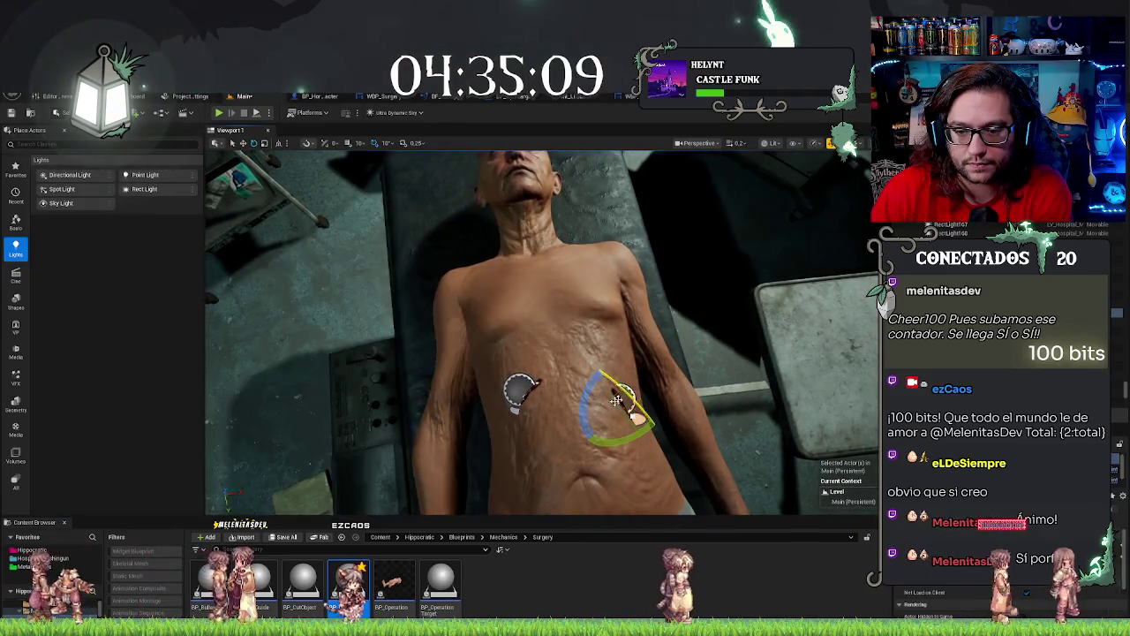
pyautogui.click(676, 482)
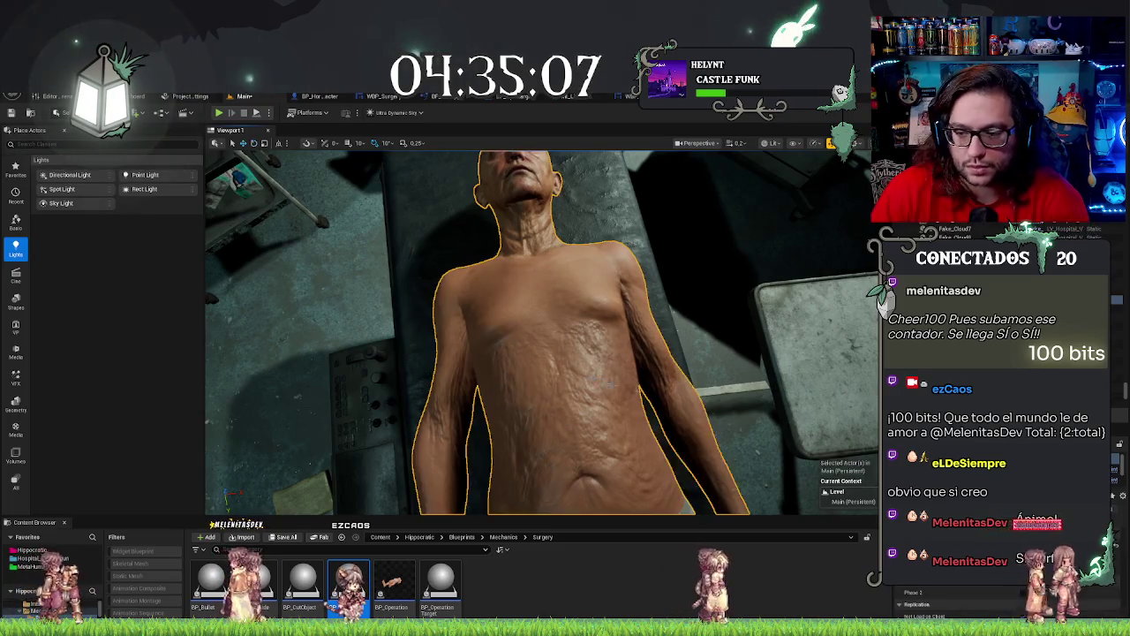
pyautogui.press('h')
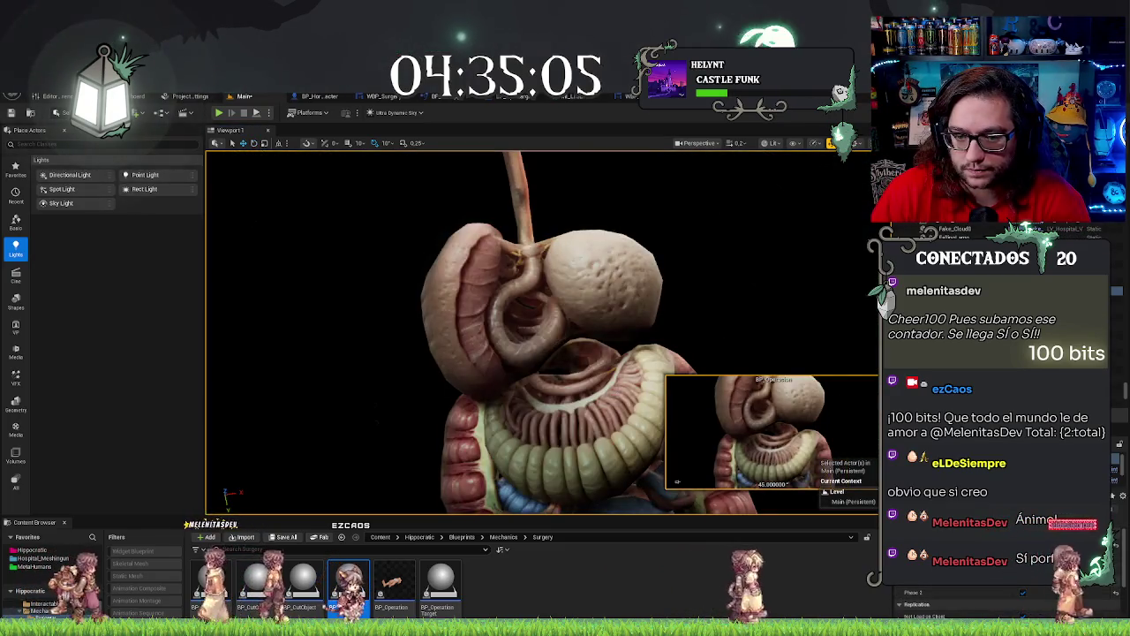
pyautogui.press('f')
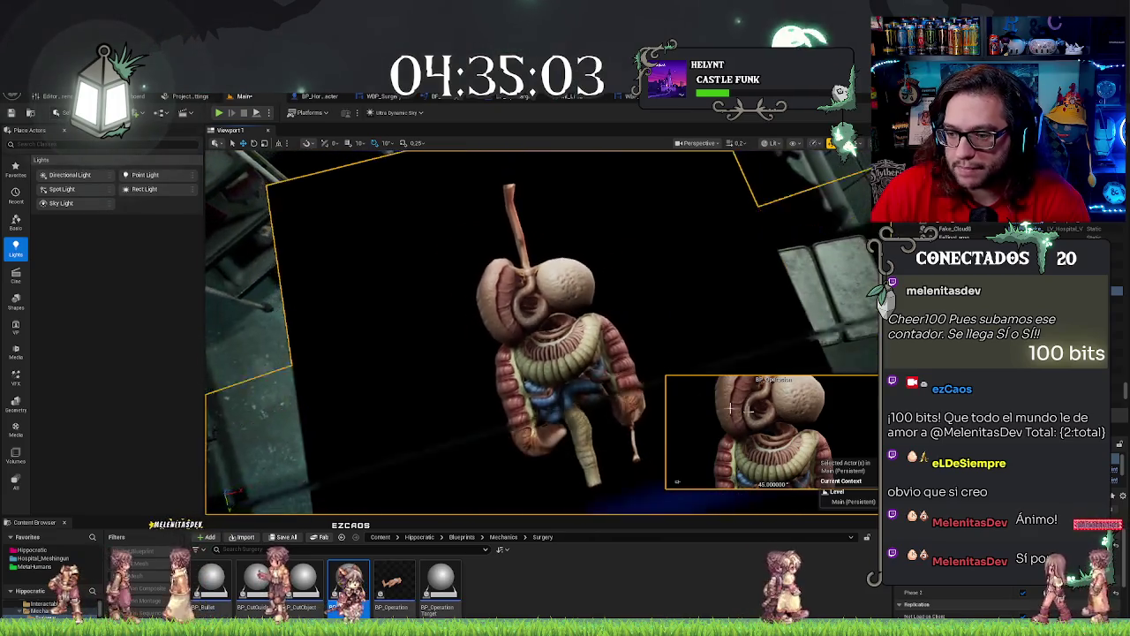
pyautogui.moveTo(677, 482); pyautogui.dragTo(676, 482)
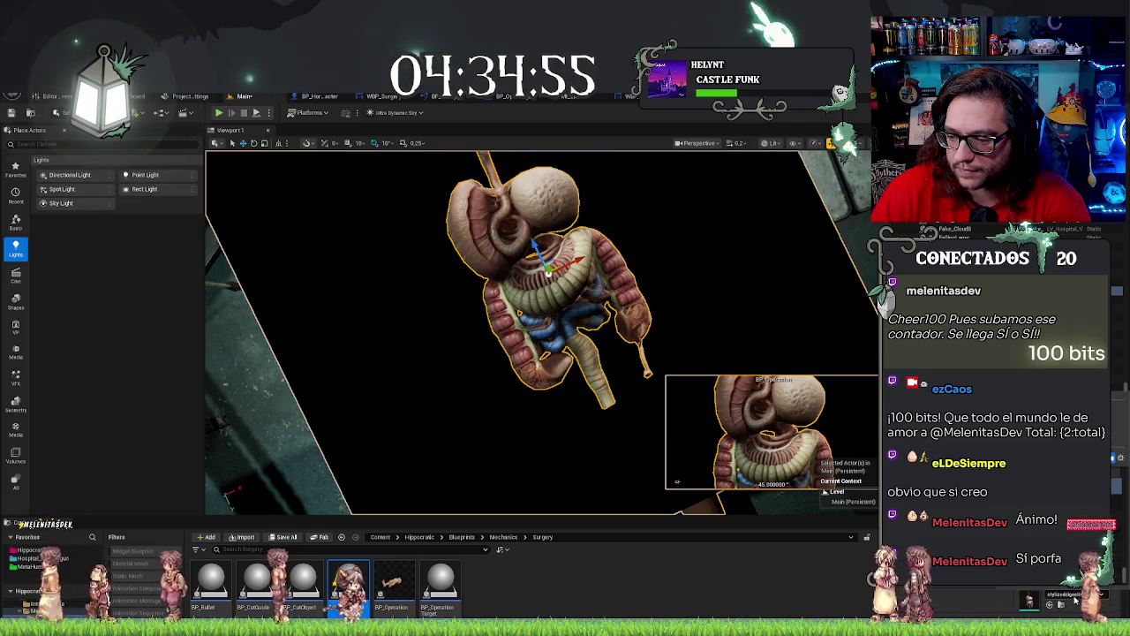
pyautogui.press('f')
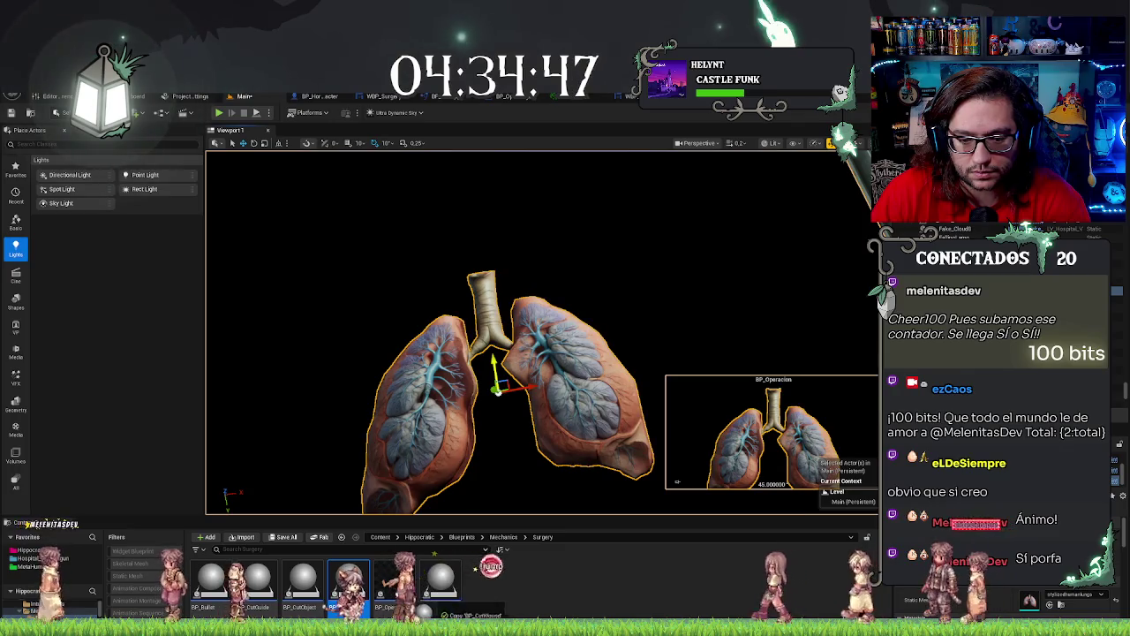
# Select the small marker actor and nudge it onto the right-hand lung.
pyautogui.click(576, 491)
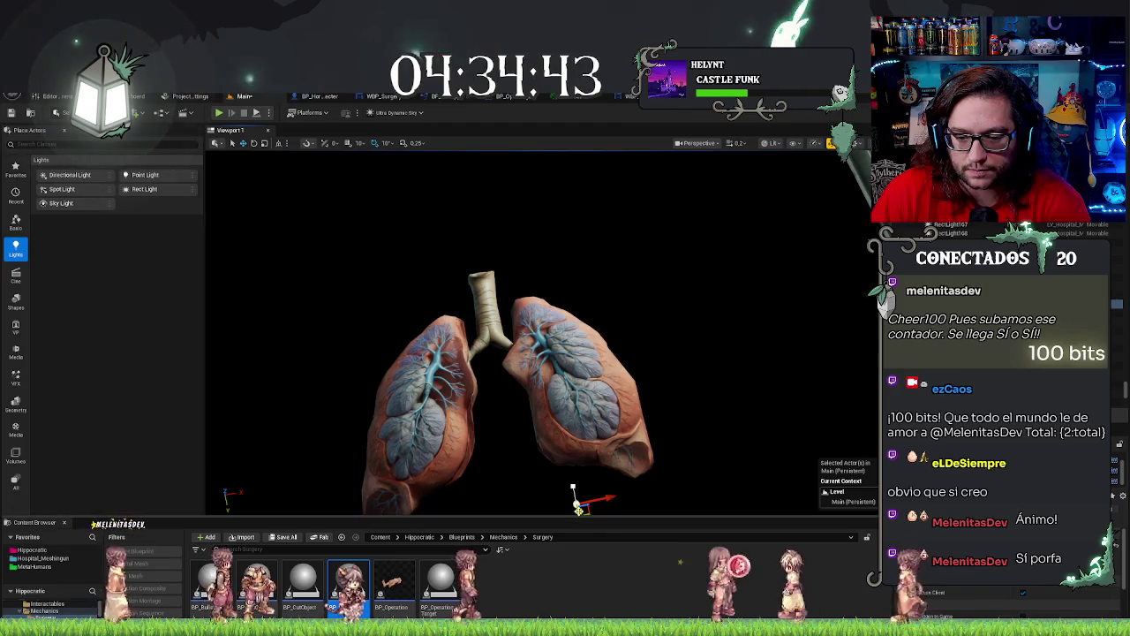
pyautogui.press('f')
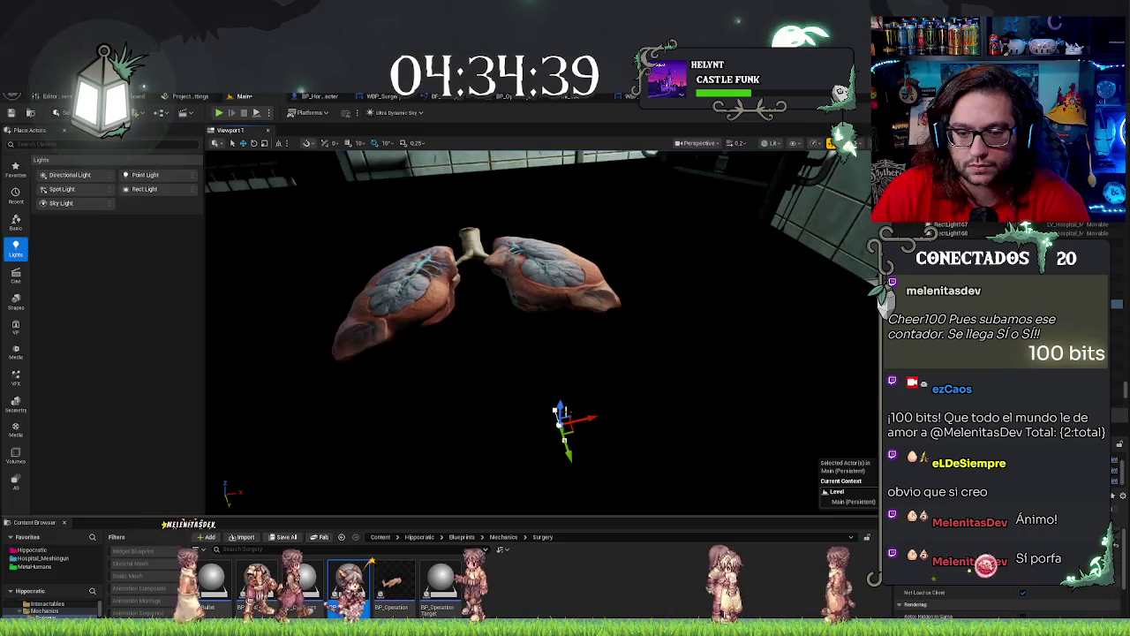
pyautogui.moveTo(552, 220)
pyautogui.mouseDown()
pyautogui.moveTo(618, 264)
pyautogui.moveTo(737, 267)
pyautogui.moveTo(490, 227)
pyautogui.mouseUp()
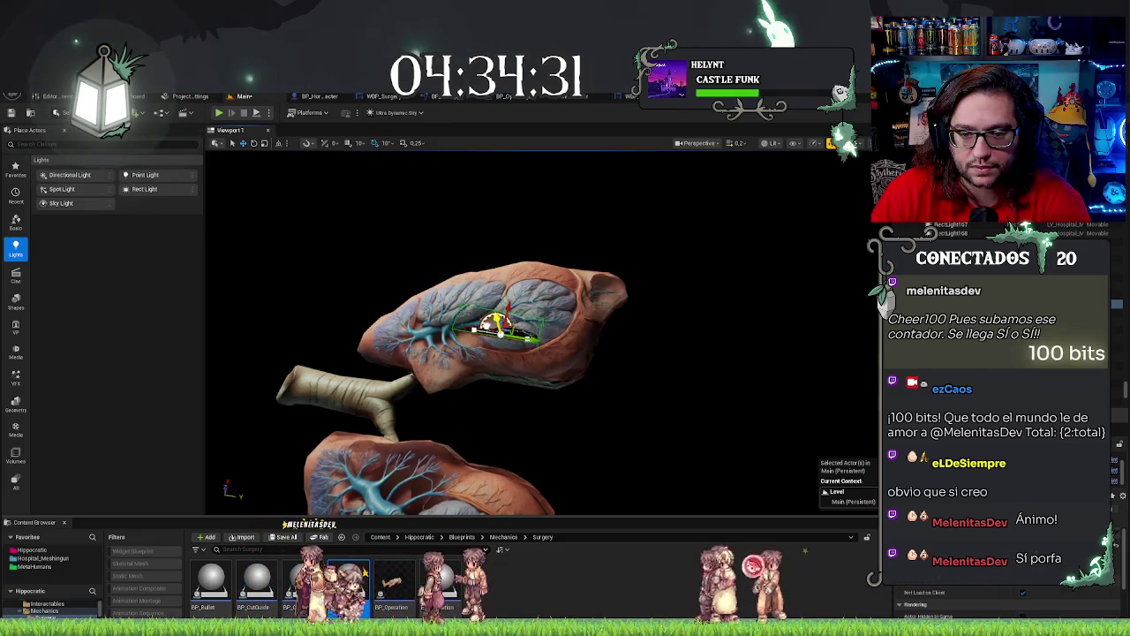
pyautogui.press('f')
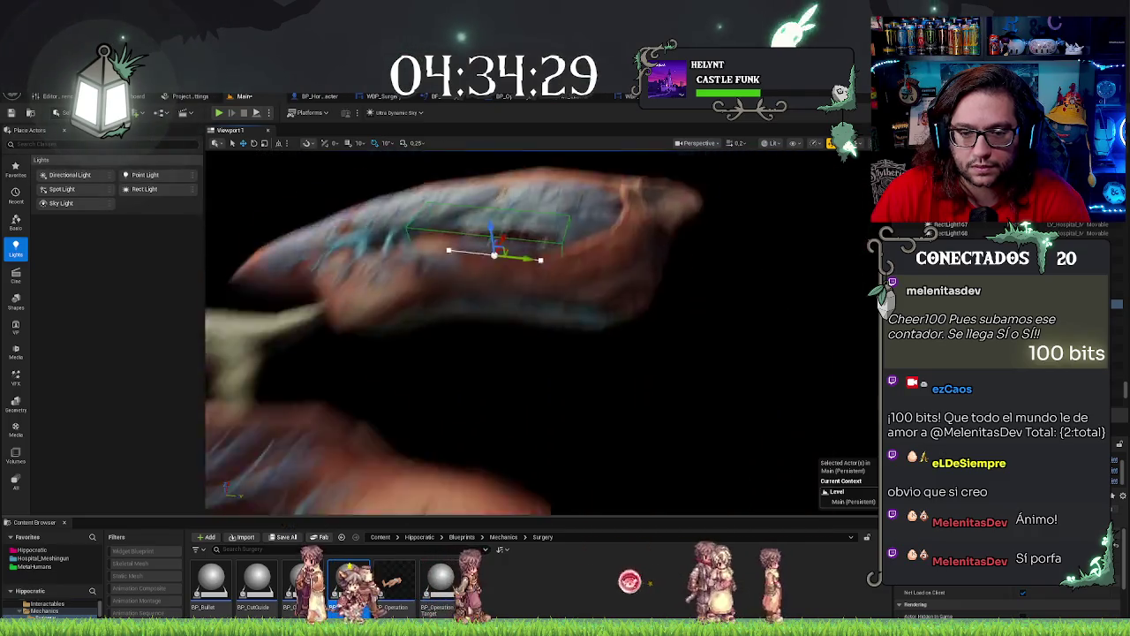
pyautogui.moveTo(541, 331); pyautogui.dragTo(521, 353)
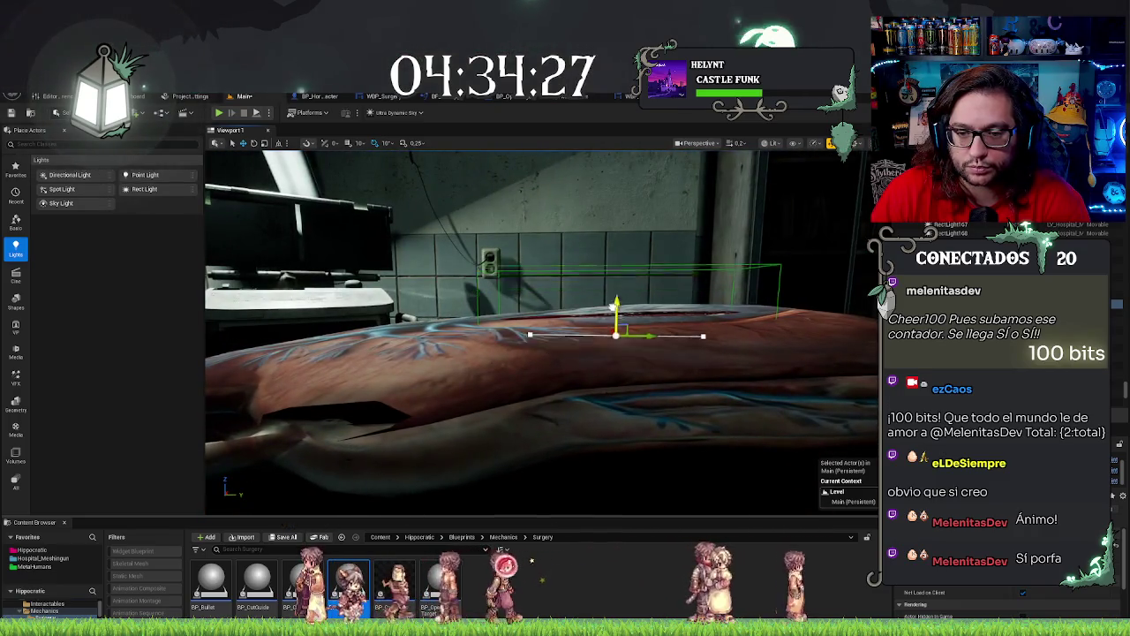
pyautogui.moveTo(547, 318)
pyautogui.mouseDown()
pyautogui.moveTo(433, 332)
pyautogui.moveTo(512, 335)
pyautogui.moveTo(494, 331)
pyautogui.mouseUp()
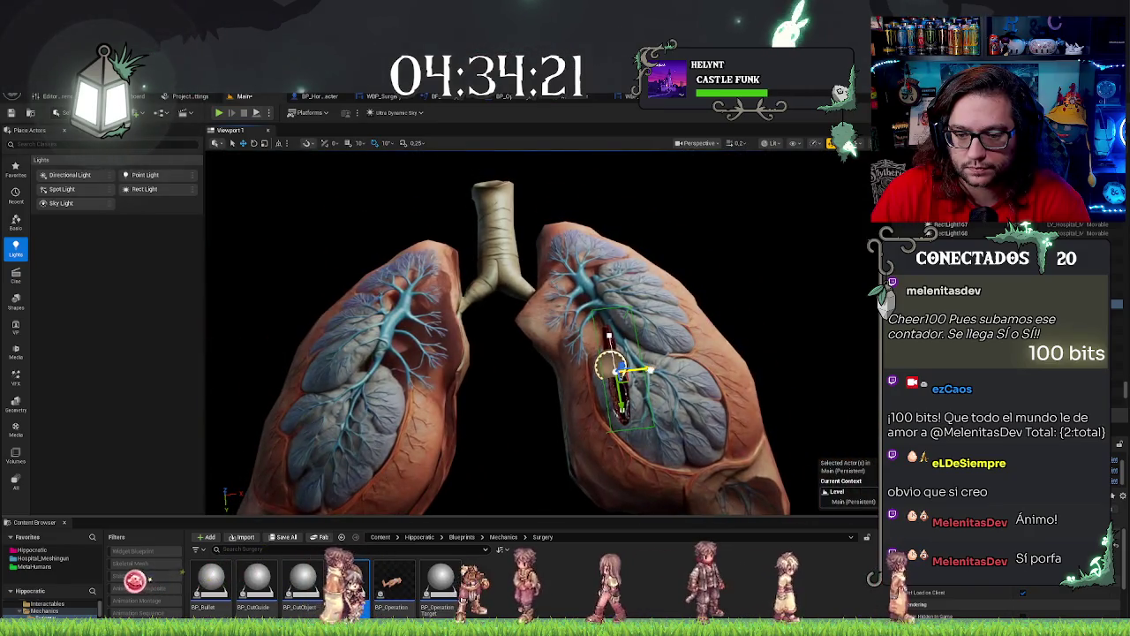
pyautogui.moveTo(610, 366); pyautogui.dragTo(613, 364)
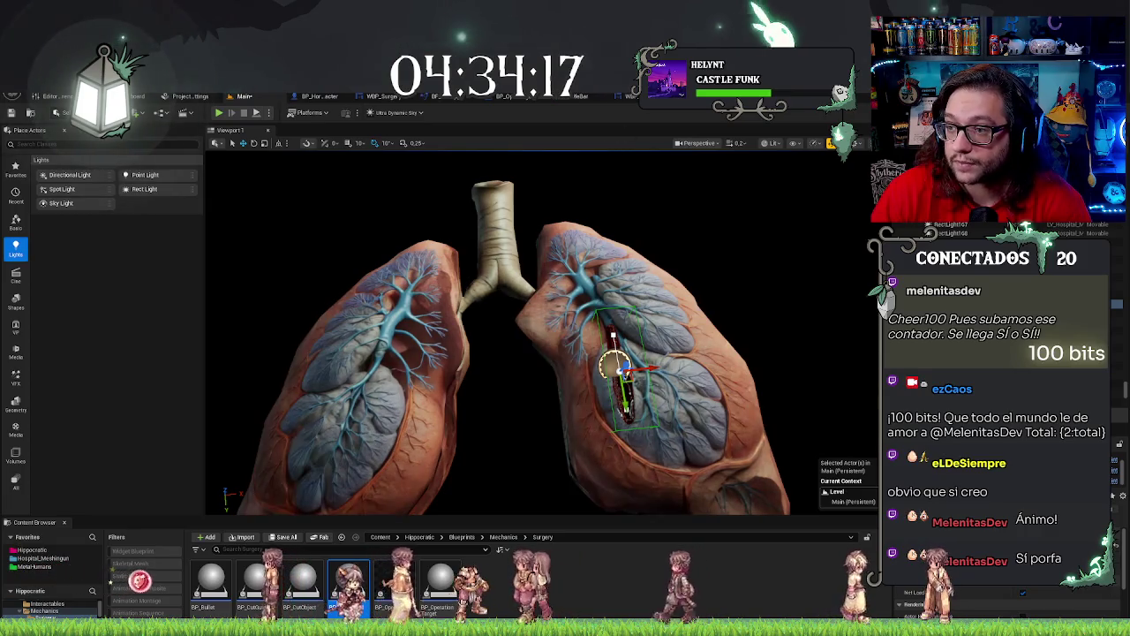
pyautogui.doubleClick(349, 578)
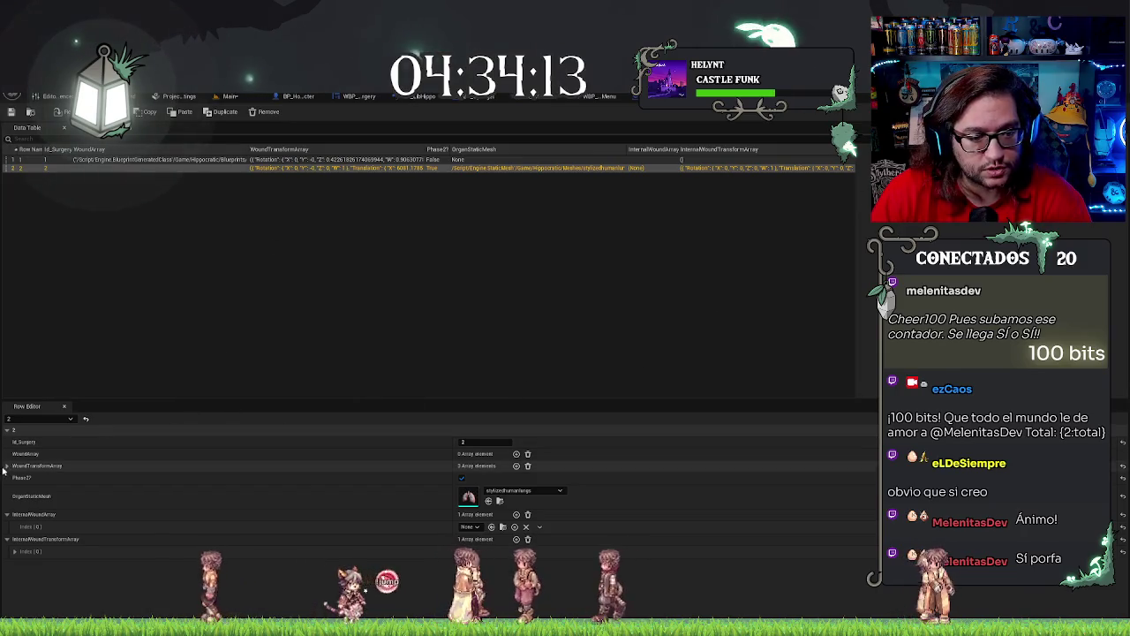
# Set row 2's internal wound class to the cut wound blueprint.
pyautogui.click(14, 551)
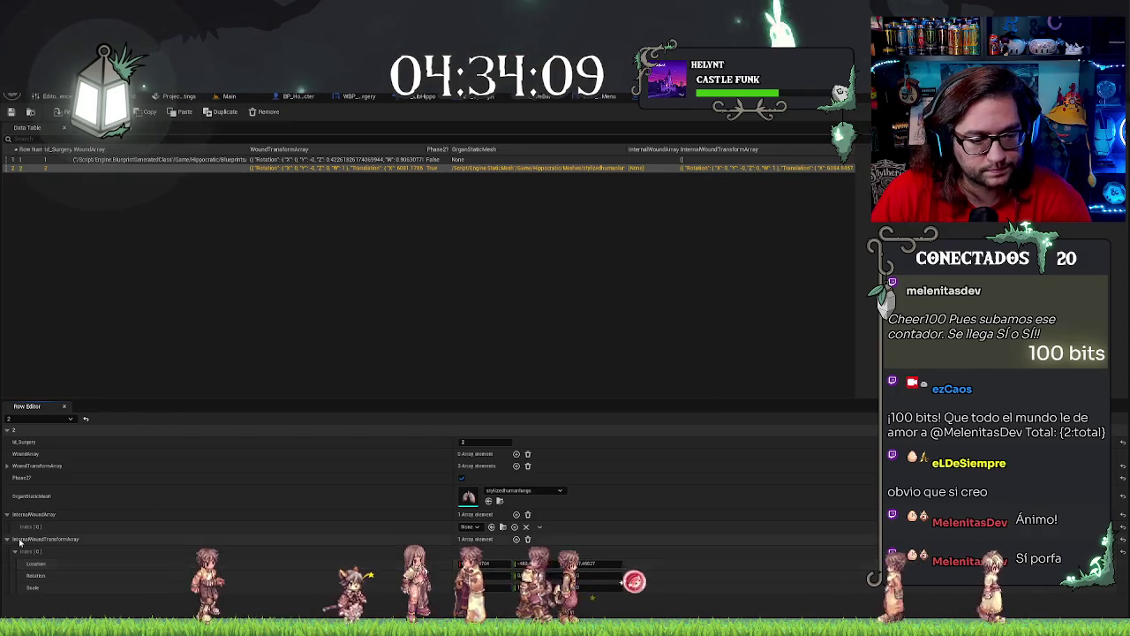
pyautogui.click(7, 538)
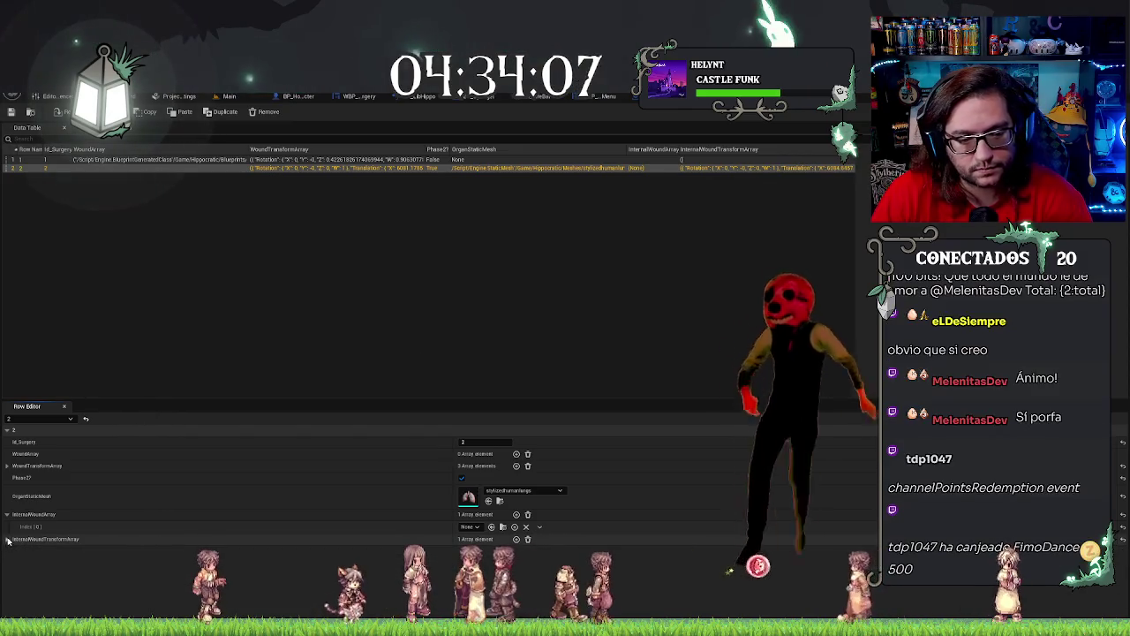
pyautogui.click(470, 526)
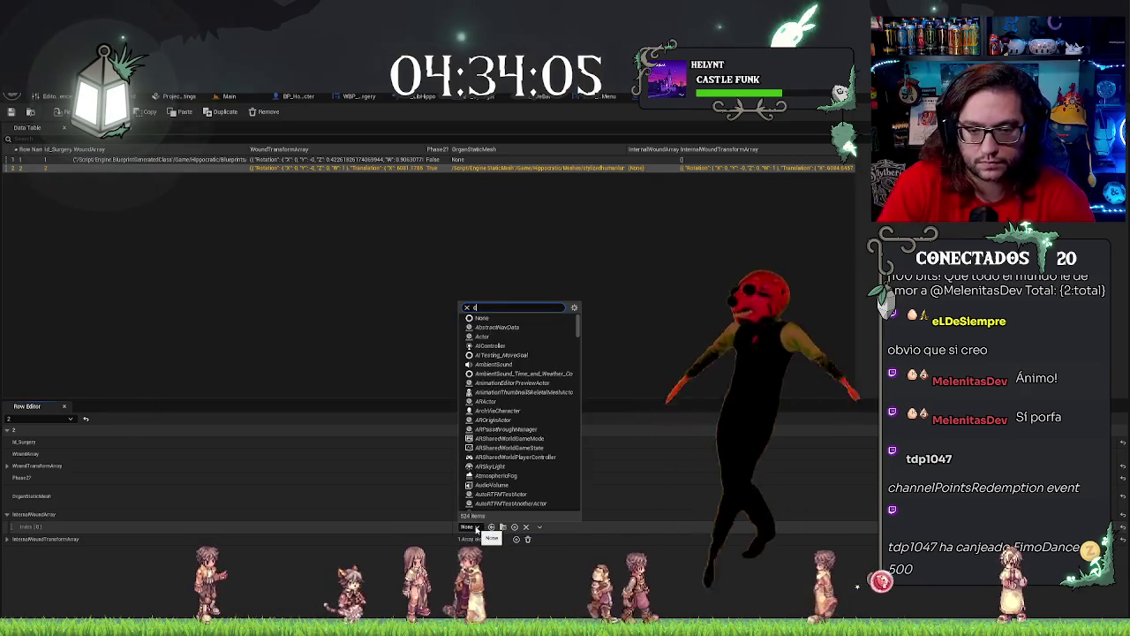
pyautogui.write('curv')
pyautogui.click(491, 526)
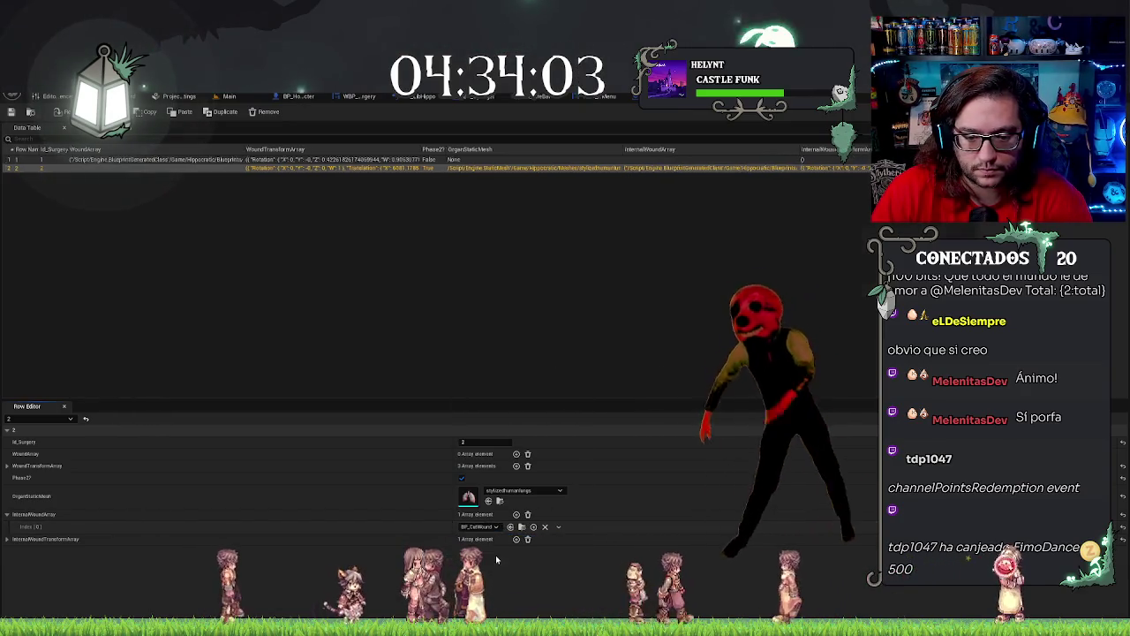
# Add three WoundArray entries to row 2, assigning BP_CutObject and BP_CutWound classes.
pyautogui.click(203, 465)
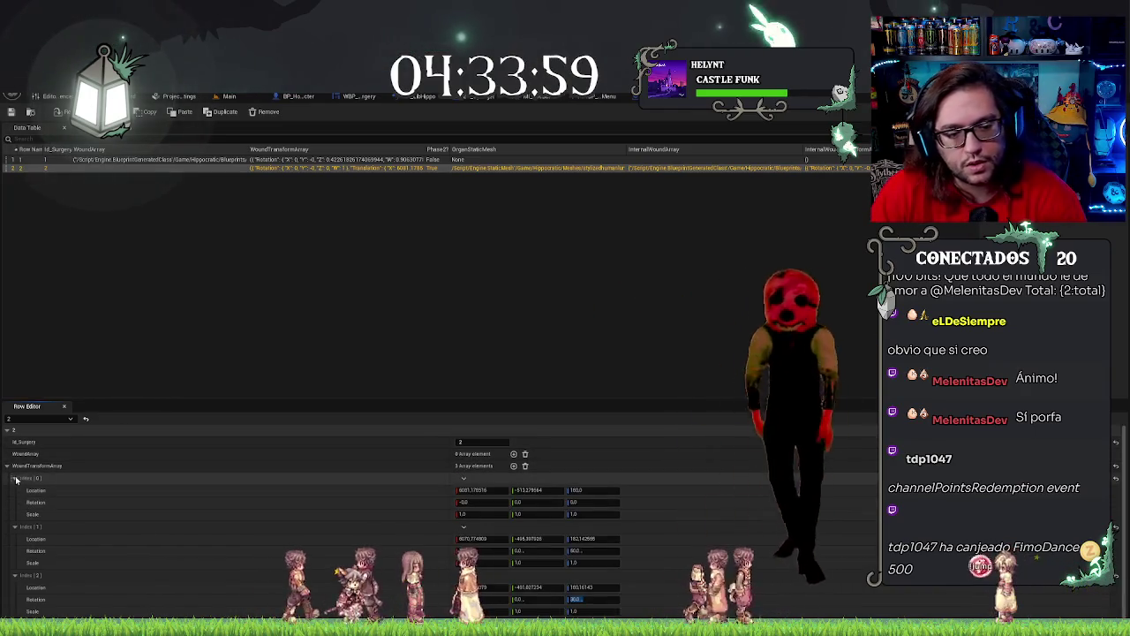
pyautogui.click(513, 453)
pyautogui.click(513, 454)
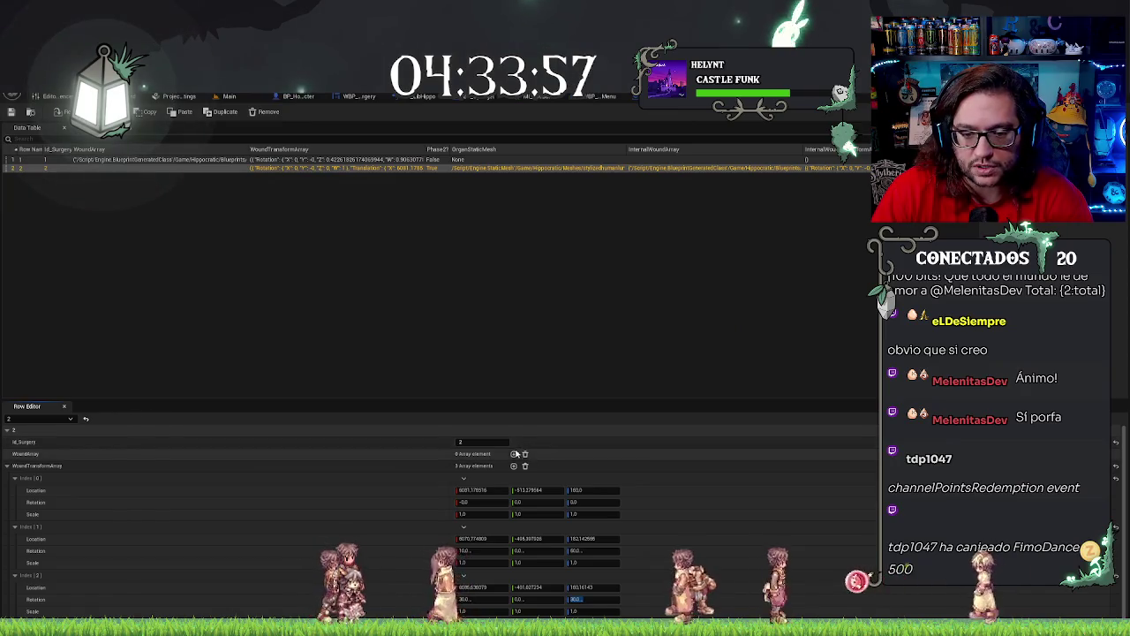
pyautogui.click(513, 454)
pyautogui.click(466, 466)
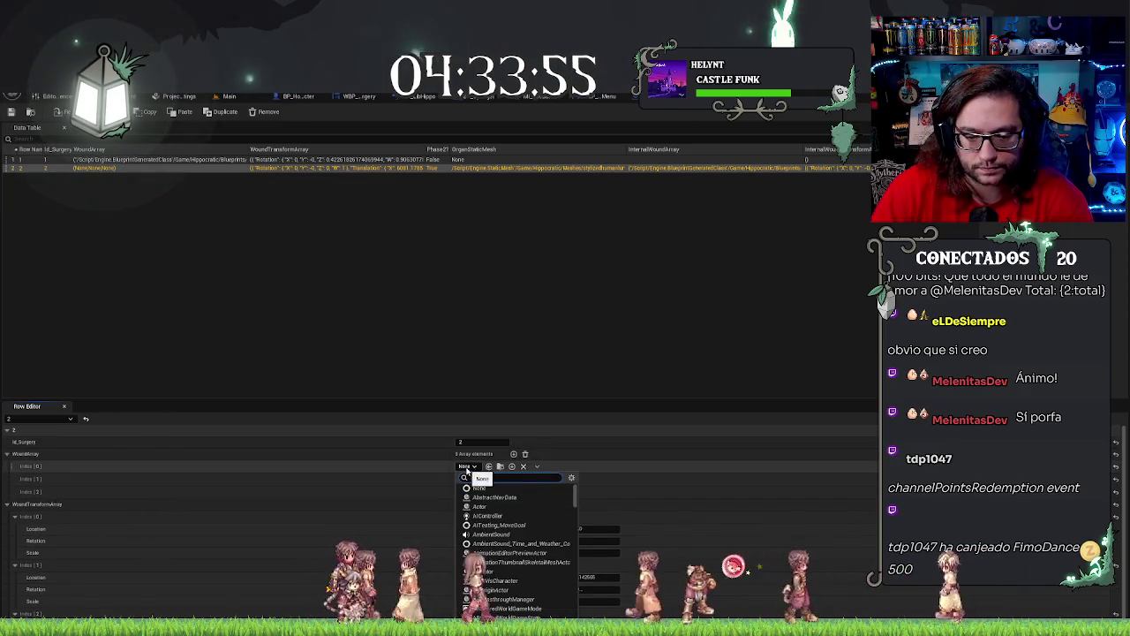
pyautogui.write('ob')
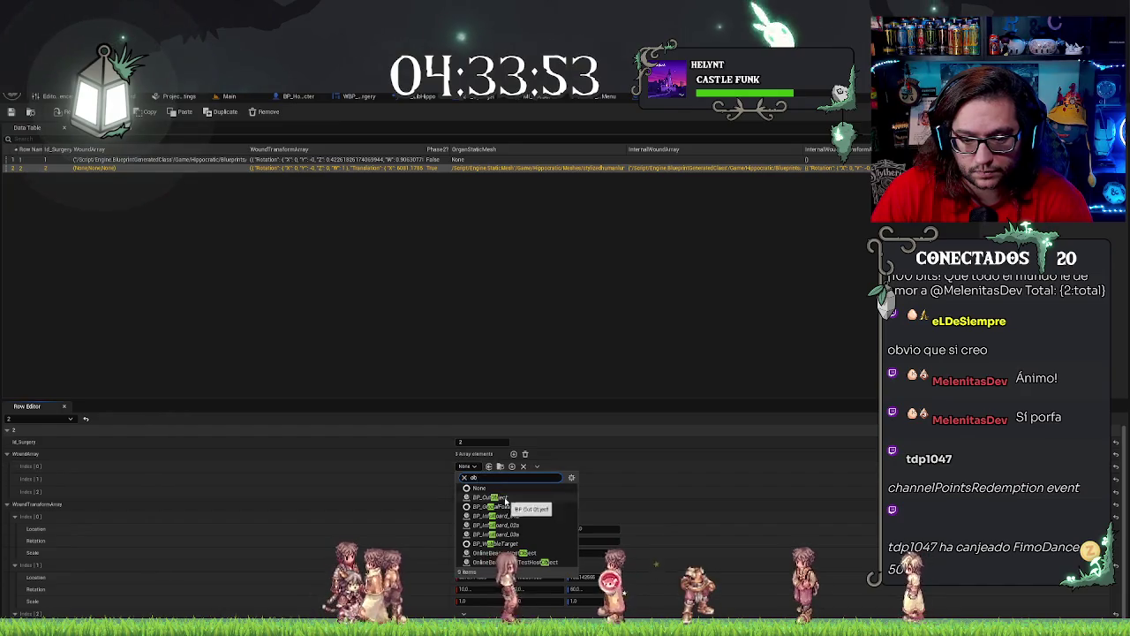
pyautogui.click(491, 497)
pyautogui.click(468, 480)
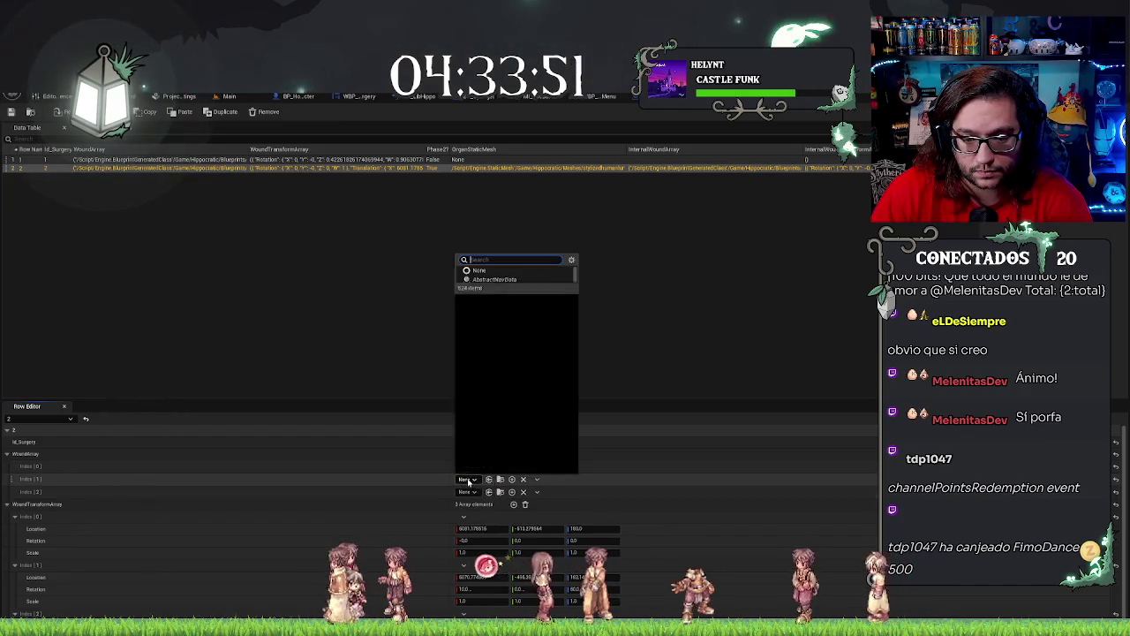
pyautogui.write('otw')
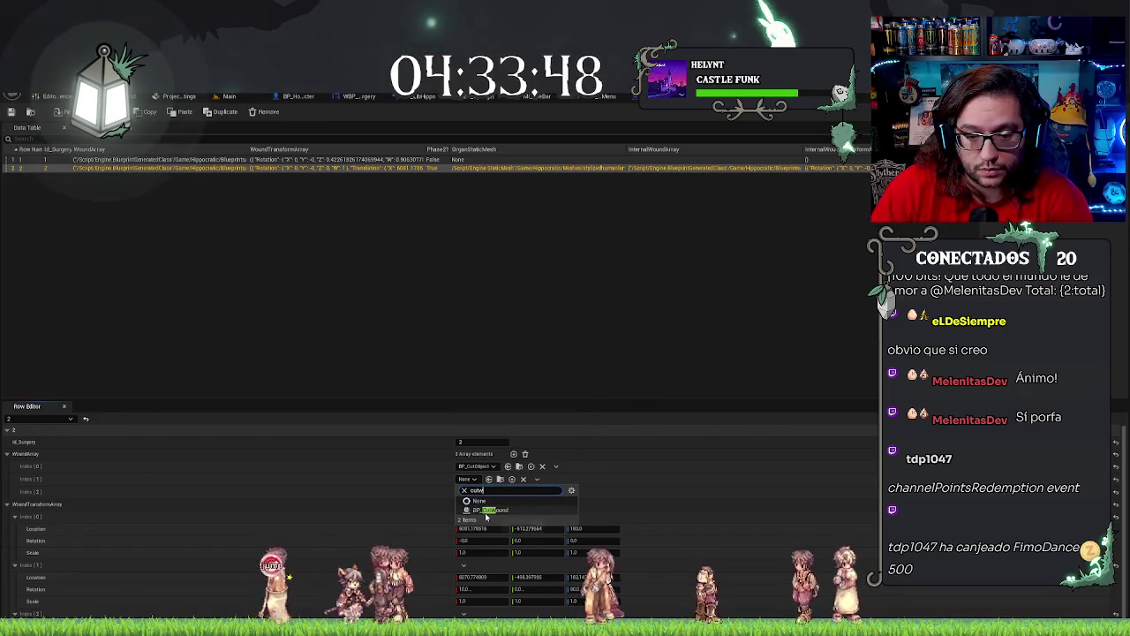
pyautogui.click(487, 510)
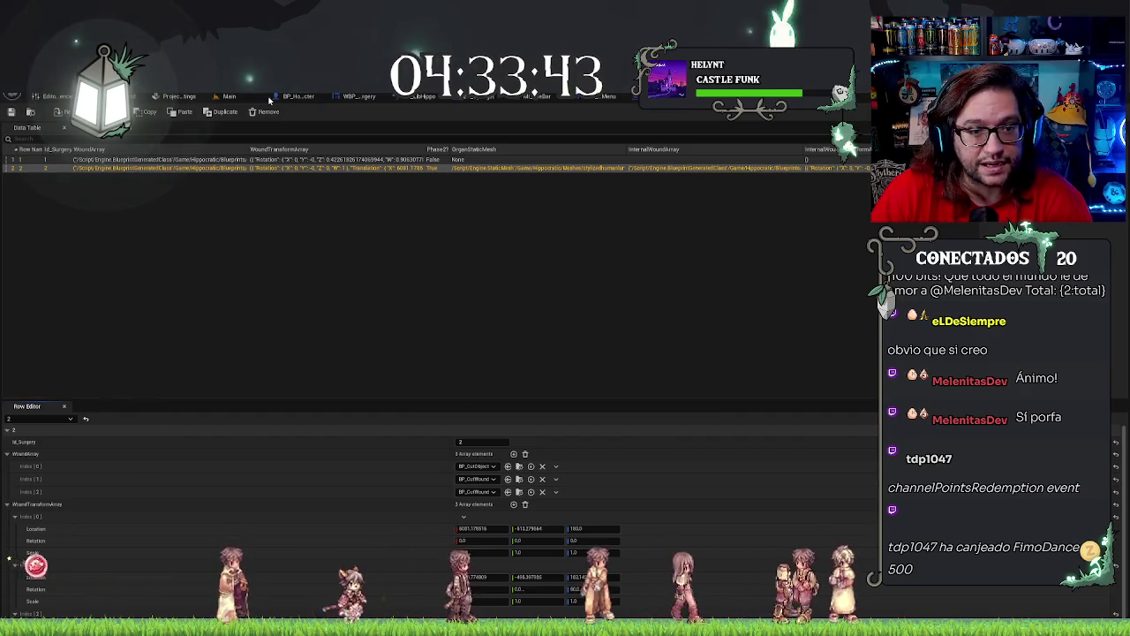
pyautogui.click(494, 95)
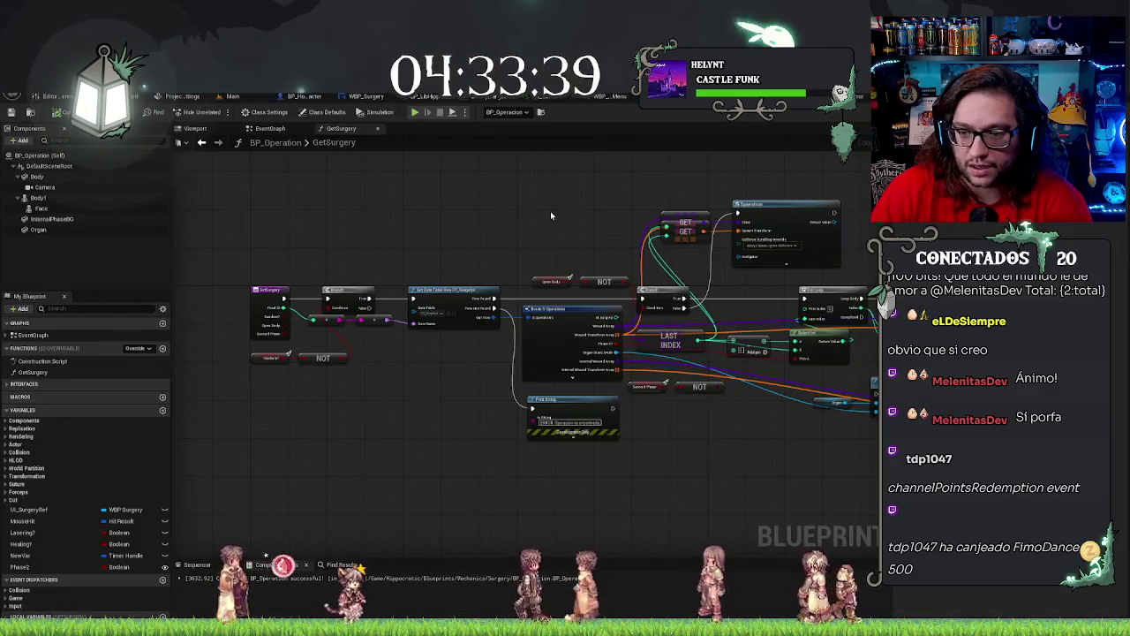
# Set the ID Fixed pin on Start Surgery after the Delay to 2 and compile BP_Operation.
pyautogui.moveTo(550, 214); pyautogui.dragTo(475, 231)
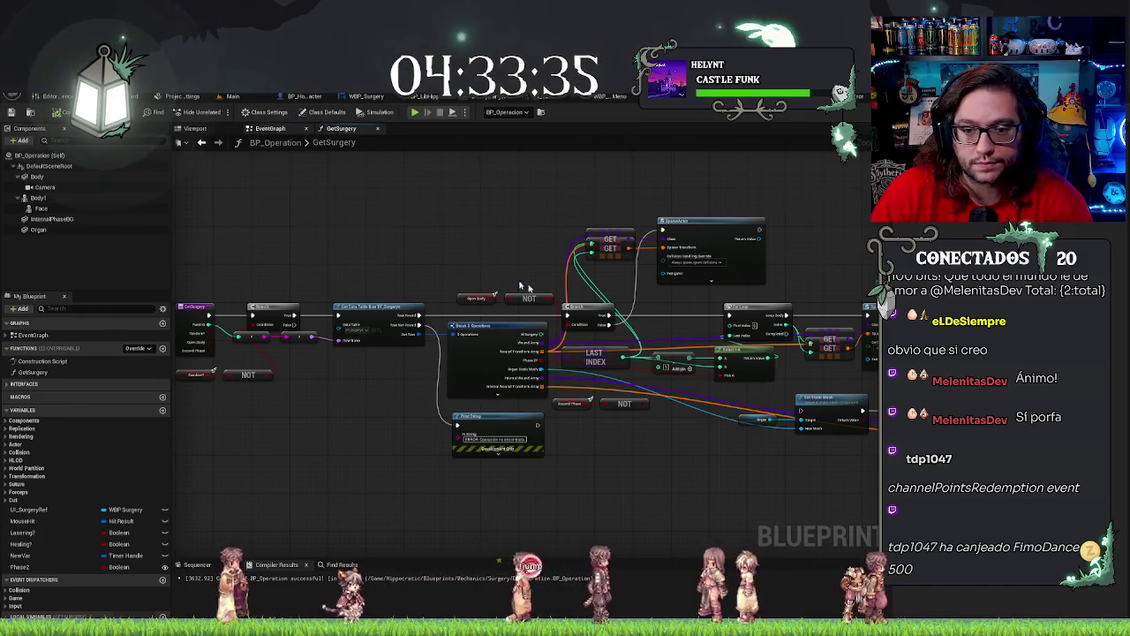
pyautogui.click(270, 128)
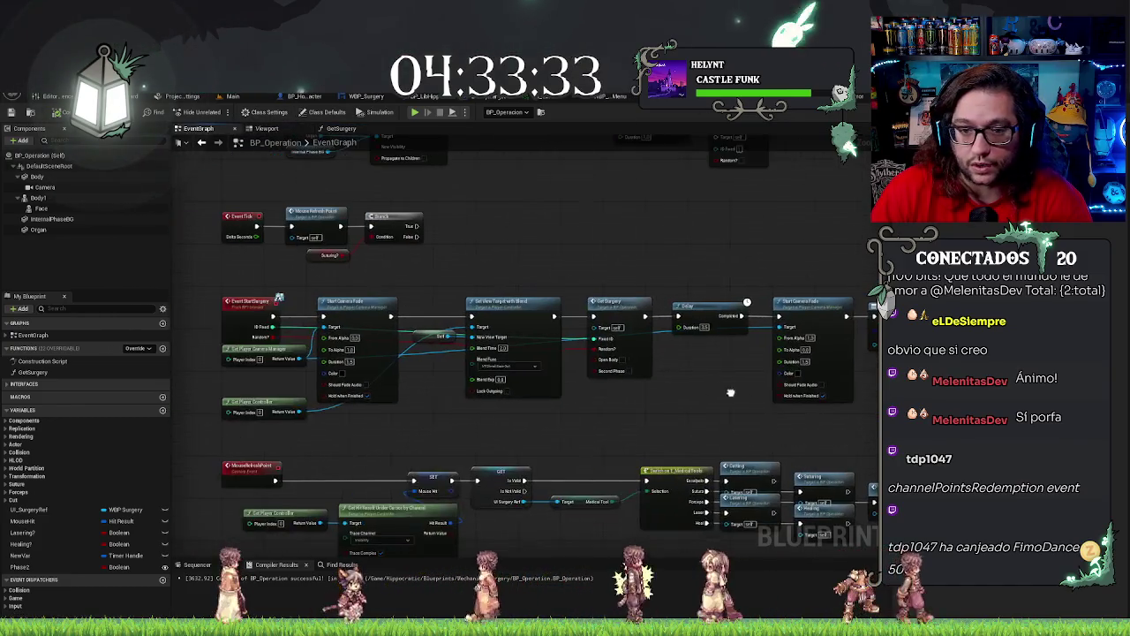
pyautogui.scroll(2, 730, 392)
pyautogui.moveTo(446, 326); pyautogui.dragTo(410, 472)
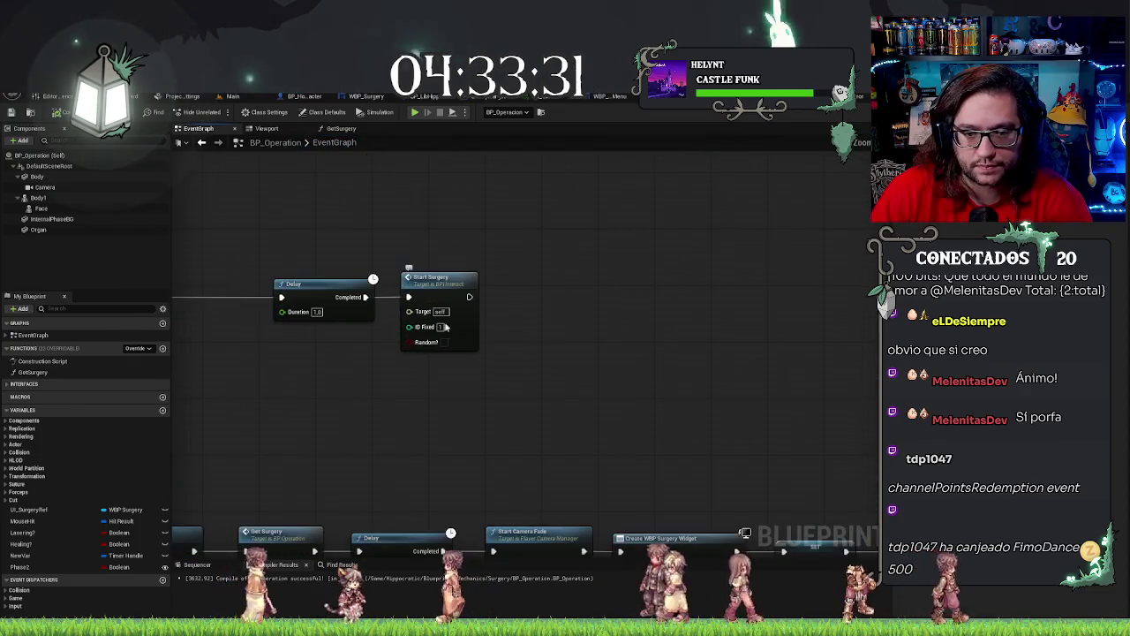
pyautogui.click(442, 300)
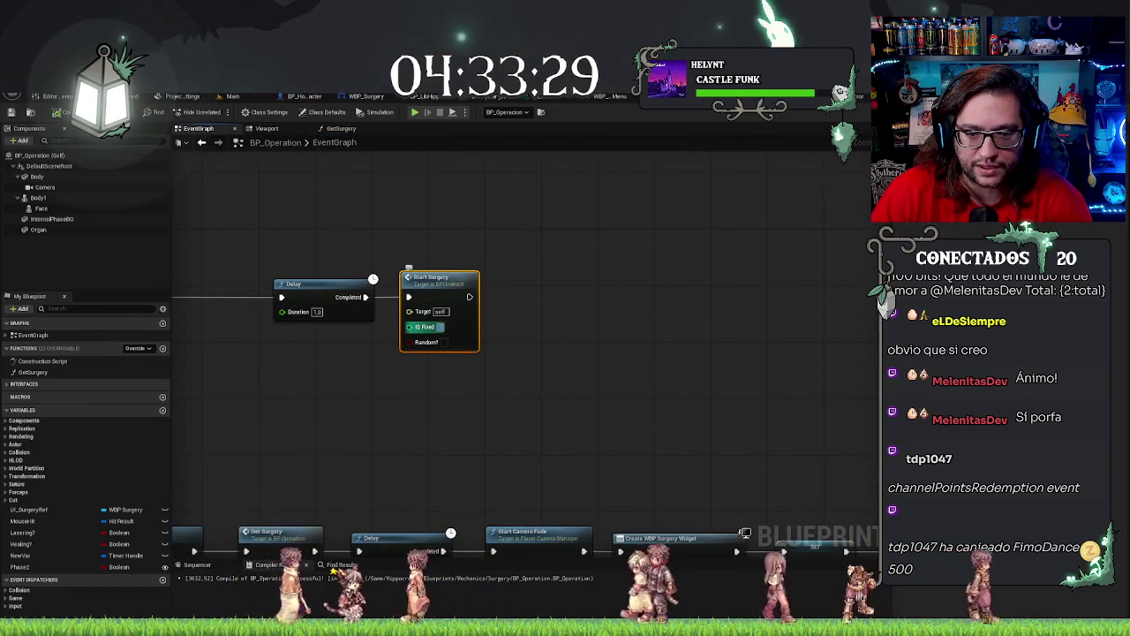
pyautogui.moveTo(409, 411); pyautogui.dragTo(486, 433)
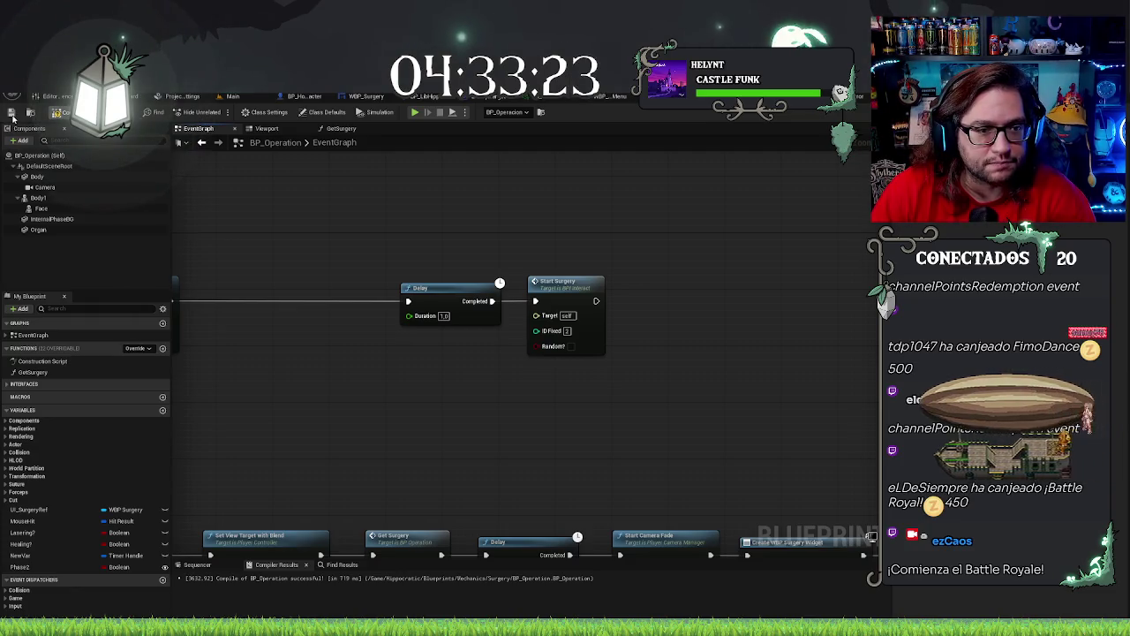
pyautogui.click(13, 114)
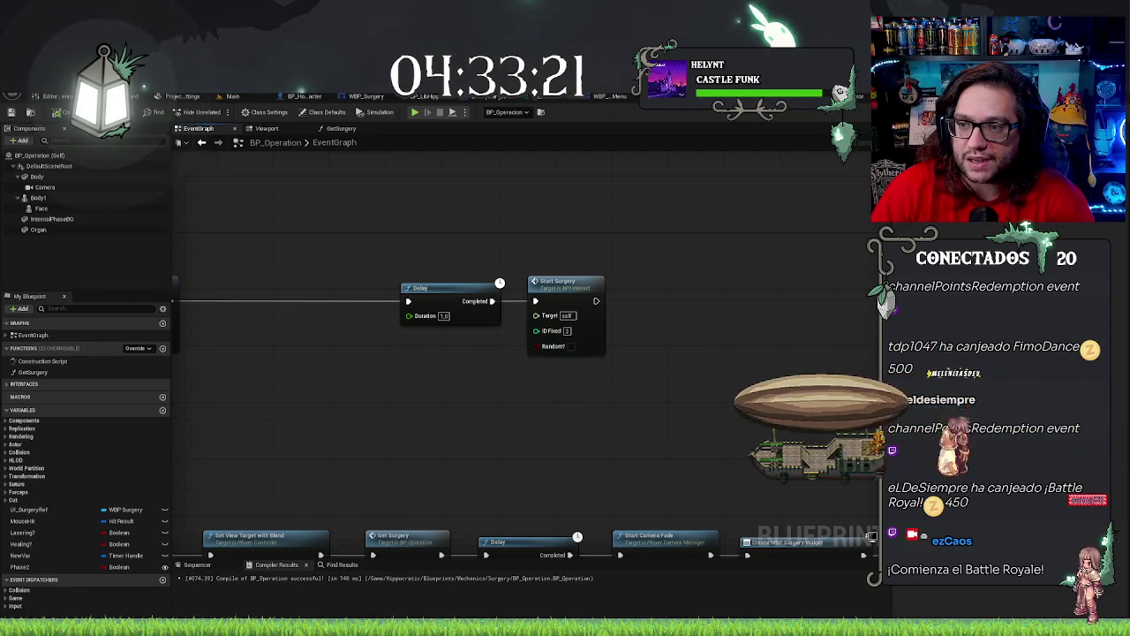
pyautogui.click(239, 96)
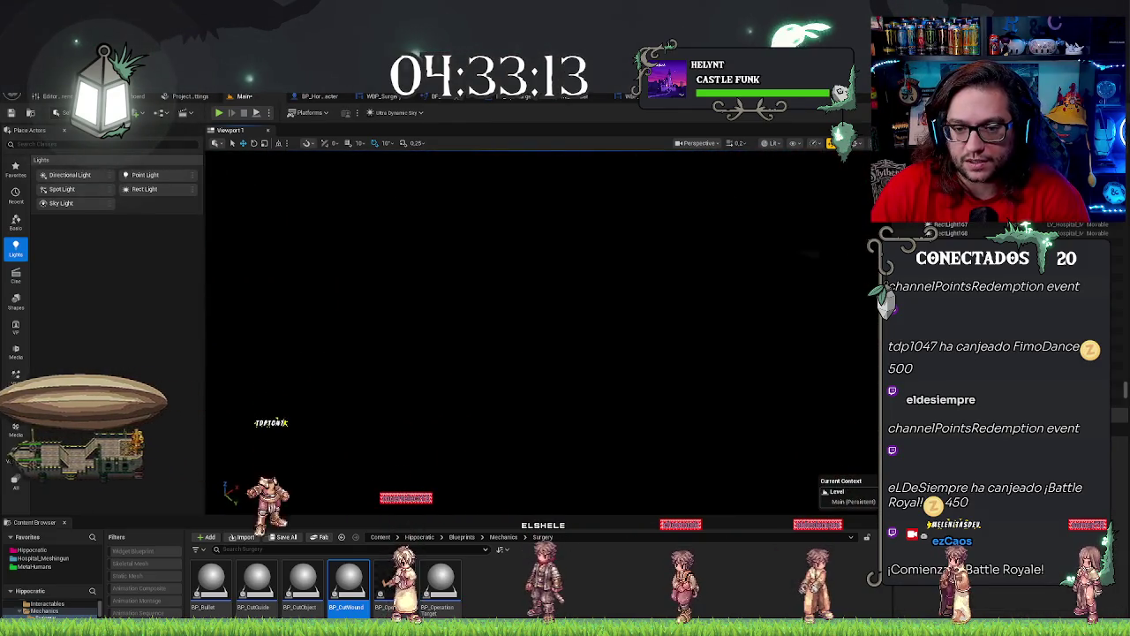
# Select the guide box on the patient's chest and rotate it by -10 degrees.
pyautogui.click(485, 265)
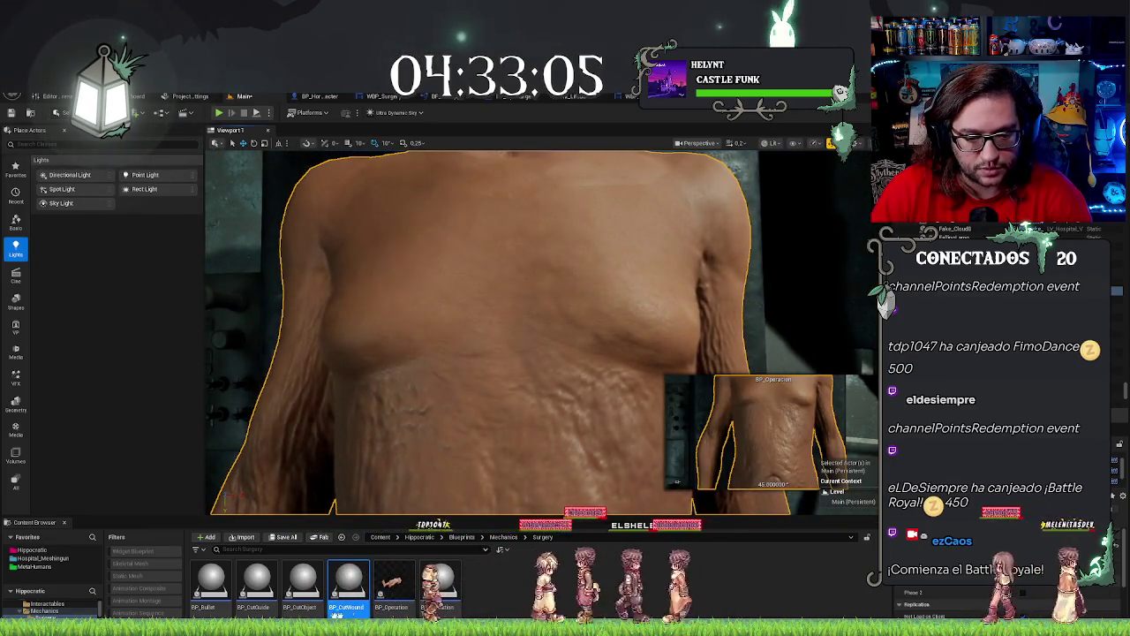
pyautogui.click(557, 291)
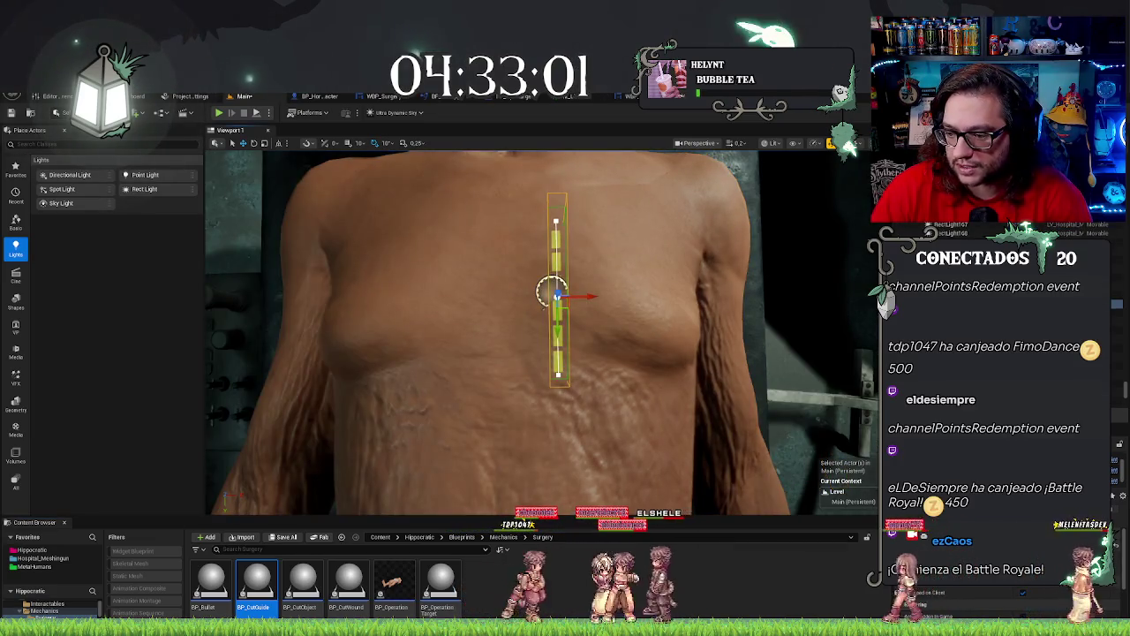
pyautogui.scroll(5, 552, 291)
pyautogui.press('f')
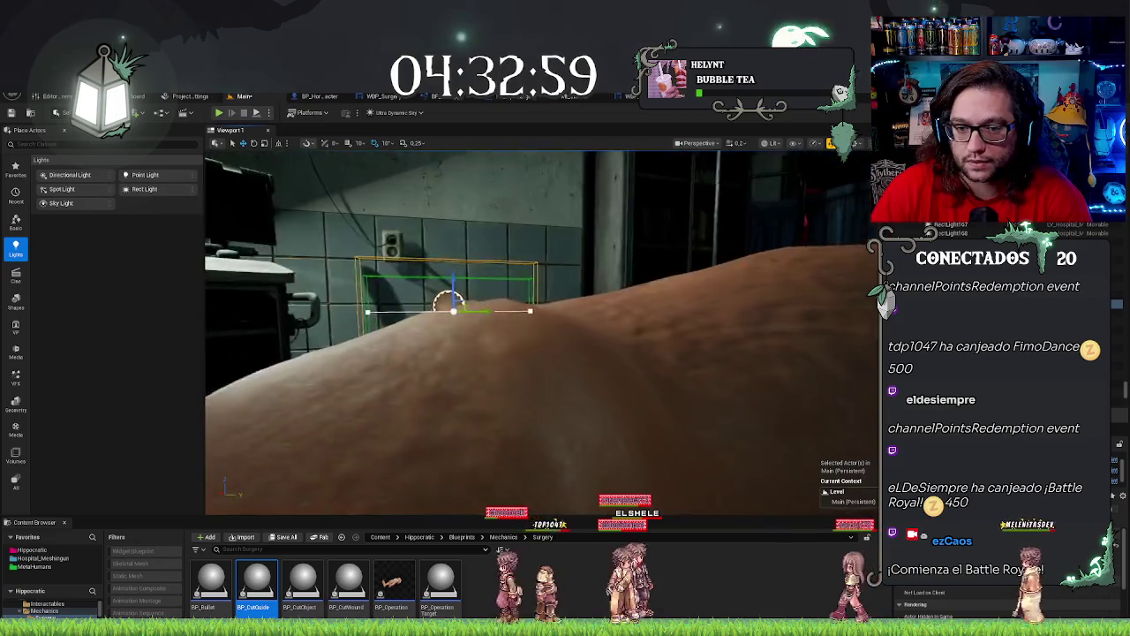
pyautogui.press('e')
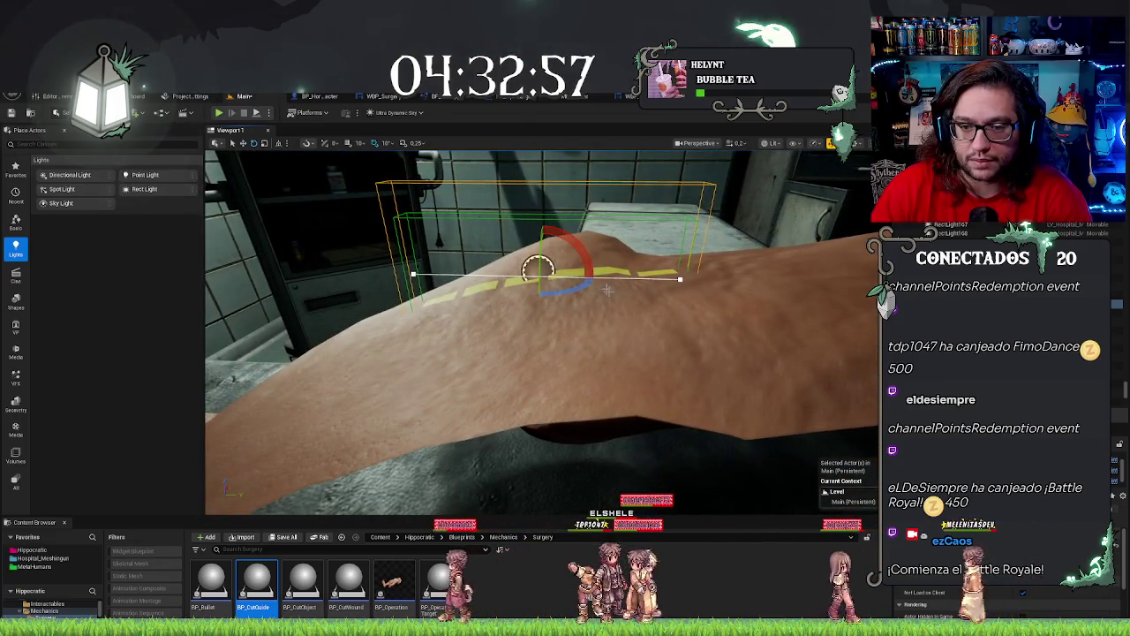
pyautogui.moveTo(587, 269)
pyautogui.mouseDown()
pyautogui.moveTo(587, 291)
pyautogui.moveTo(593, 256)
pyautogui.mouseUp()
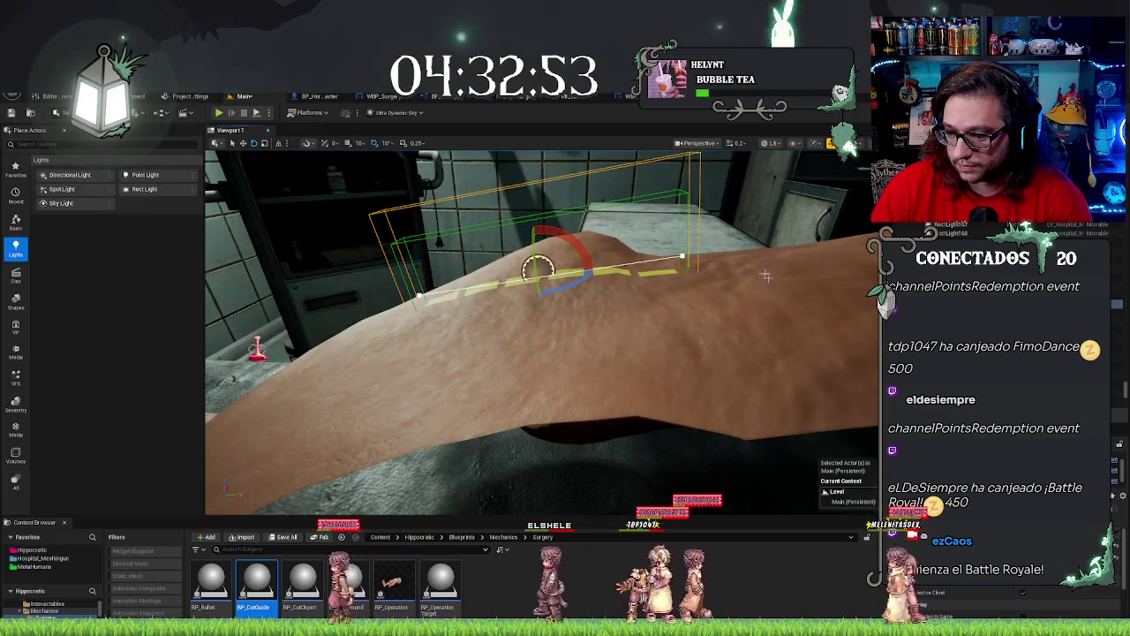
pyautogui.moveTo(539, 353)
pyautogui.mouseDown()
pyautogui.moveTo(566, 371)
pyautogui.moveTo(530, 353)
pyautogui.mouseUp()
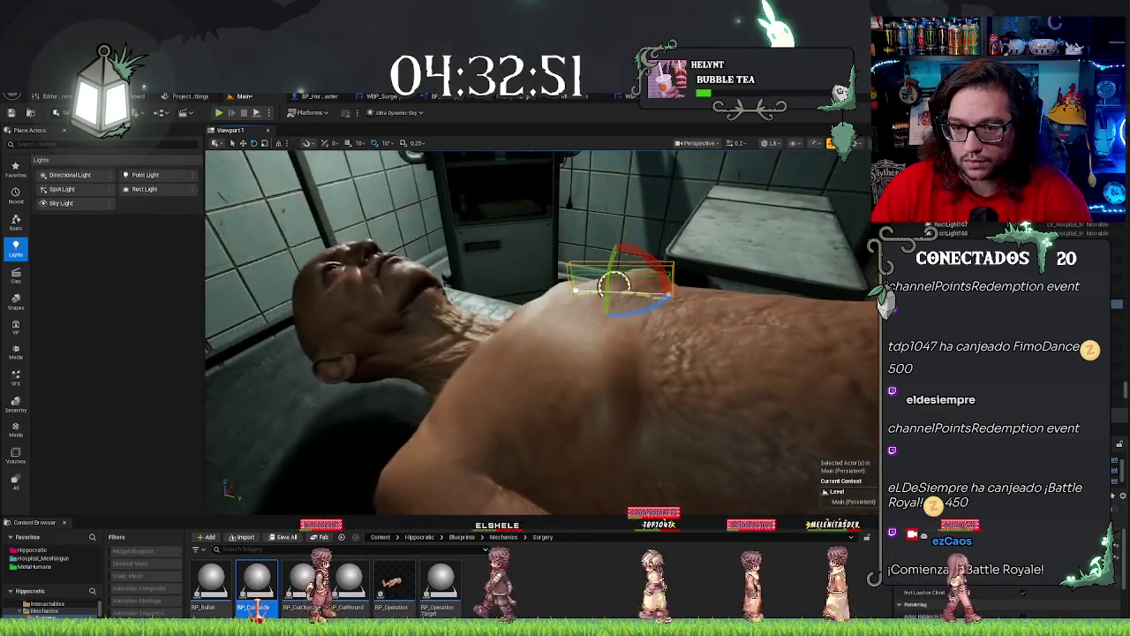
pyautogui.press('Escape')
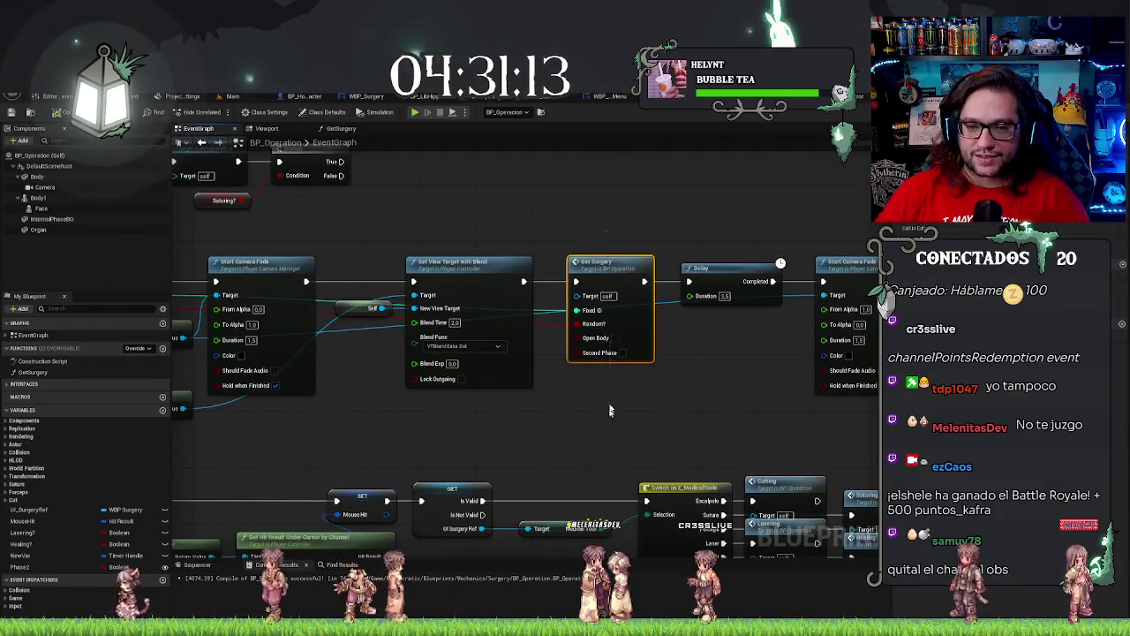
# Promote Event StartSurgery's ID Fixed pin to a new integer variable named Current Surgery.
pyautogui.click(608, 210)
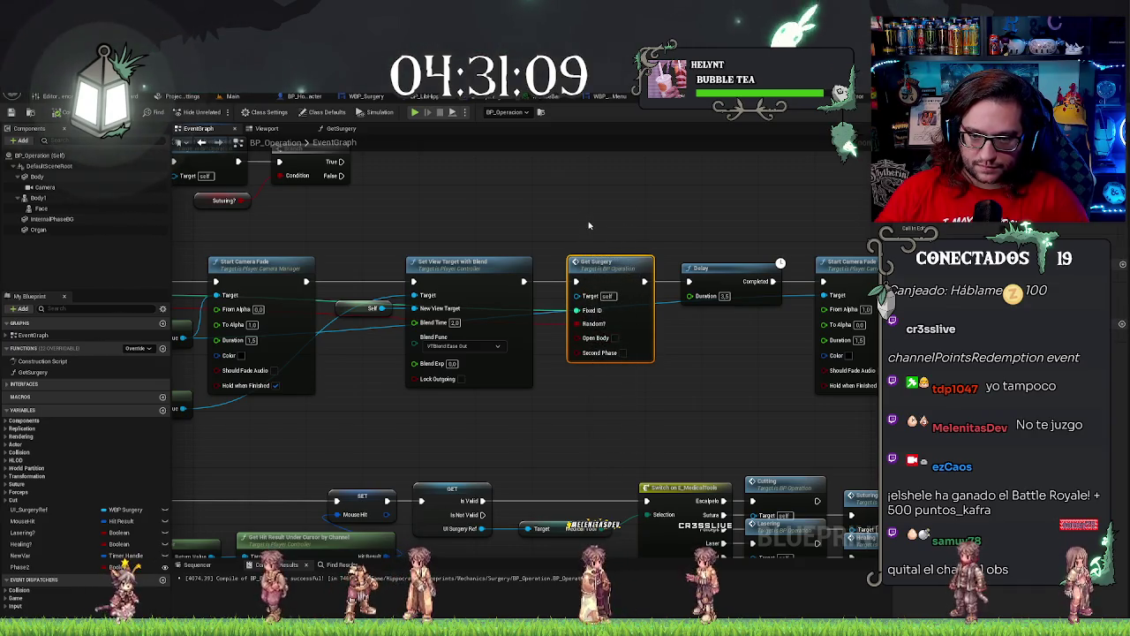
pyautogui.moveTo(610, 265); pyautogui.dragTo(617, 386)
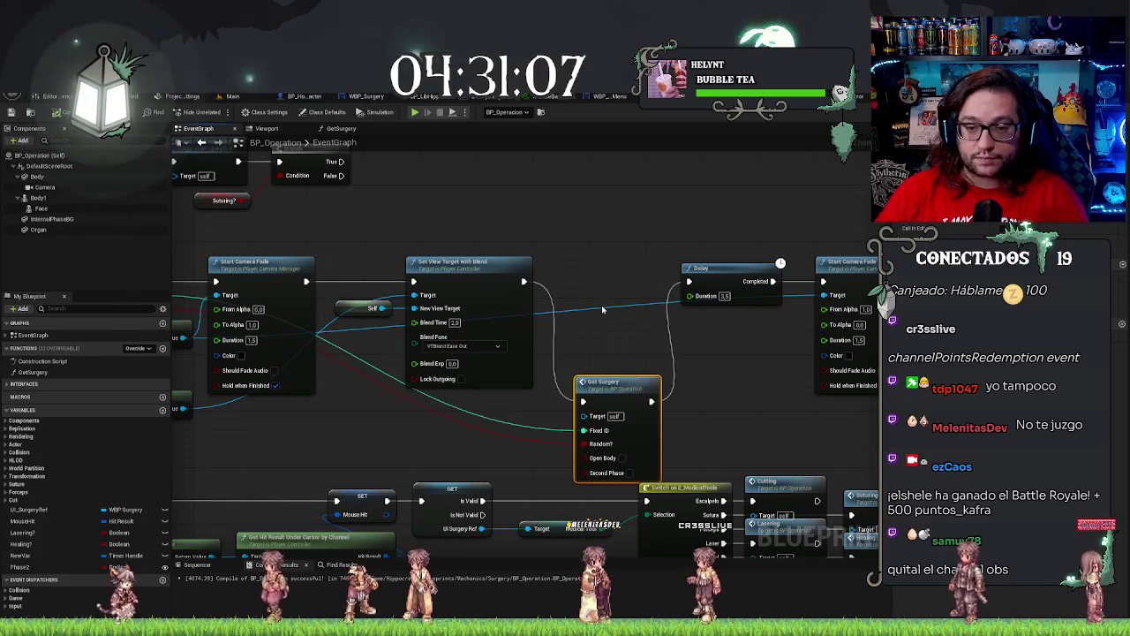
pyautogui.hotkey('ctrl', 'z')
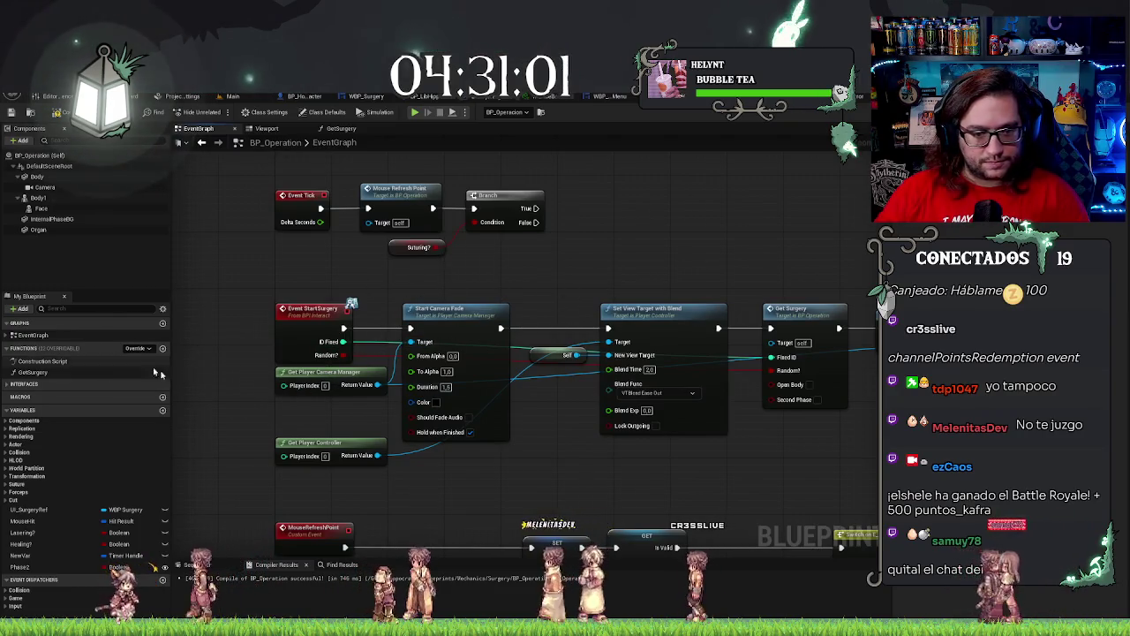
pyautogui.moveTo(343, 342)
pyautogui.mouseDown()
pyautogui.moveTo(415, 396)
pyautogui.moveTo(403, 467)
pyautogui.moveTo(437, 486)
pyautogui.mouseUp()
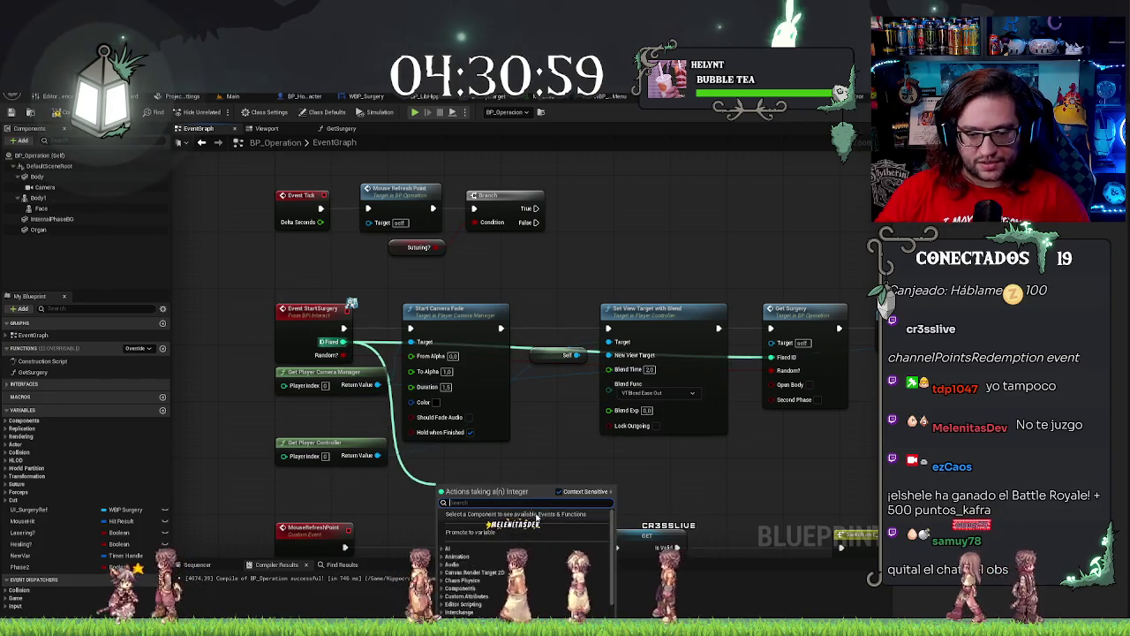
pyautogui.click(490, 533)
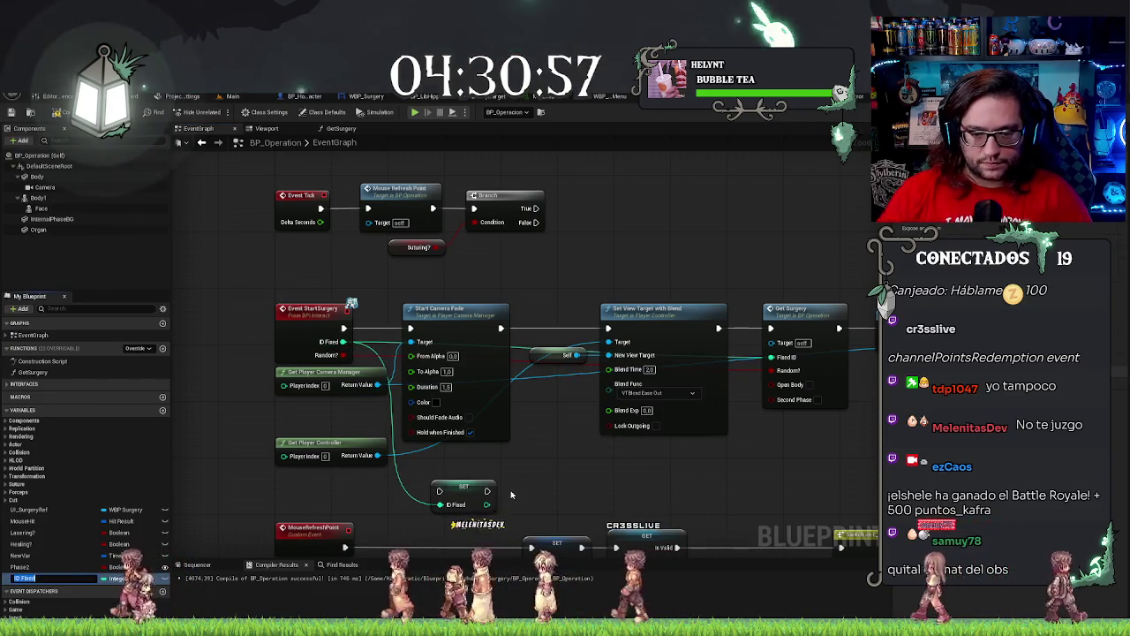
pyautogui.click(469, 491)
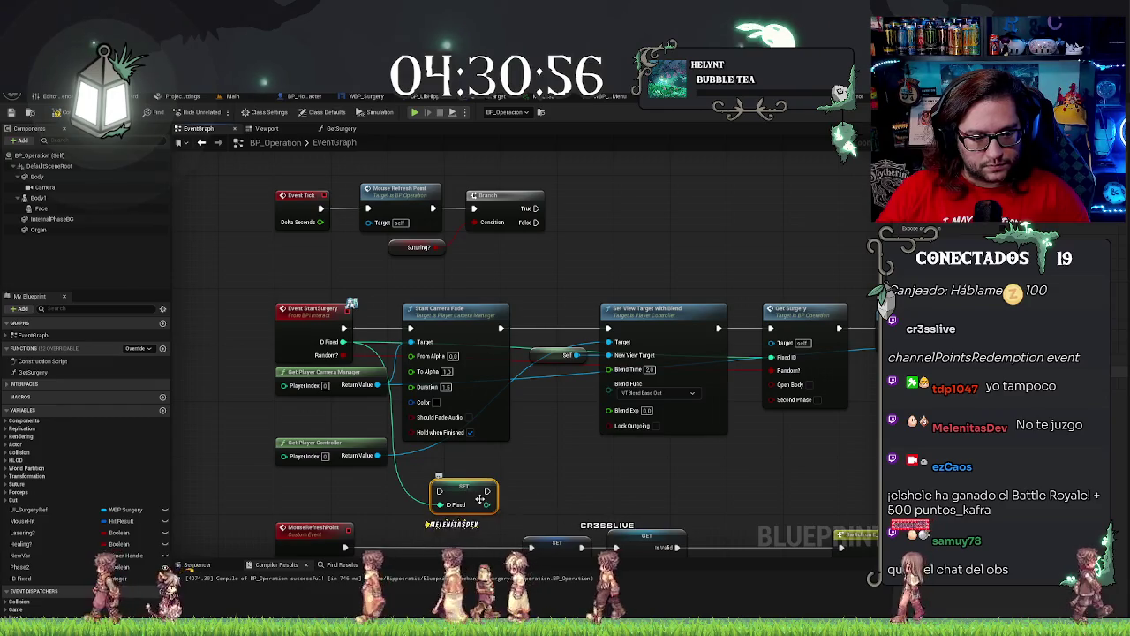
pyautogui.doubleClick(22, 578)
pyautogui.write('Curre')
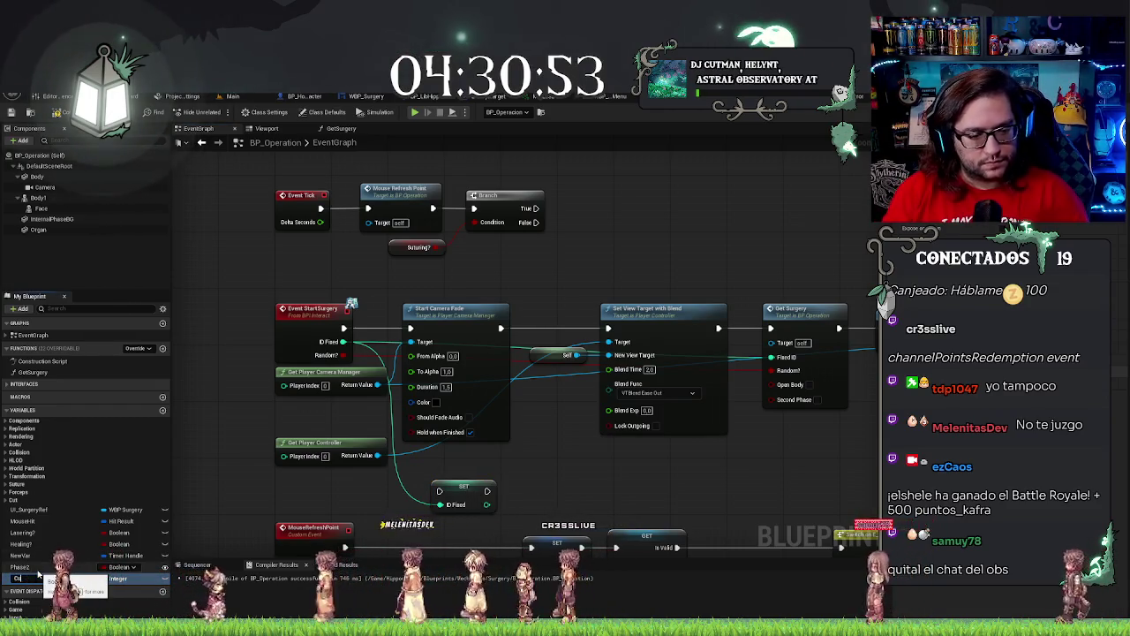
pyautogui.write('ntIurgery')
pyautogui.press('Return')
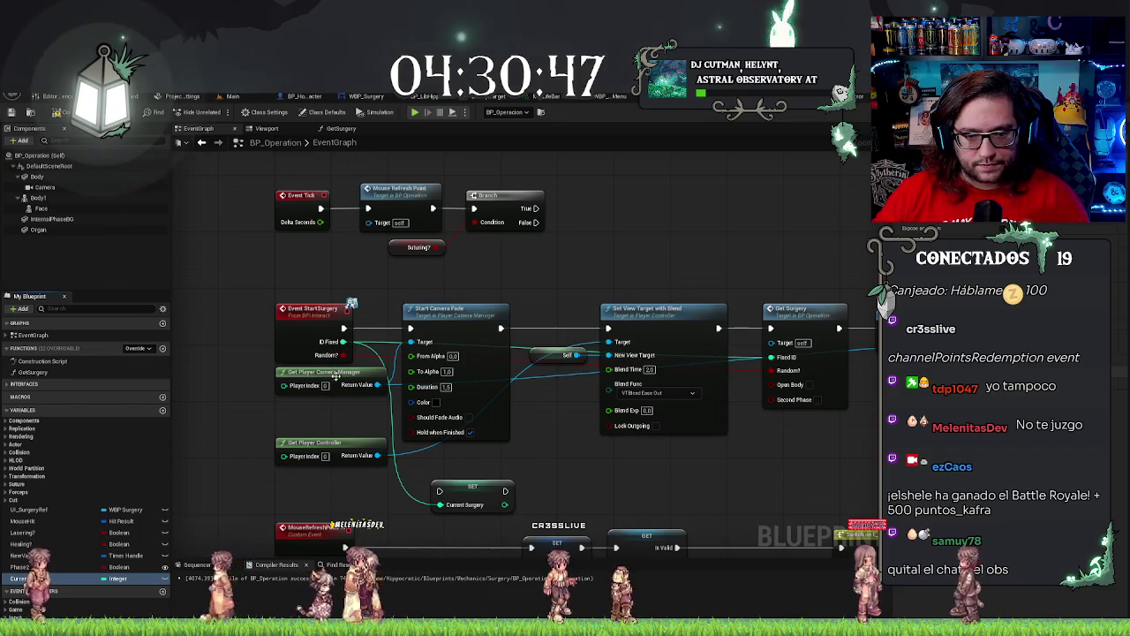
# Insert the Current Surgery setter after Start Camera Fade and open the GetSurgery function graph.
pyautogui.moveTo(481, 494)
pyautogui.mouseDown()
pyautogui.moveTo(573, 324)
pyautogui.moveTo(564, 334)
pyautogui.mouseUp()
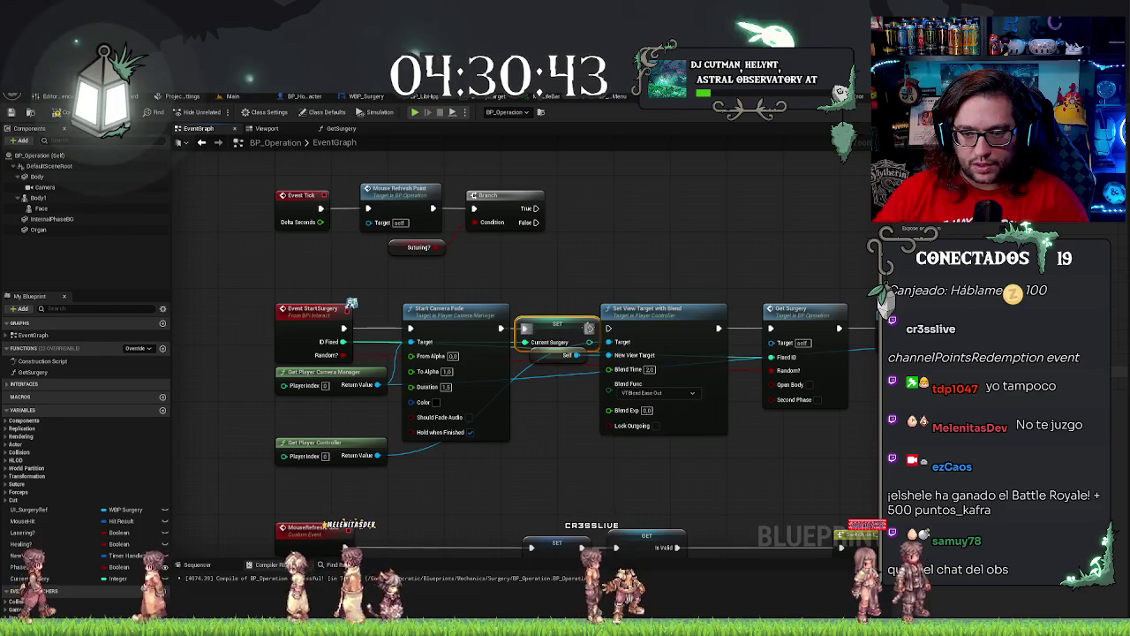
pyautogui.moveTo(658, 311); pyautogui.dragTo(671, 311)
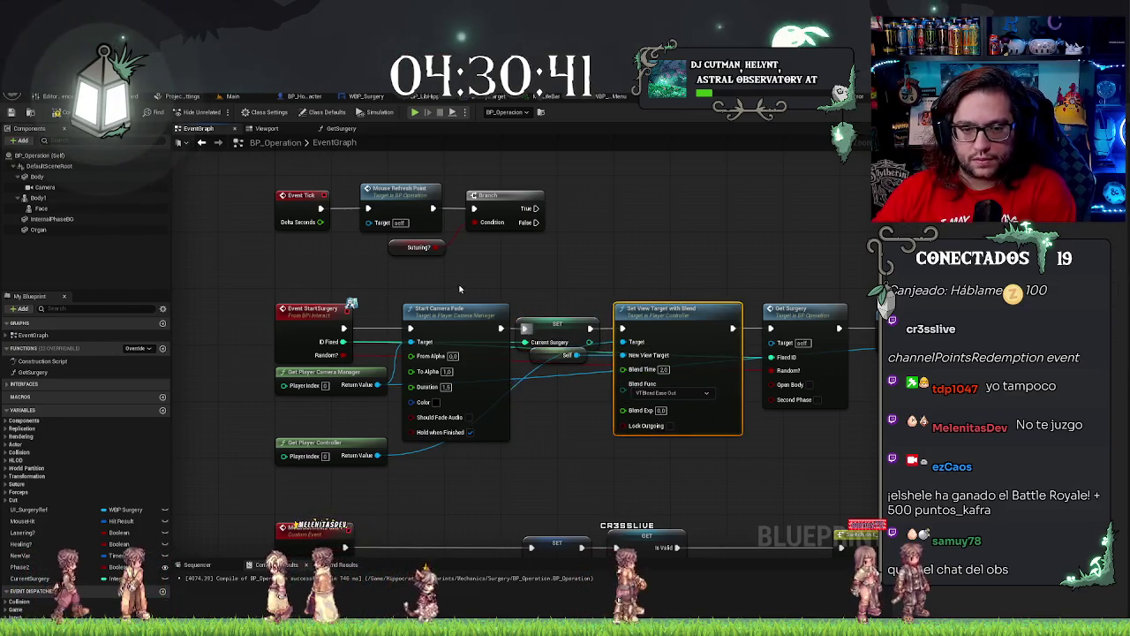
pyautogui.click(459, 288)
pyautogui.moveTo(650, 473); pyautogui.dragTo(467, 465)
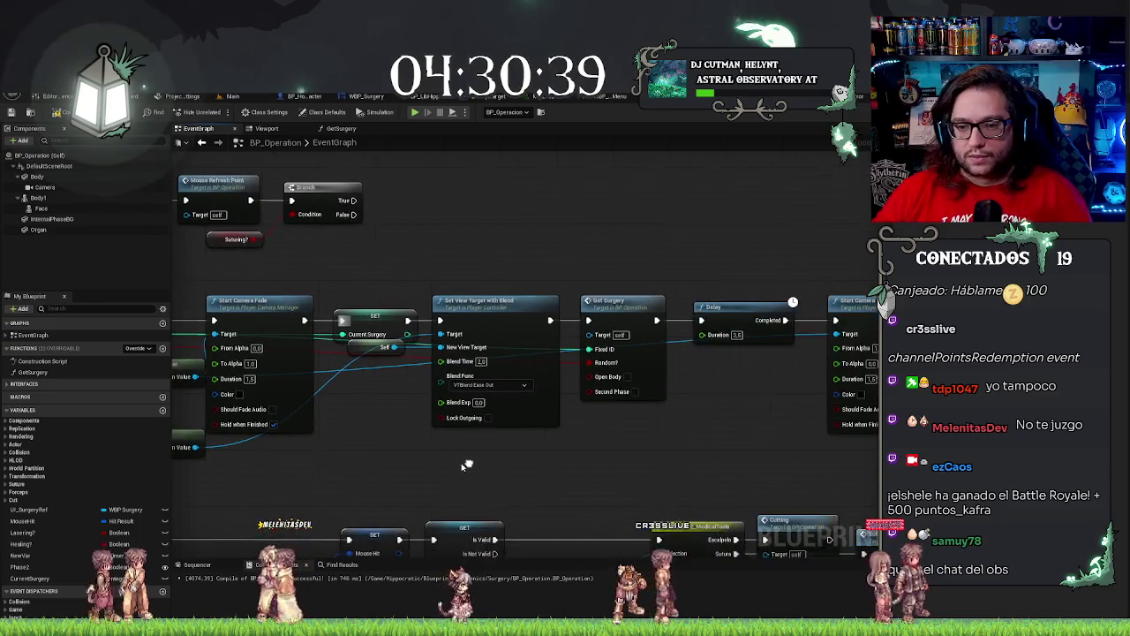
pyautogui.moveTo(676, 451); pyautogui.dragTo(576, 438)
pyautogui.click(520, 288)
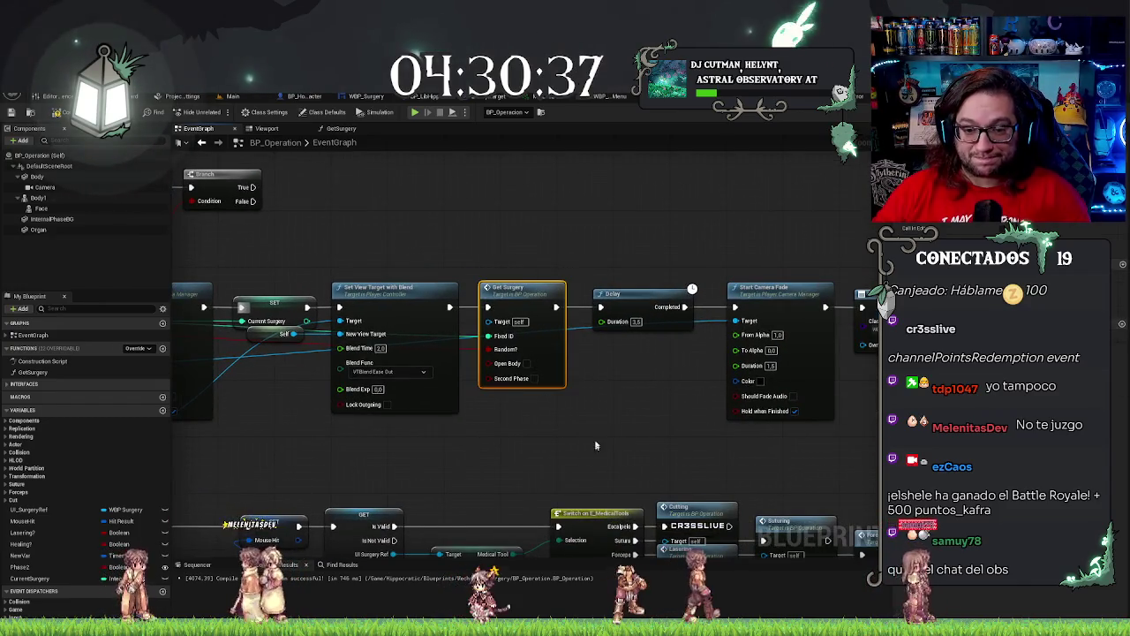
pyautogui.moveTo(466, 186)
pyautogui.mouseDown()
pyautogui.moveTo(398, 176)
pyautogui.moveTo(562, 190)
pyautogui.mouseUp()
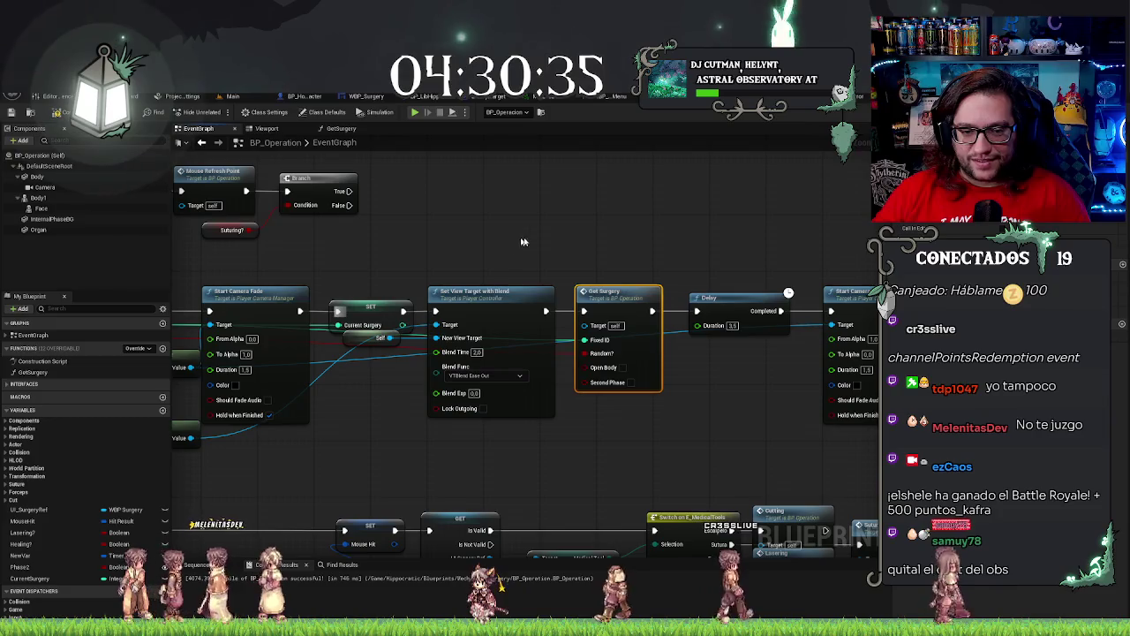
pyautogui.doubleClick(618, 294)
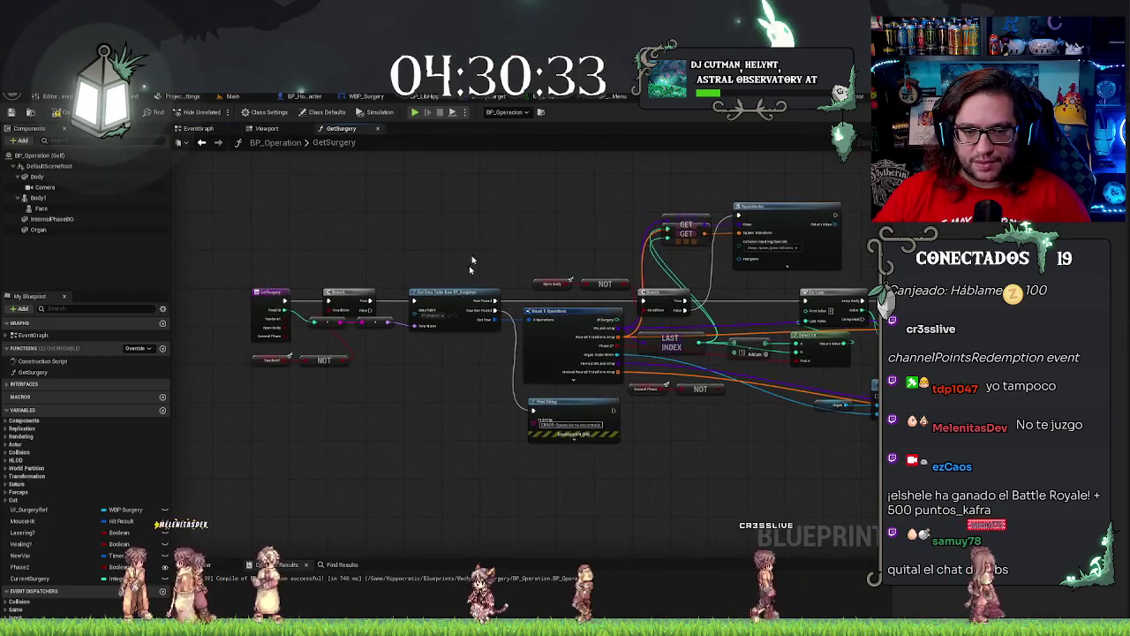
# Select the two reroute nodes before Get Data Table Row, check the Viewport, then return to EventGraph.
pyautogui.moveTo(366, 374); pyautogui.dragTo(500, 384)
pyautogui.moveTo(397, 336)
pyautogui.mouseDown()
pyautogui.moveTo(553, 314)
pyautogui.moveTo(717, 320)
pyautogui.mouseUp()
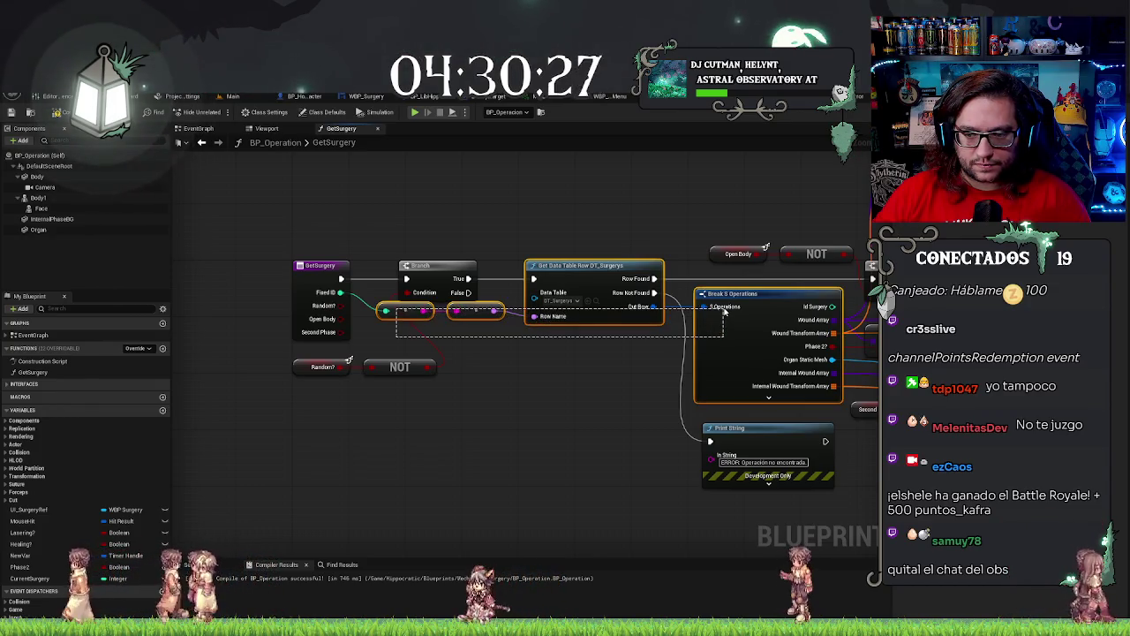
pyautogui.click(268, 129)
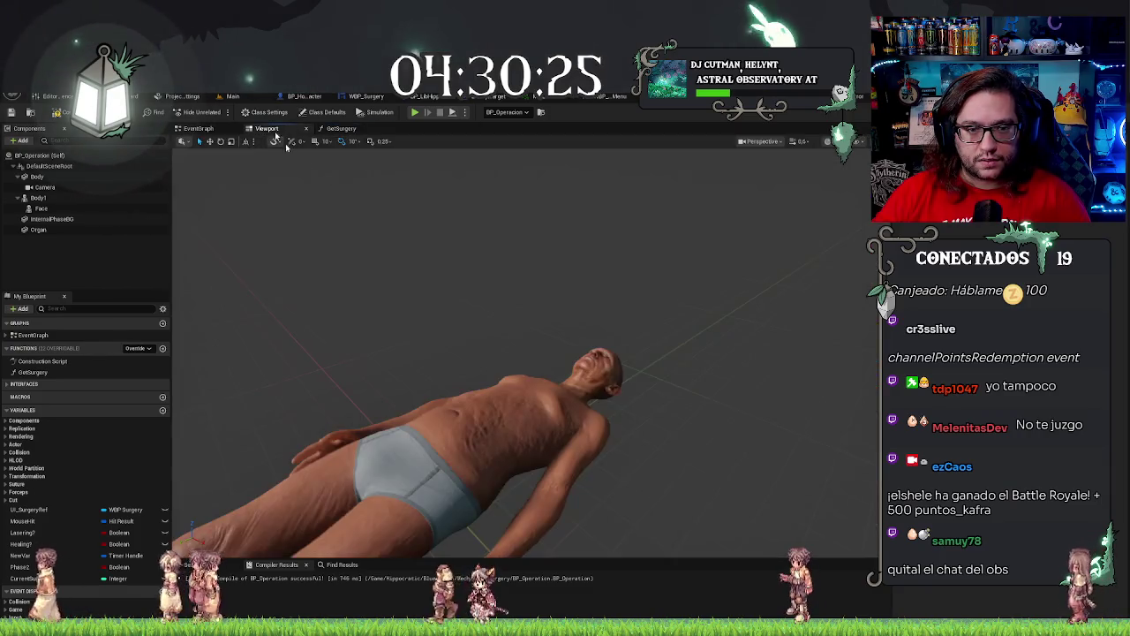
pyautogui.click(340, 128)
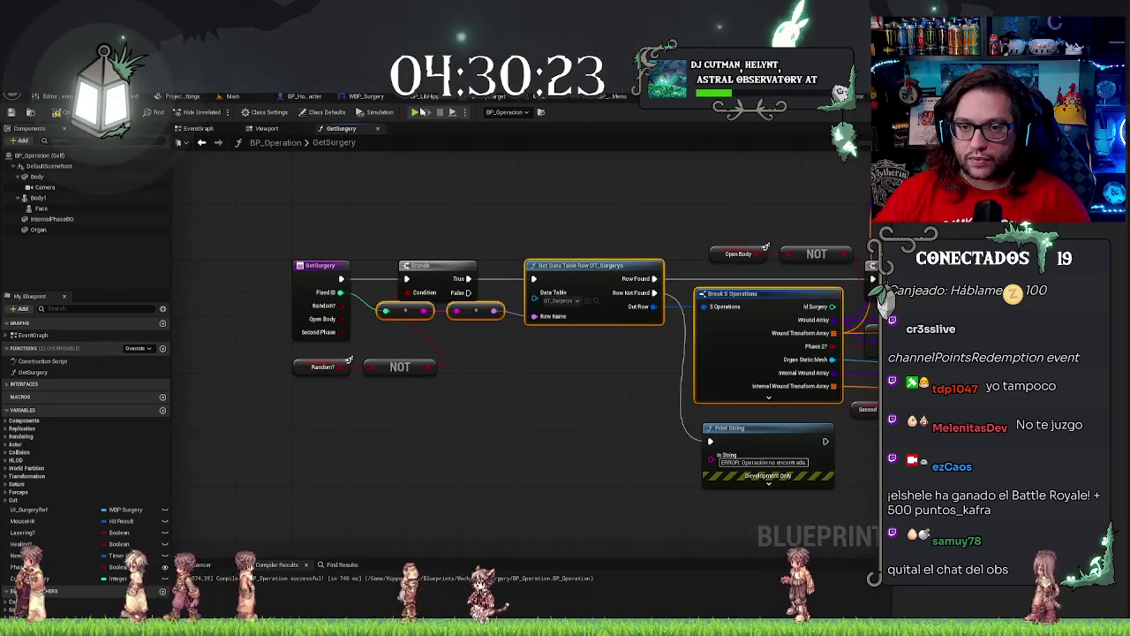
pyautogui.click(198, 128)
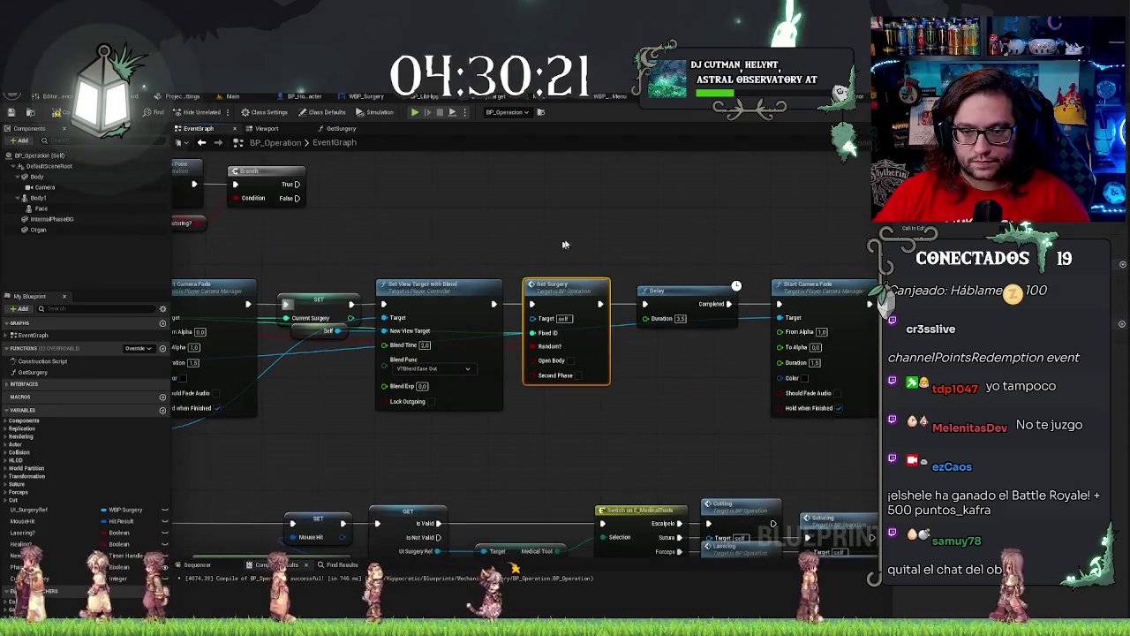
# Pan across the event graph past the Laser and Heal nodes to the camera fade and widget chain.
pyautogui.scroll(-1, 606, 225)
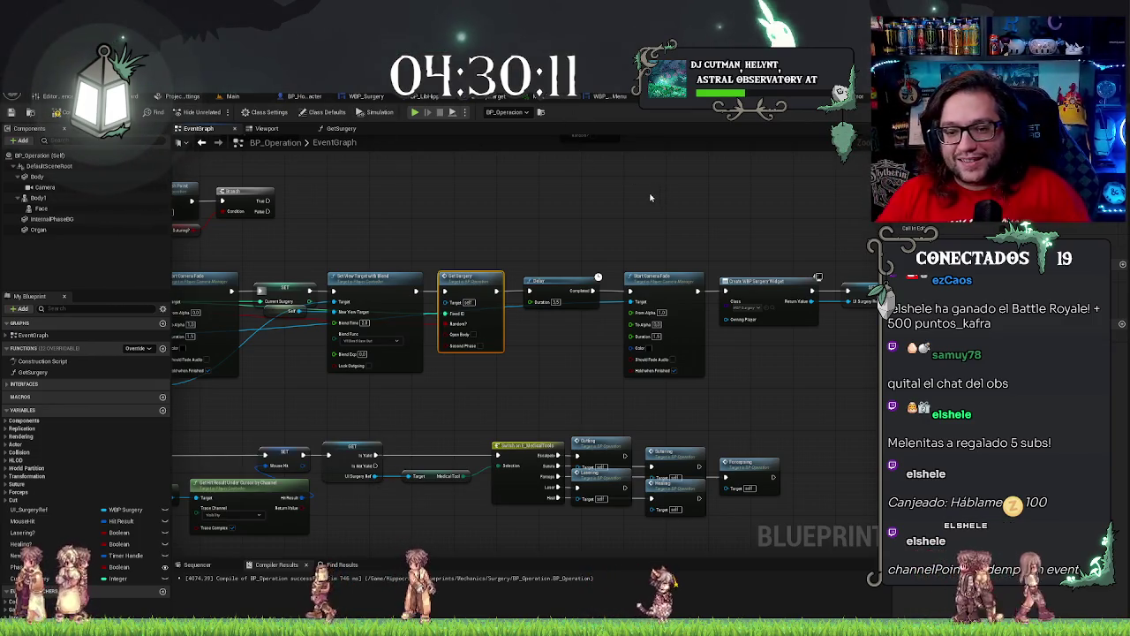
pyautogui.moveTo(645, 210)
pyautogui.mouseDown()
pyautogui.moveTo(774, 239)
pyautogui.moveTo(613, 264)
pyautogui.mouseUp()
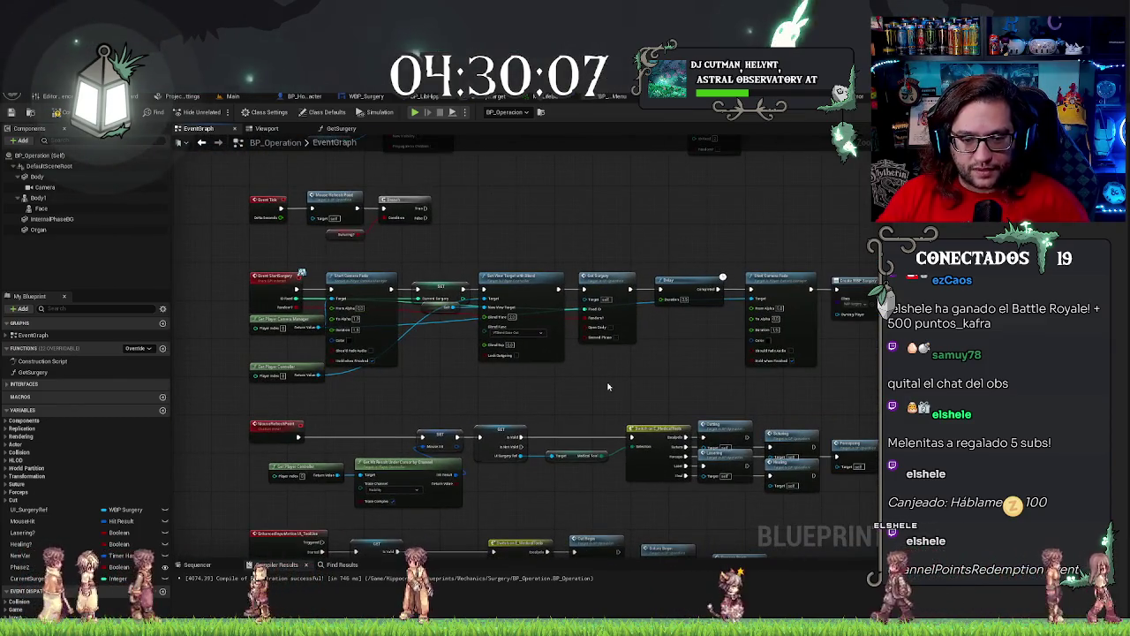
pyautogui.moveTo(605, 385)
pyautogui.mouseDown()
pyautogui.moveTo(581, 351)
pyautogui.moveTo(558, 239)
pyautogui.moveTo(592, 366)
pyautogui.moveTo(444, 278)
pyautogui.moveTo(391, 397)
pyautogui.moveTo(651, 512)
pyautogui.moveTo(610, 396)
pyautogui.moveTo(568, 413)
pyautogui.mouseUp()
pyautogui.scroll(5, 568, 413)
pyautogui.moveTo(637, 354)
pyautogui.mouseDown()
pyautogui.moveTo(458, 262)
pyautogui.moveTo(726, 260)
pyautogui.moveTo(542, 270)
pyautogui.moveTo(564, 283)
pyautogui.mouseUp()
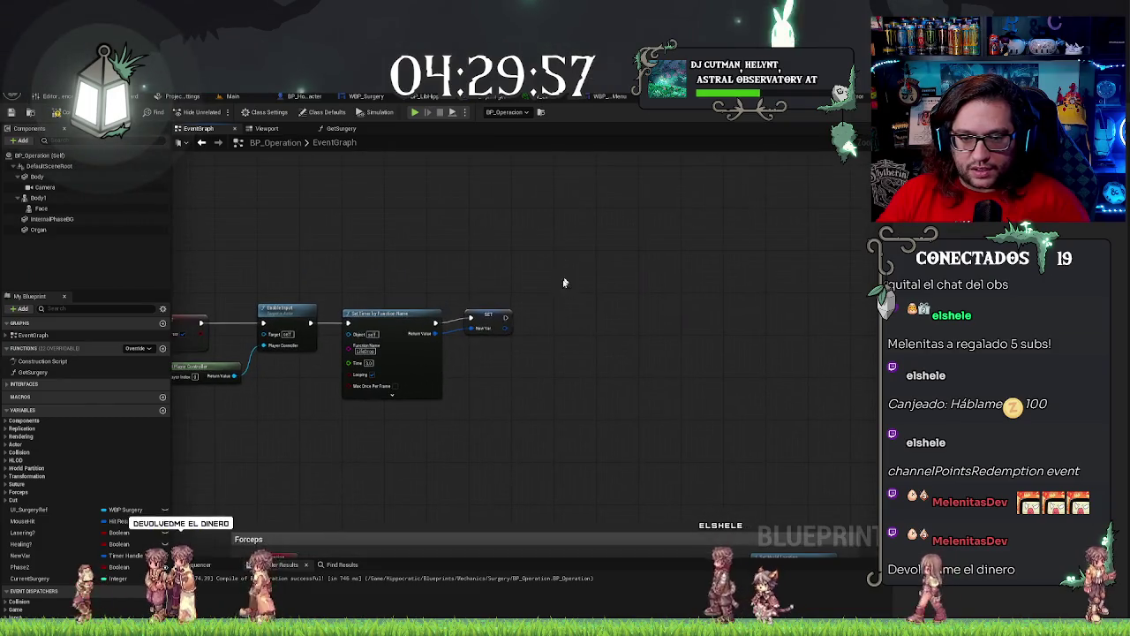
pyautogui.click(483, 269)
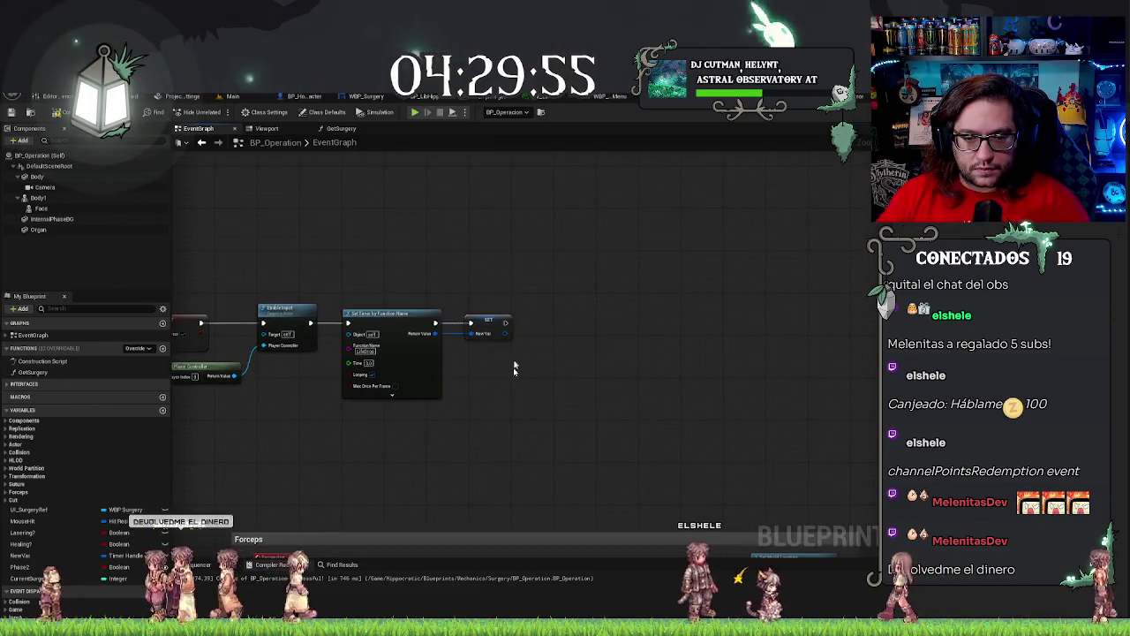
pyautogui.scroll(1, 513, 367)
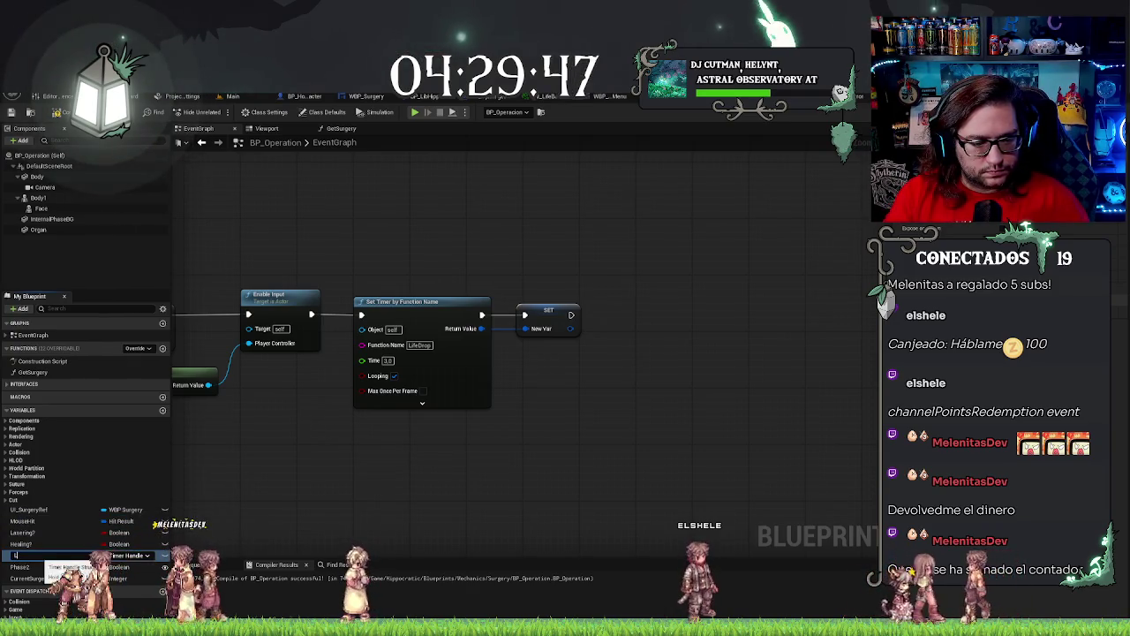
# Paste the DT_Surgerys row lookup nodes and feed them a Current Surgery getter.
pyautogui.moveTo(619, 382)
pyautogui.mouseDown()
pyautogui.moveTo(534, 358)
pyautogui.moveTo(547, 335)
pyautogui.moveTo(537, 309)
pyautogui.mouseUp()
pyautogui.hotkey('ctrl', 'v')
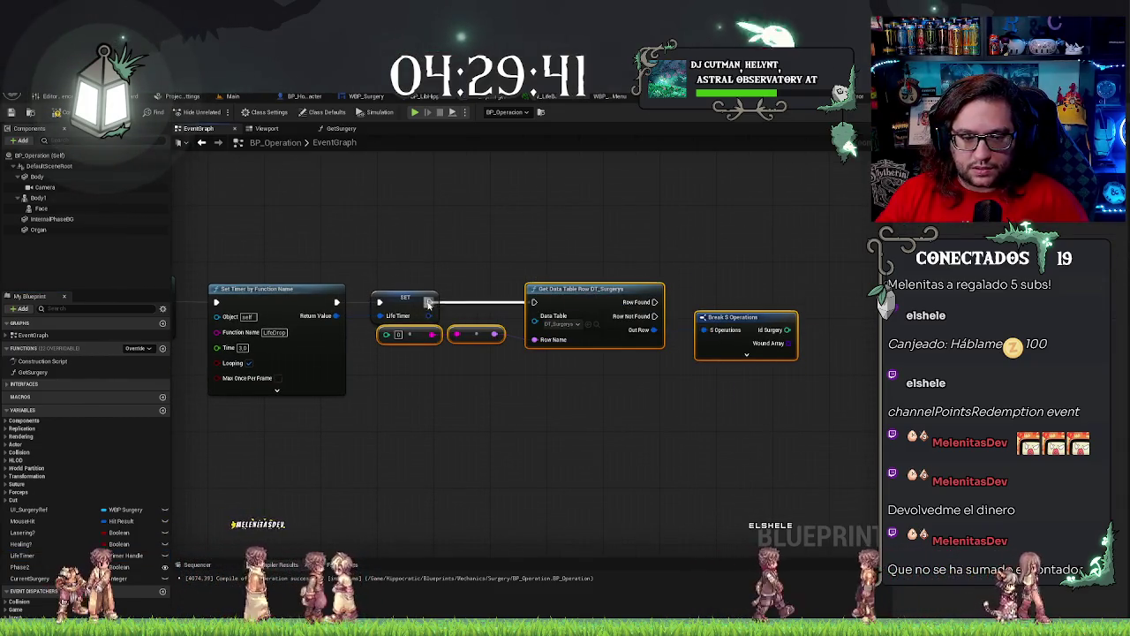
pyautogui.click(35, 578)
pyautogui.moveTo(40, 575)
pyautogui.mouseDown()
pyautogui.moveTo(389, 404)
pyautogui.moveTo(385, 334)
pyautogui.mouseUp()
pyautogui.moveTo(369, 402); pyautogui.dragTo(367, 372)
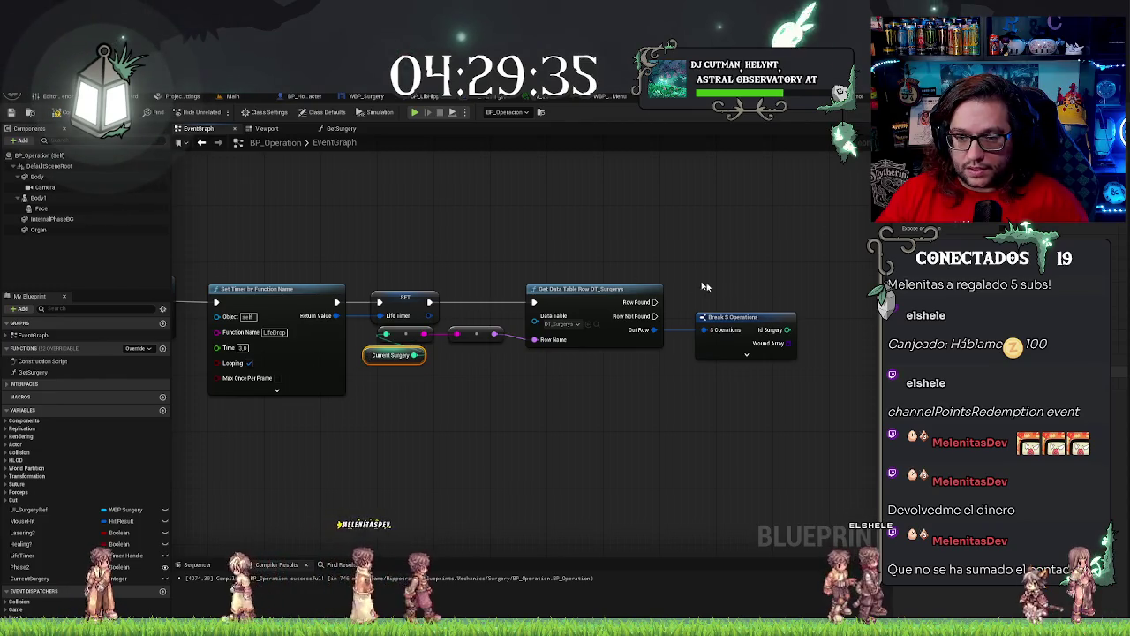
# Add a Length node from Wound Array and a Branch driven by Phase 2?
pyautogui.moveTo(721, 267); pyautogui.dragTo(533, 278)
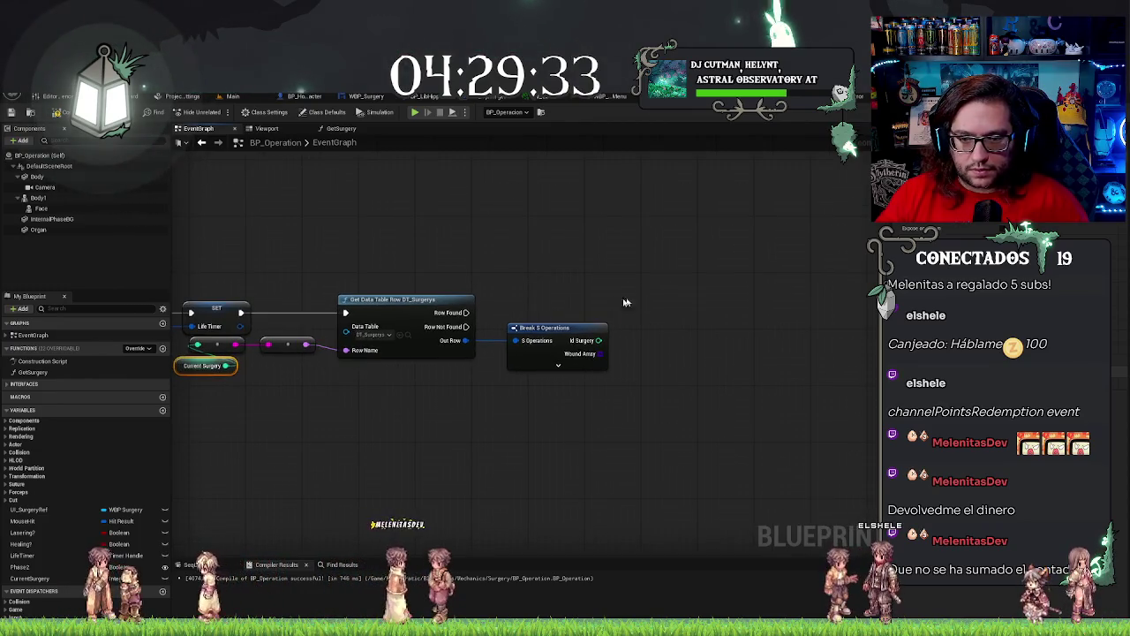
pyautogui.moveTo(624, 303); pyautogui.dragTo(530, 308)
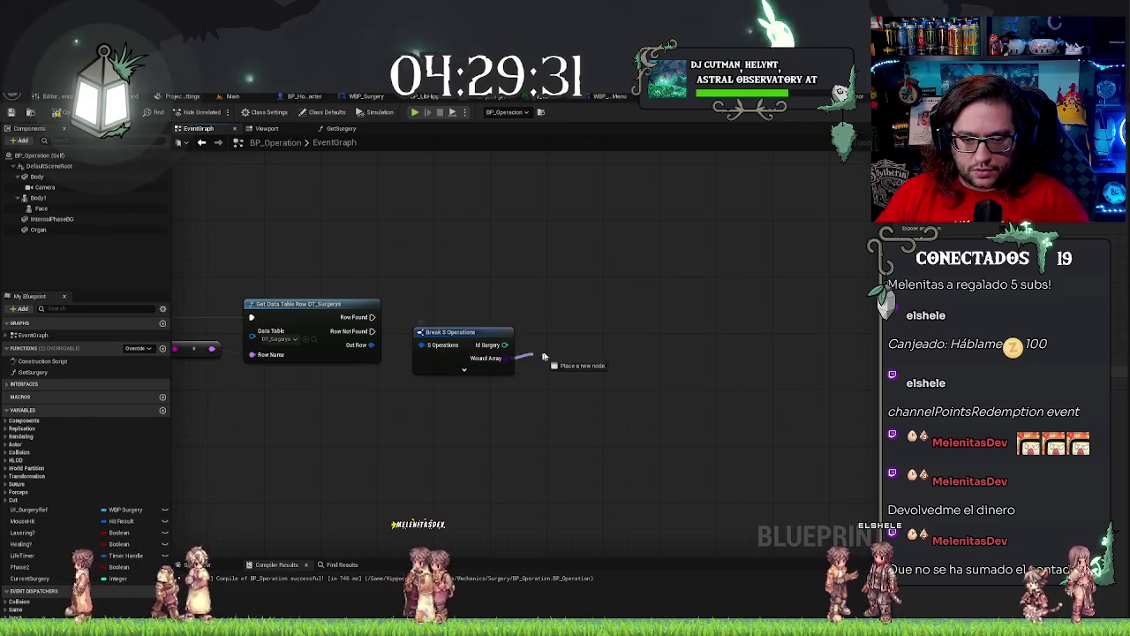
pyautogui.moveTo(543, 355); pyautogui.dragTo(544, 356)
pyautogui.press('Escape')
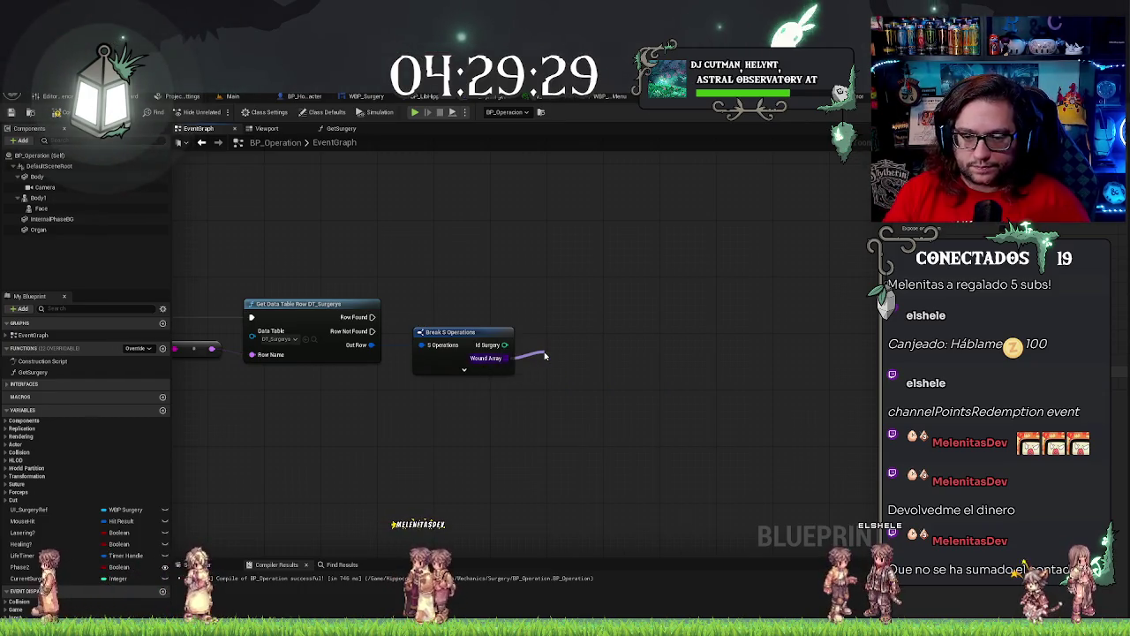
pyautogui.click(582, 376)
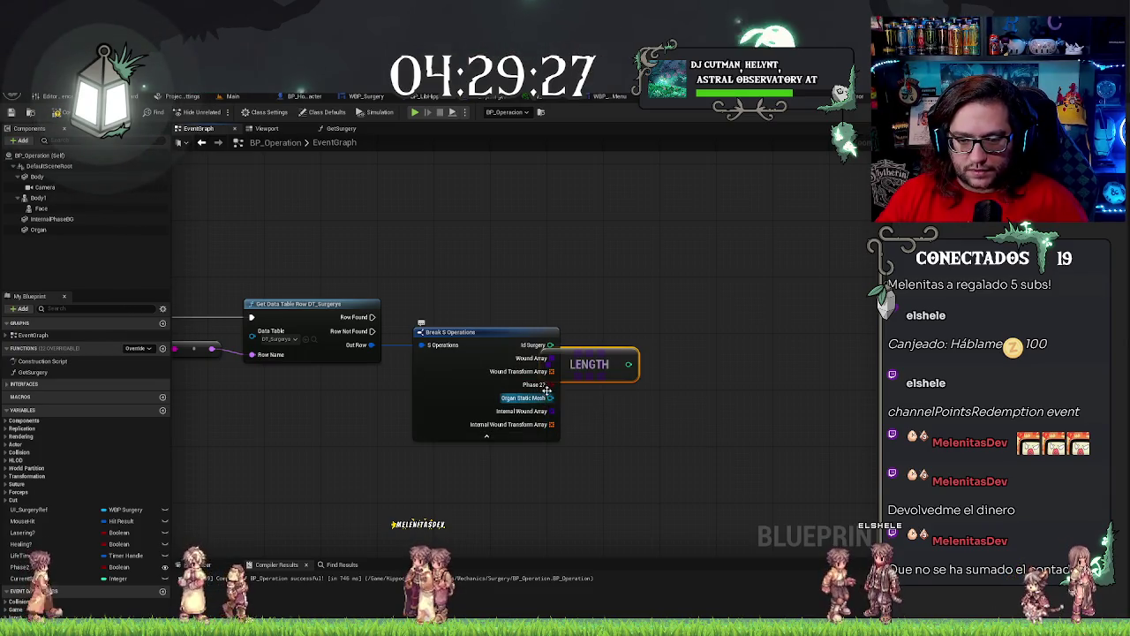
pyautogui.moveTo(603, 404); pyautogui.dragTo(603, 403)
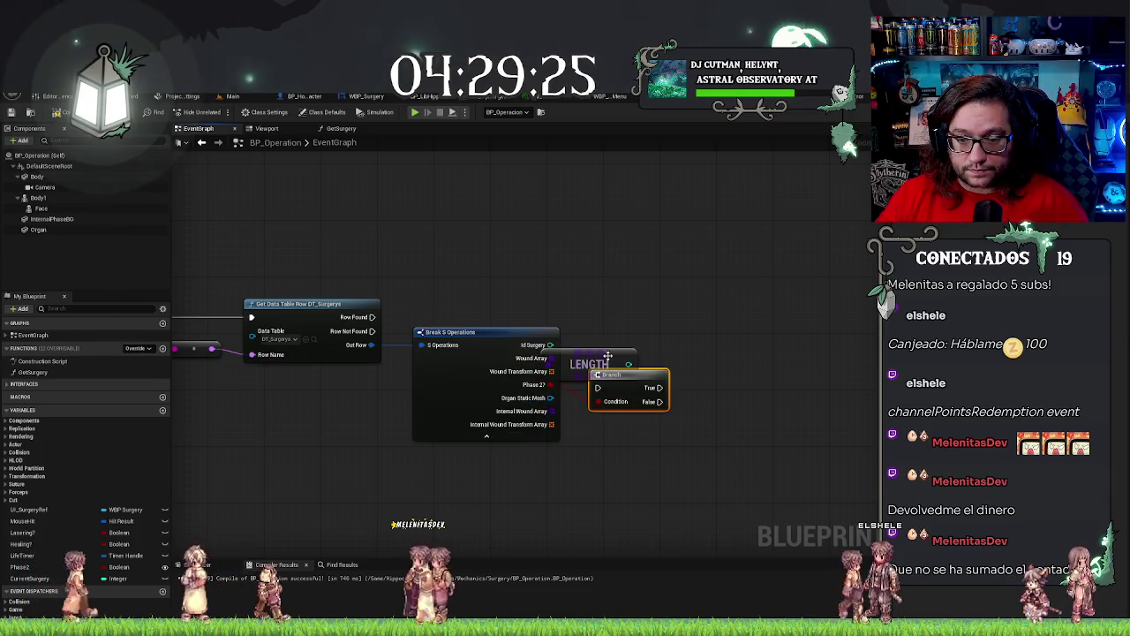
pyautogui.moveTo(608, 355); pyautogui.dragTo(626, 346)
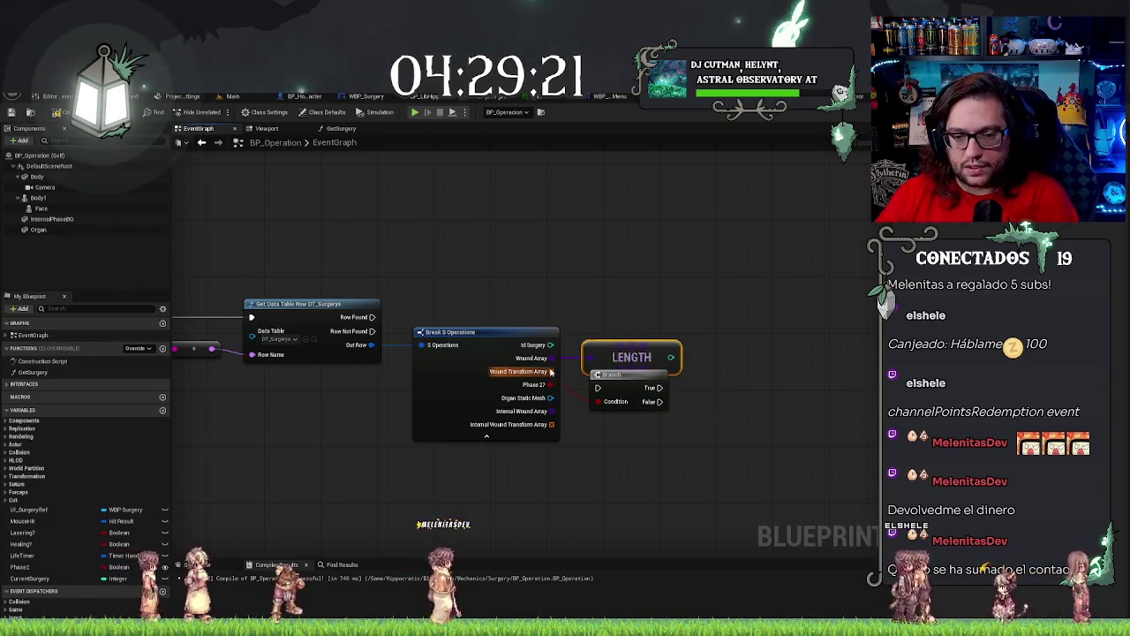
# Add a Last Index node and connect Row Found to the Branch.
pyautogui.rightClick(579, 343)
pyautogui.write('last index')
pyautogui.press('Return')
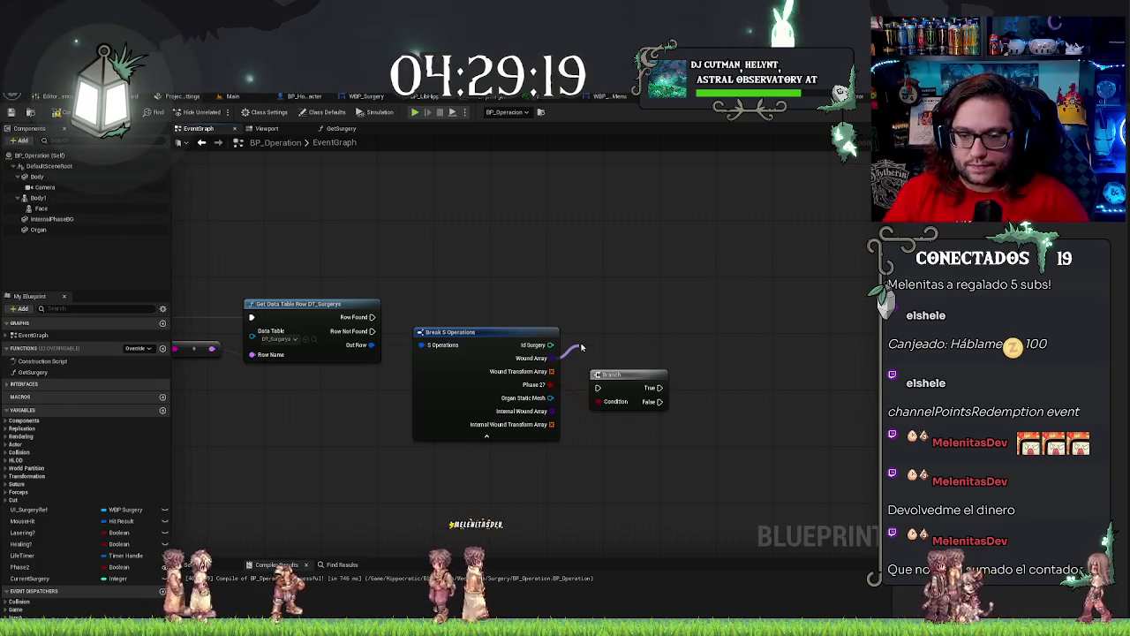
pyautogui.moveTo(372, 317)
pyautogui.mouseDown()
pyautogui.moveTo(597, 387)
pyautogui.moveTo(597, 401)
pyautogui.moveTo(635, 294)
pyautogui.moveTo(653, 307)
pyautogui.mouseUp()
pyautogui.moveTo(551, 385); pyautogui.dragTo(653, 403)
# Add a Select node driven by Phase 2? with Last Index wired to its False input.
pyautogui.write('select')
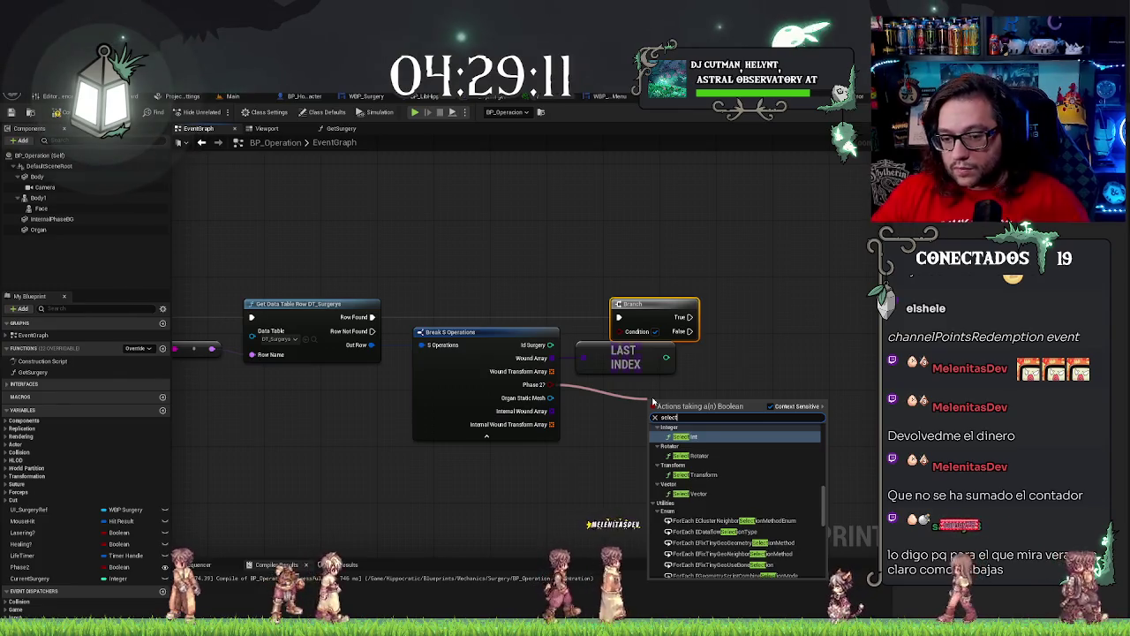
pyautogui.press('Down')
pyautogui.press('Down')
pyautogui.press('Up')
pyautogui.press('Up')
pyautogui.press('Up')
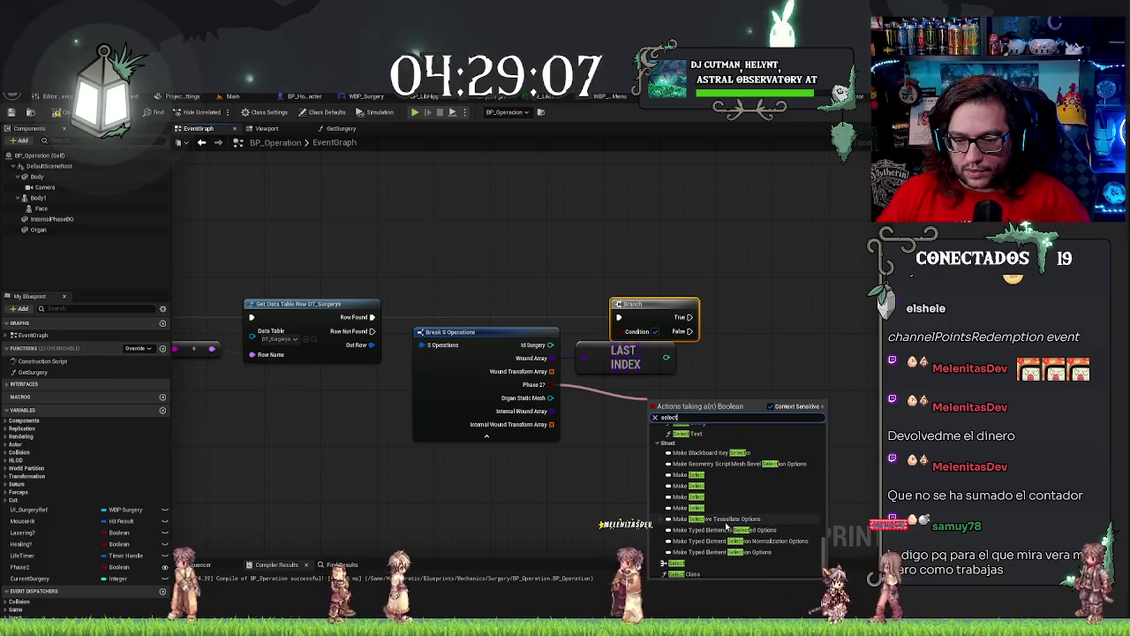
pyautogui.click(695, 497)
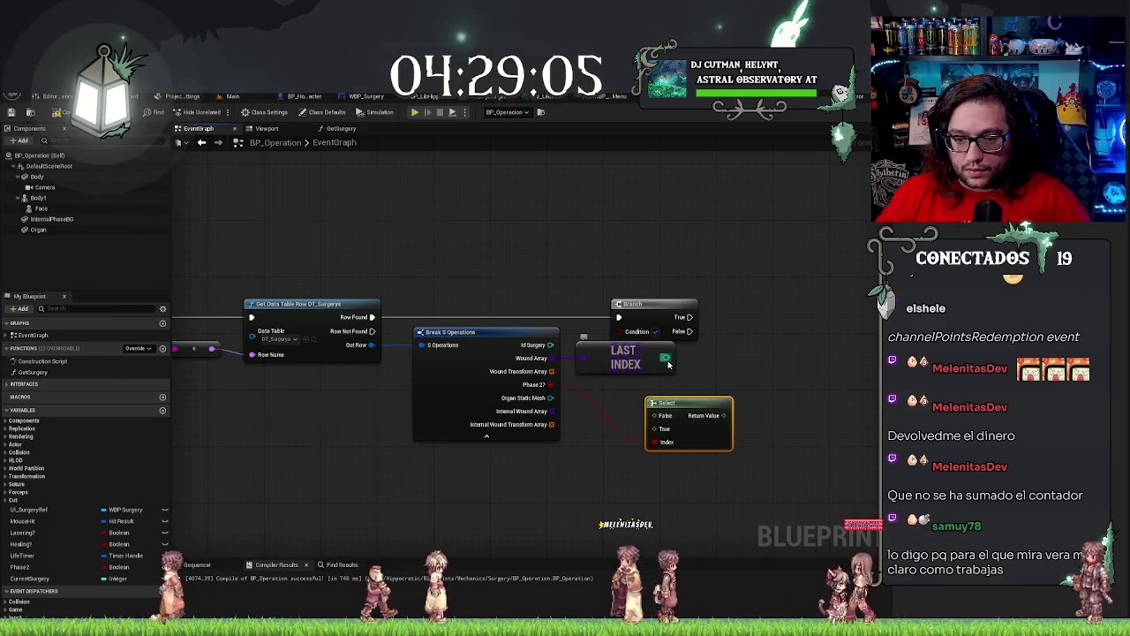
pyautogui.moveTo(665, 357)
pyautogui.mouseDown()
pyautogui.moveTo(640, 420)
pyautogui.moveTo(649, 431)
pyautogui.mouseUp()
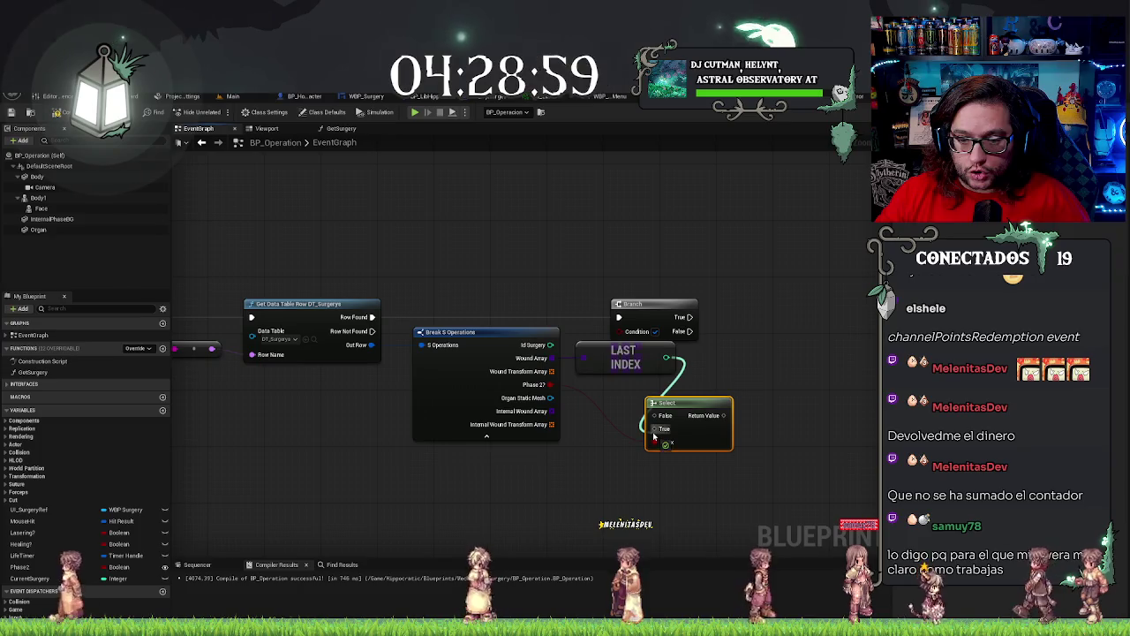
pyautogui.moveTo(656, 414); pyautogui.dragTo(657, 414)
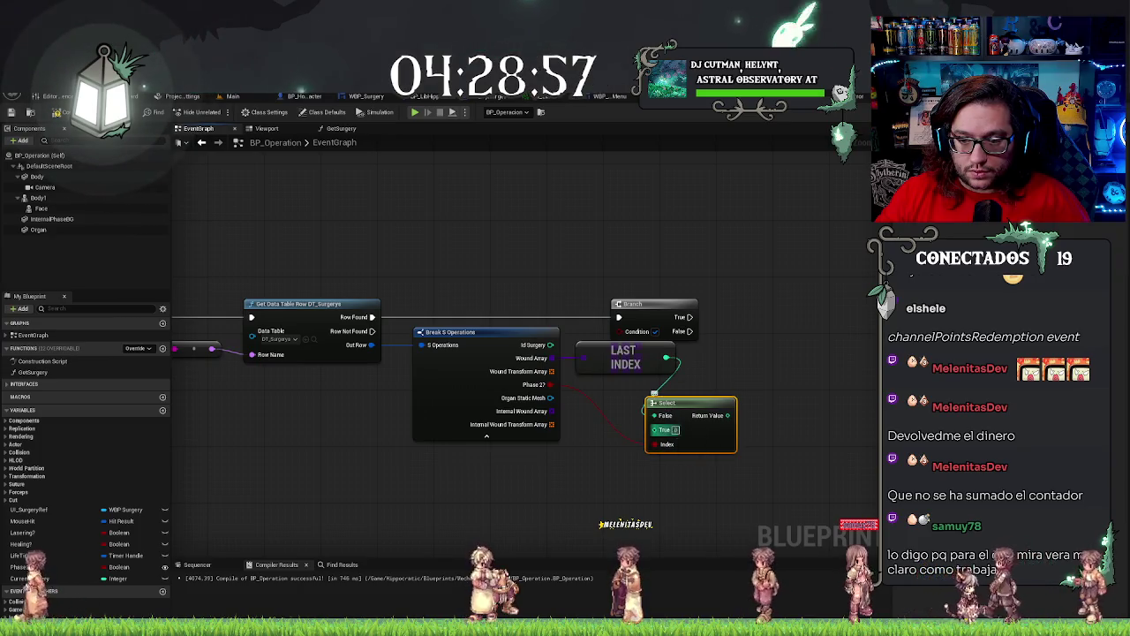
# Feed Last Index + 1 into the Select node's True input and tidy the nodes.
pyautogui.moveTo(665, 362); pyautogui.dragTo(618, 395)
pyautogui.write('+')
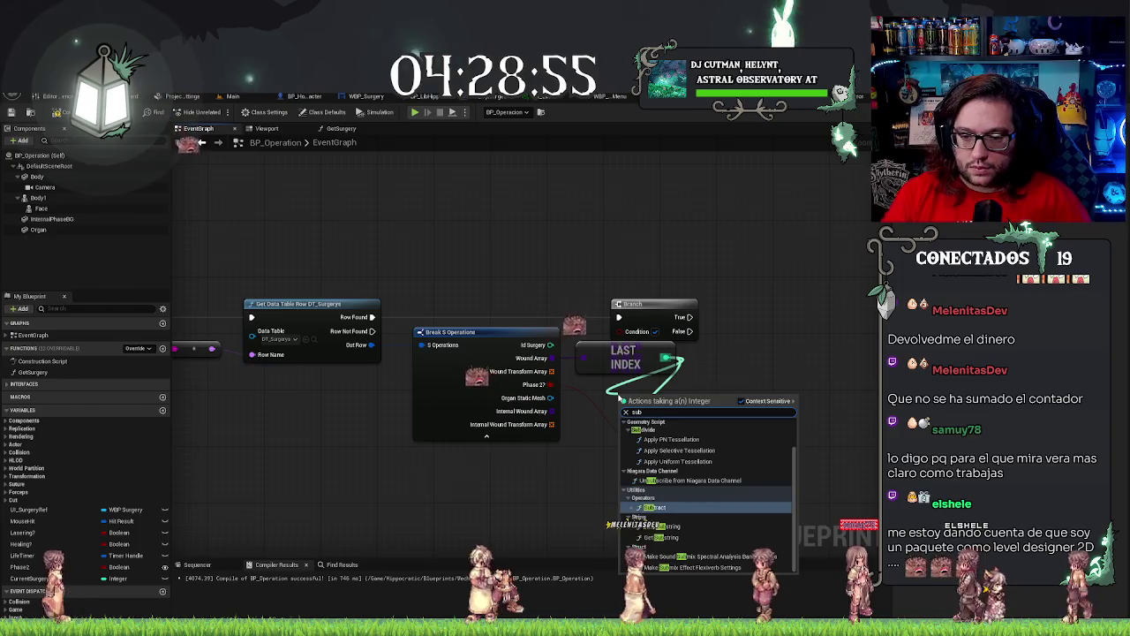
pyautogui.press('Return')
pyautogui.moveTo(698, 405); pyautogui.dragTo(731, 398)
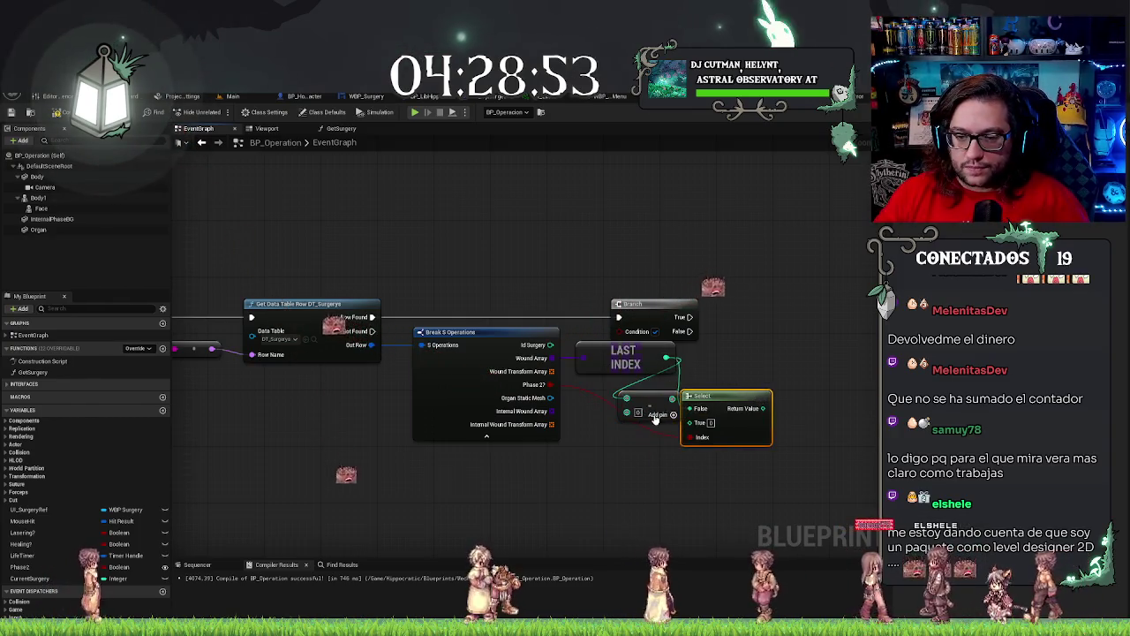
pyautogui.moveTo(625, 389)
pyautogui.mouseDown()
pyautogui.moveTo(673, 402)
pyautogui.moveTo(694, 423)
pyautogui.mouseUp()
pyautogui.moveTo(748, 398)
pyautogui.mouseDown()
pyautogui.moveTo(799, 375)
pyautogui.moveTo(798, 349)
pyautogui.mouseUp()
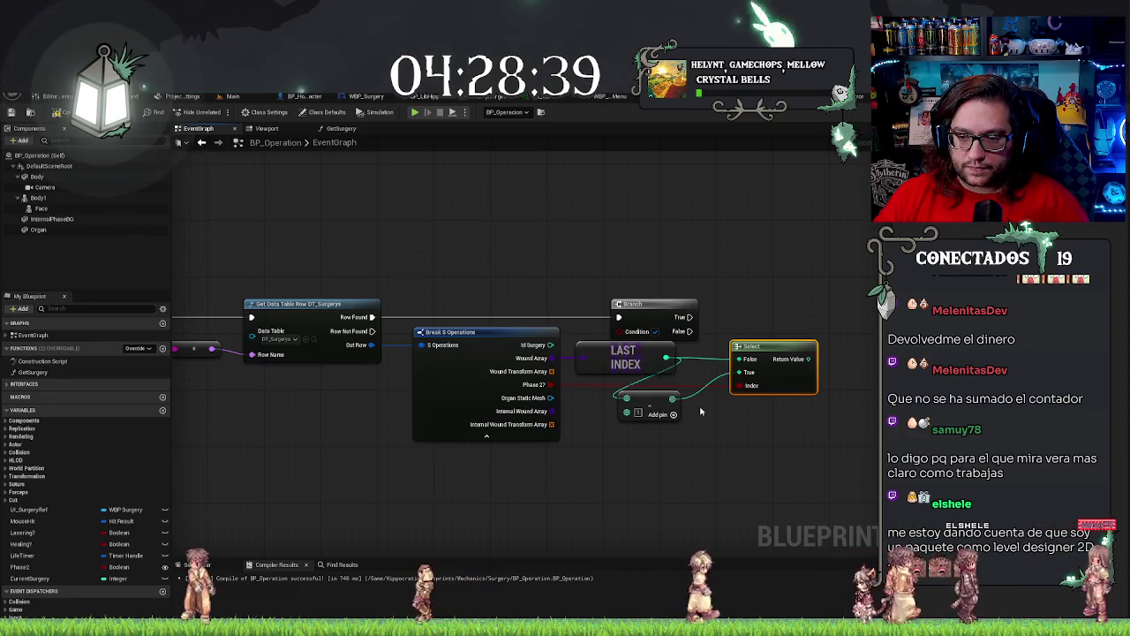
pyautogui.moveTo(642, 394); pyautogui.dragTo(671, 400)
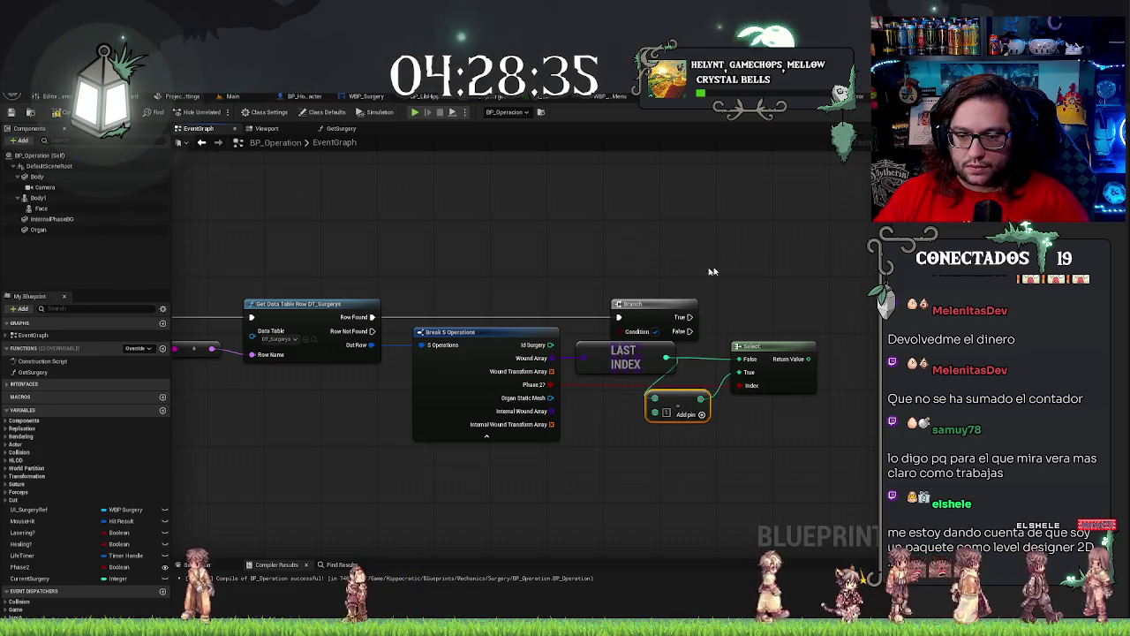
pyautogui.moveTo(757, 339); pyautogui.dragTo(624, 362)
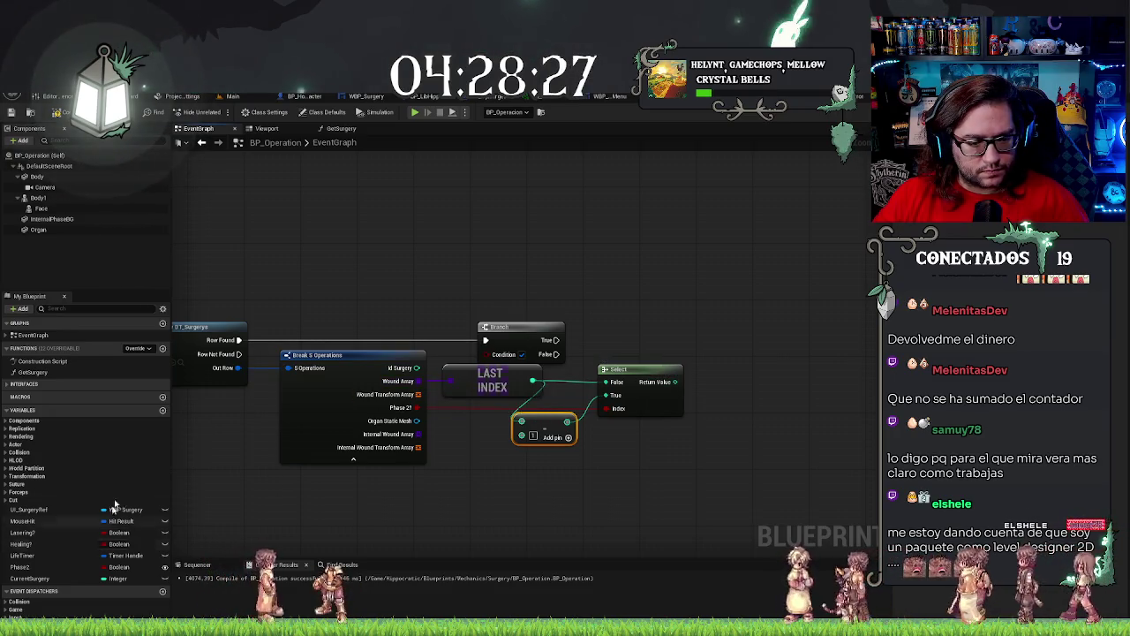
# Create a new variable named N_Phase1.
pyautogui.click(162, 411)
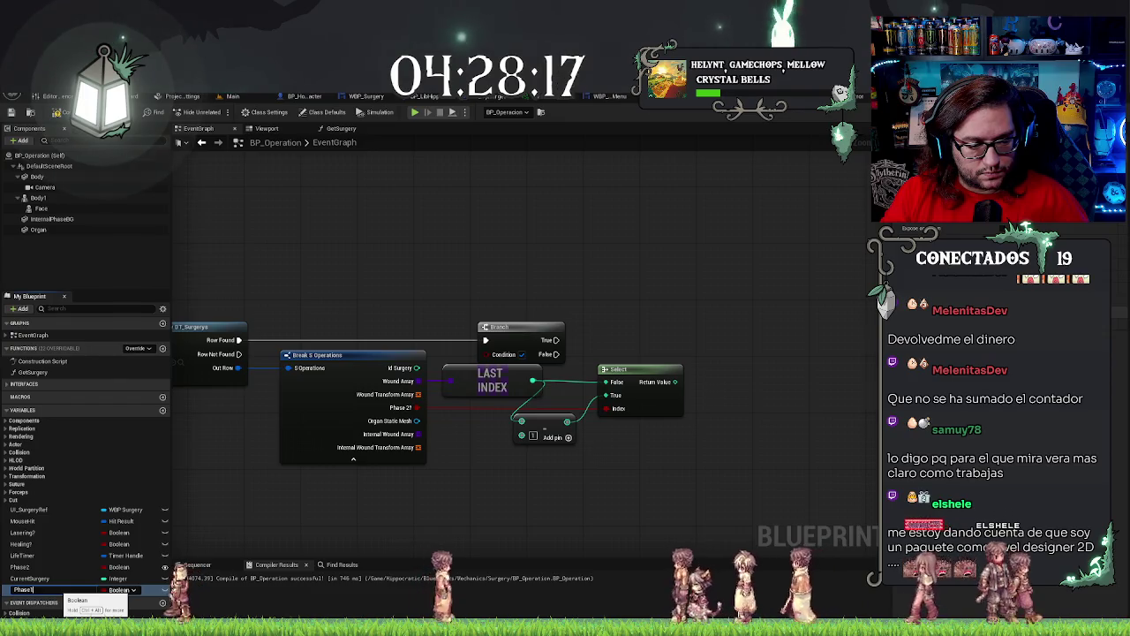
pyautogui.write('N_-')
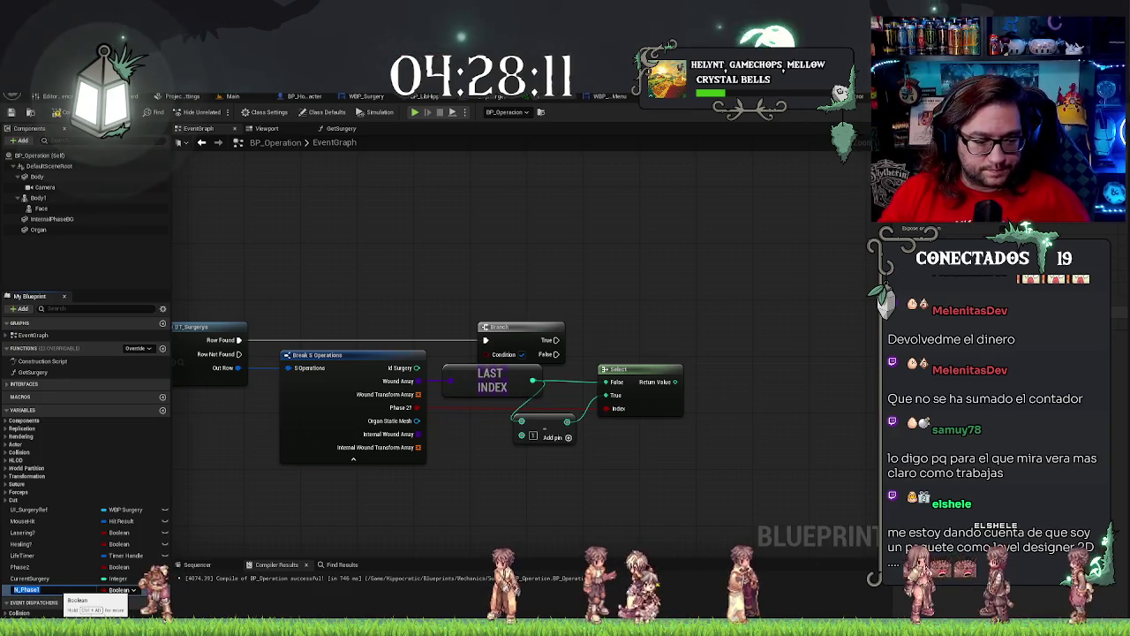
pyautogui.press('Return')
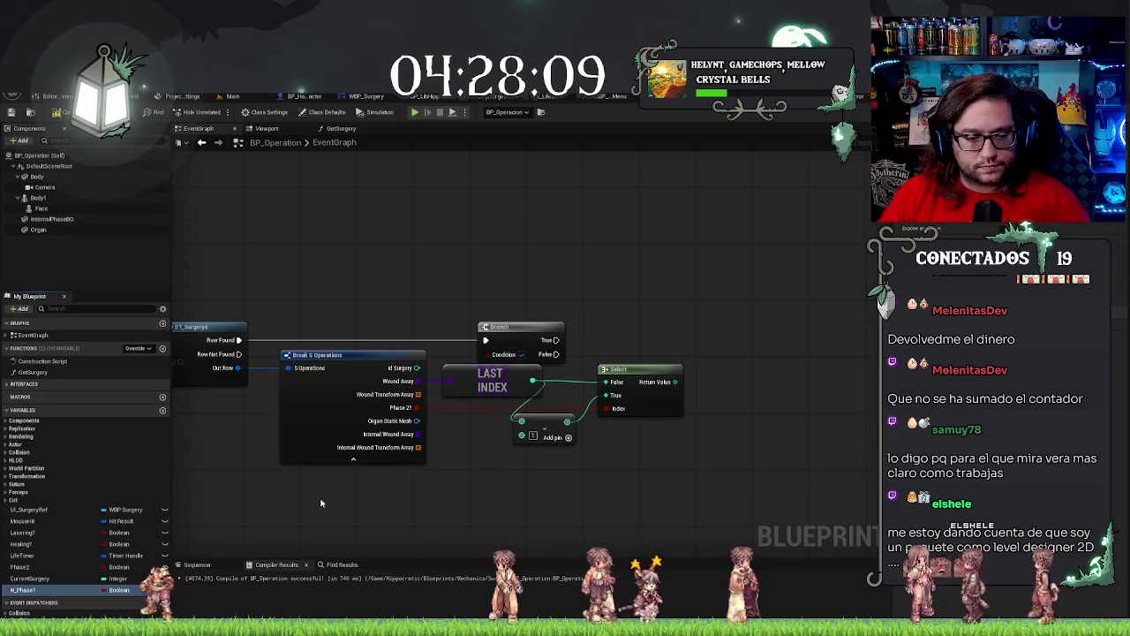
pyautogui.click(120, 589)
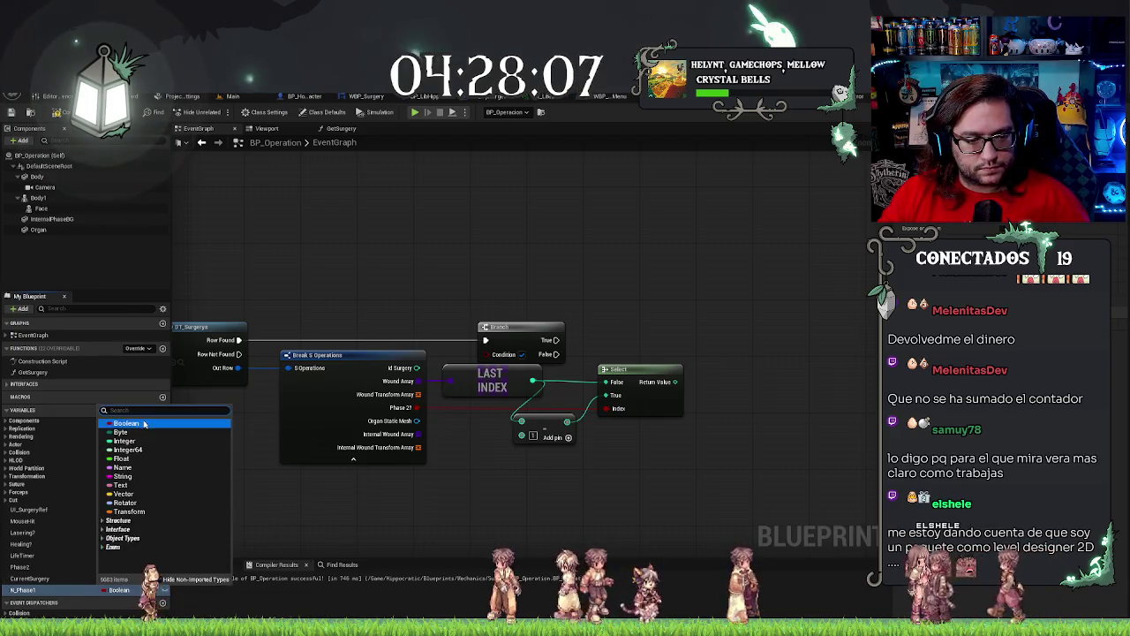
pyautogui.click(662, 501)
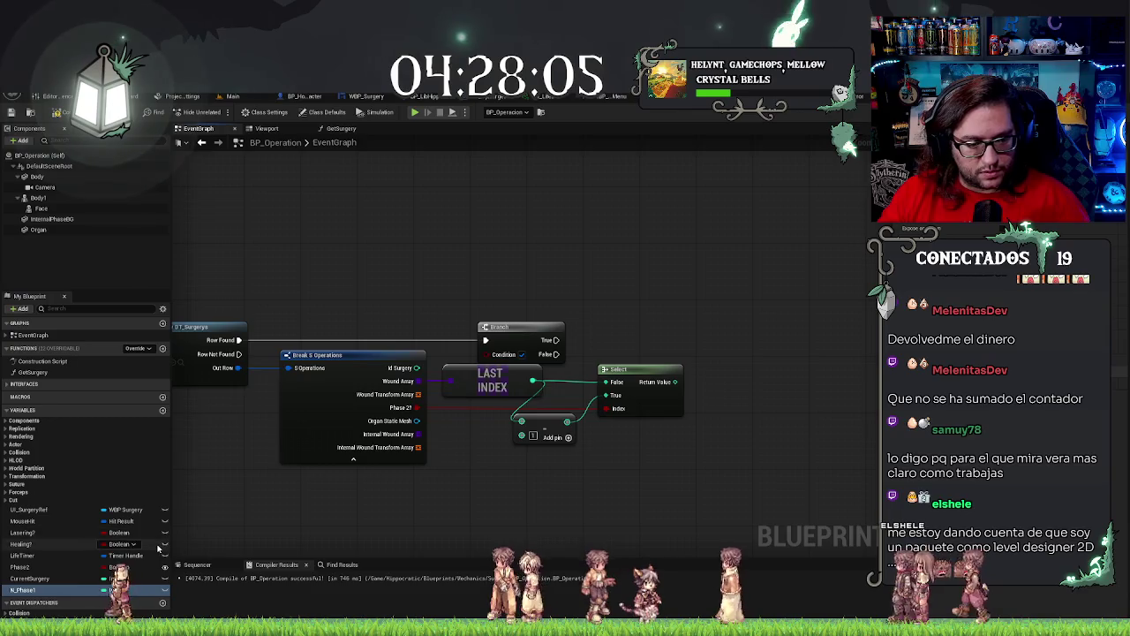
# Set N_Phase1 from Select's result, removing the Branch so Row Found drives the setter directly.
pyautogui.moveTo(18, 588); pyautogui.dragTo(777, 357)
pyautogui.moveTo(677, 381); pyautogui.dragTo(748, 368)
pyautogui.moveTo(556, 340); pyautogui.dragTo(748, 354)
pyautogui.moveTo(532, 380)
pyautogui.mouseDown()
pyautogui.moveTo(521, 421)
pyautogui.moveTo(605, 395)
pyautogui.mouseUp()
pyautogui.click(521, 326)
pyautogui.press('Delete')
pyautogui.moveTo(747, 354); pyautogui.dragTo(238, 340)
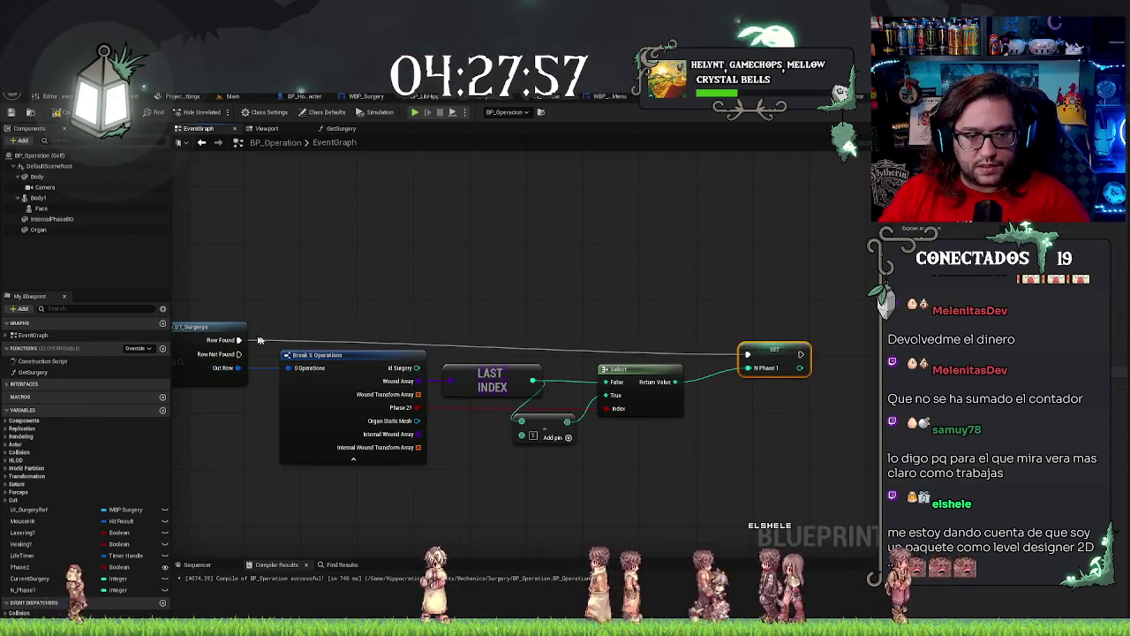
pyautogui.press('q')
pyautogui.click(643, 262)
# Arrange the Select nodes and add a Last Index node reading Internal Wound Array.
pyautogui.moveTo(706, 451)
pyautogui.mouseDown()
pyautogui.moveTo(751, 444)
pyautogui.moveTo(490, 355)
pyautogui.mouseUp()
pyautogui.click(553, 418)
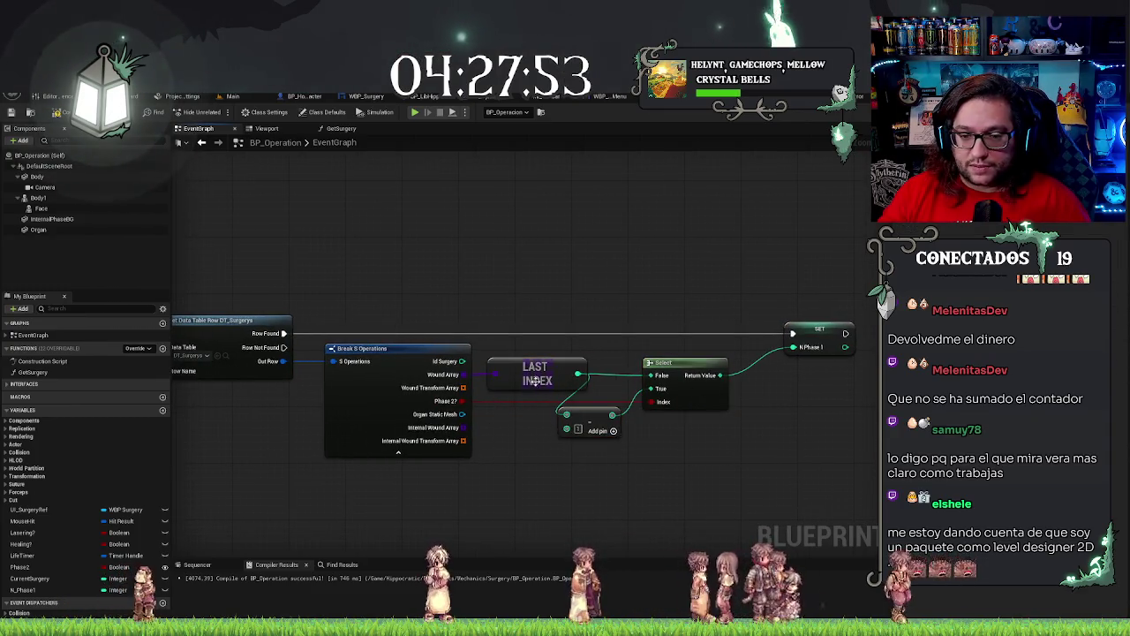
pyautogui.click(411, 348)
pyautogui.click(671, 392)
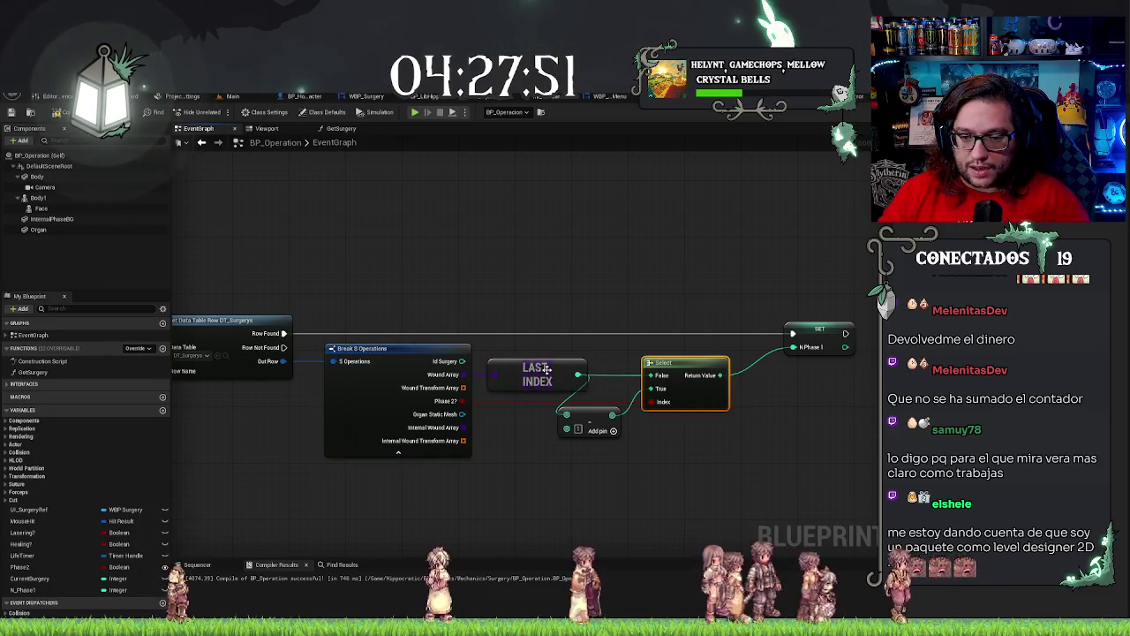
pyautogui.click(607, 458)
pyautogui.moveTo(817, 442); pyautogui.dragTo(688, 429)
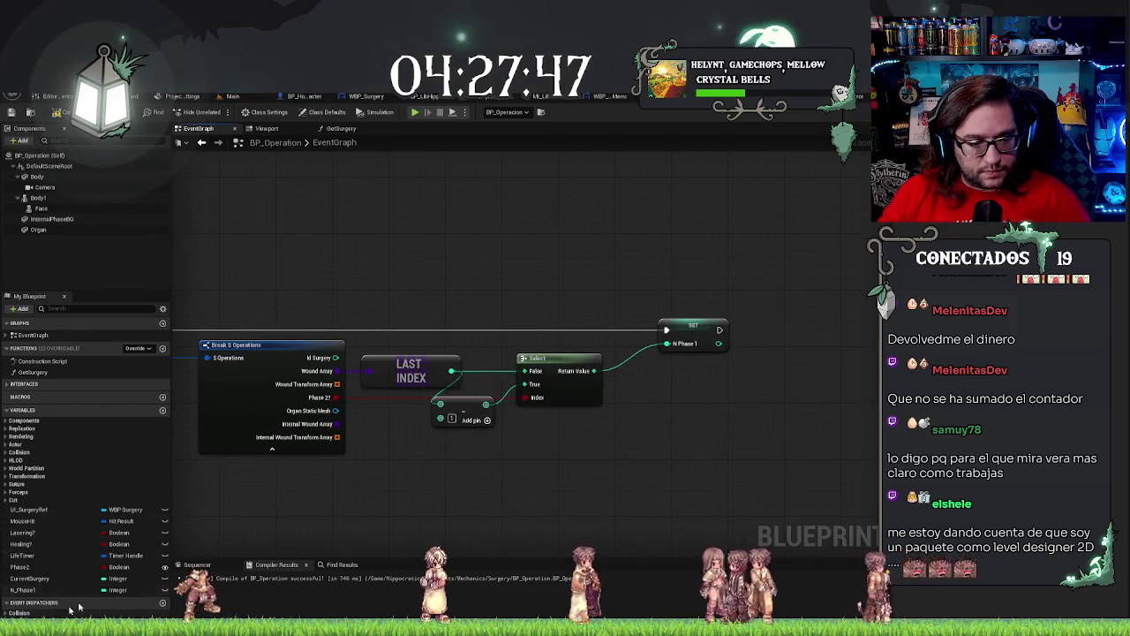
pyautogui.moveTo(344, 430); pyautogui.dragTo(589, 434)
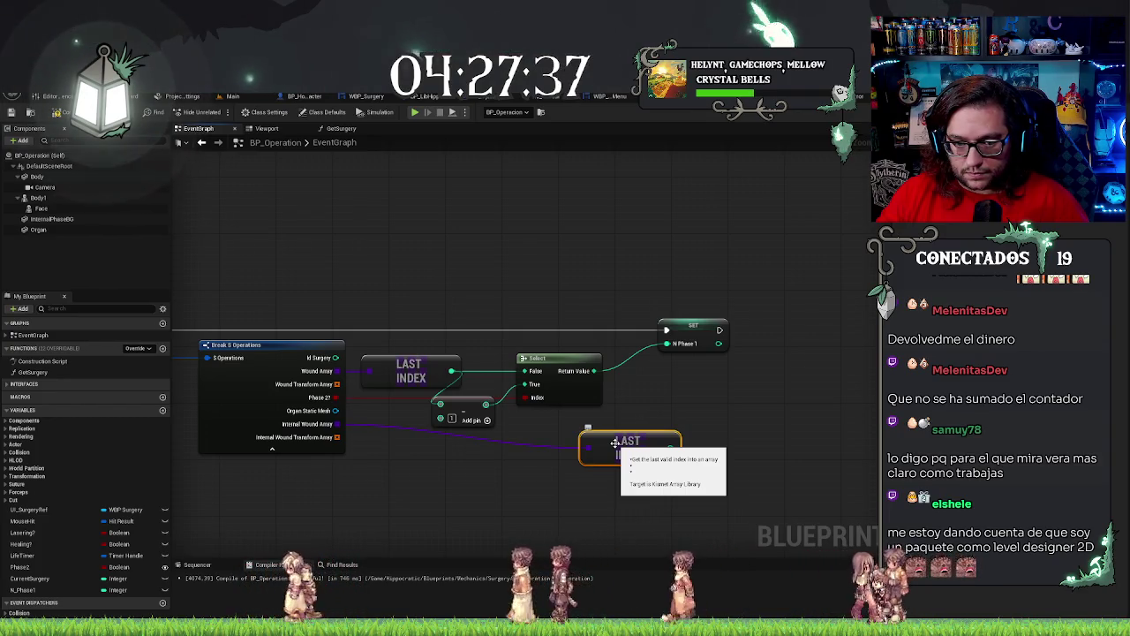
pyautogui.moveTo(615, 442)
pyautogui.mouseDown()
pyautogui.moveTo(640, 427)
pyautogui.moveTo(619, 420)
pyautogui.mouseUp()
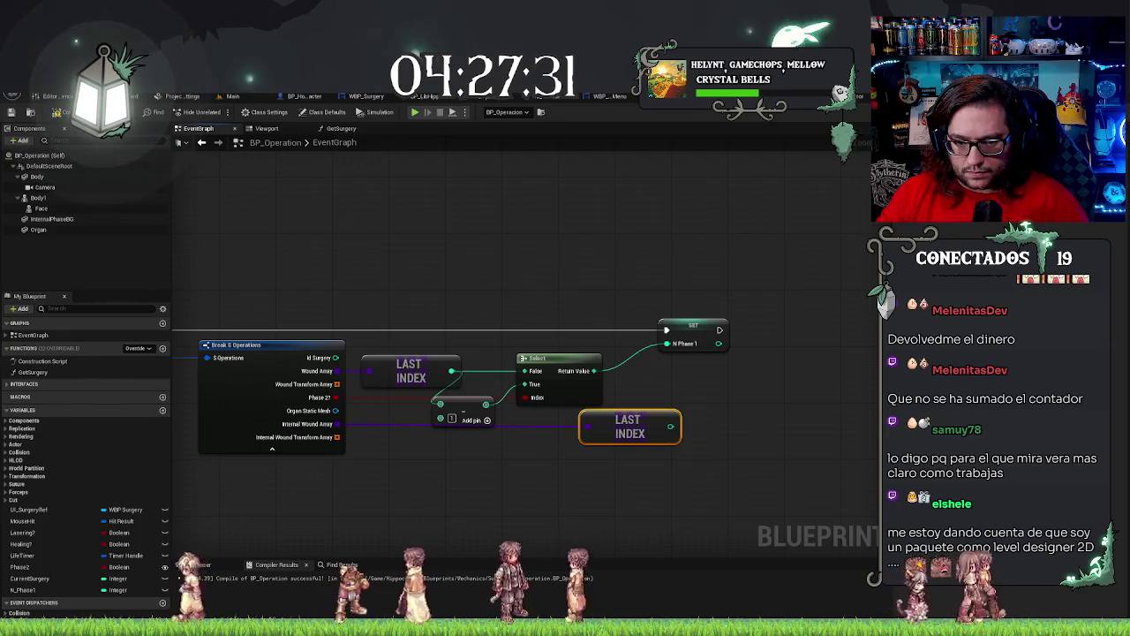
pyautogui.moveTo(467, 496); pyautogui.dragTo(494, 498)
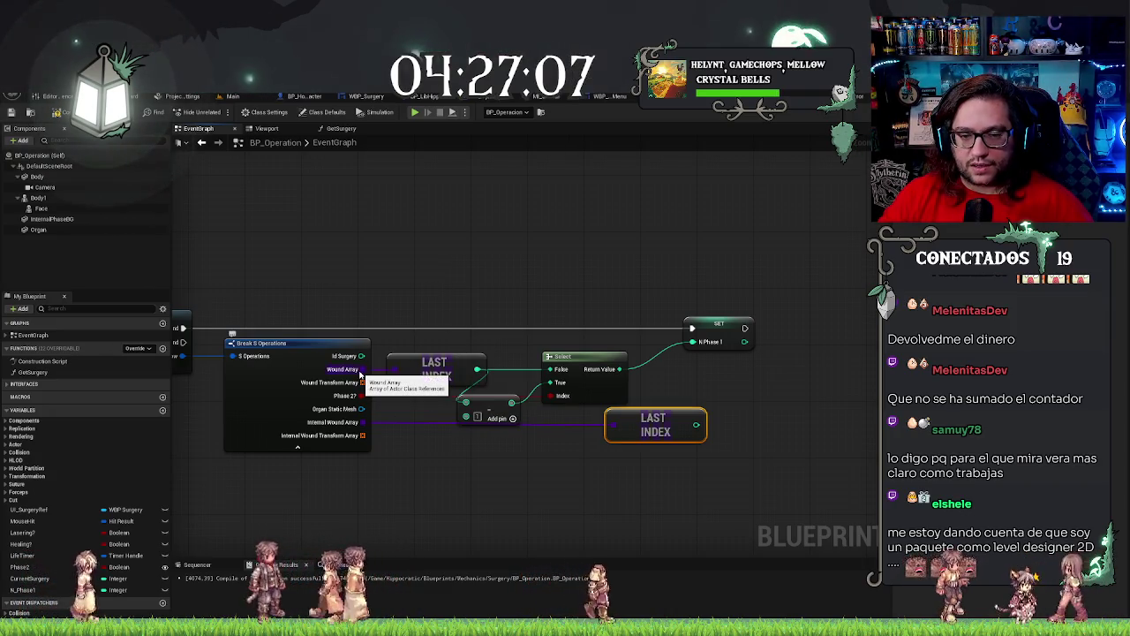
# Replace the Wound Array's Last Index node with a Length node.
pyautogui.moveTo(361, 369); pyautogui.dragTo(439, 303)
pyautogui.write('length')
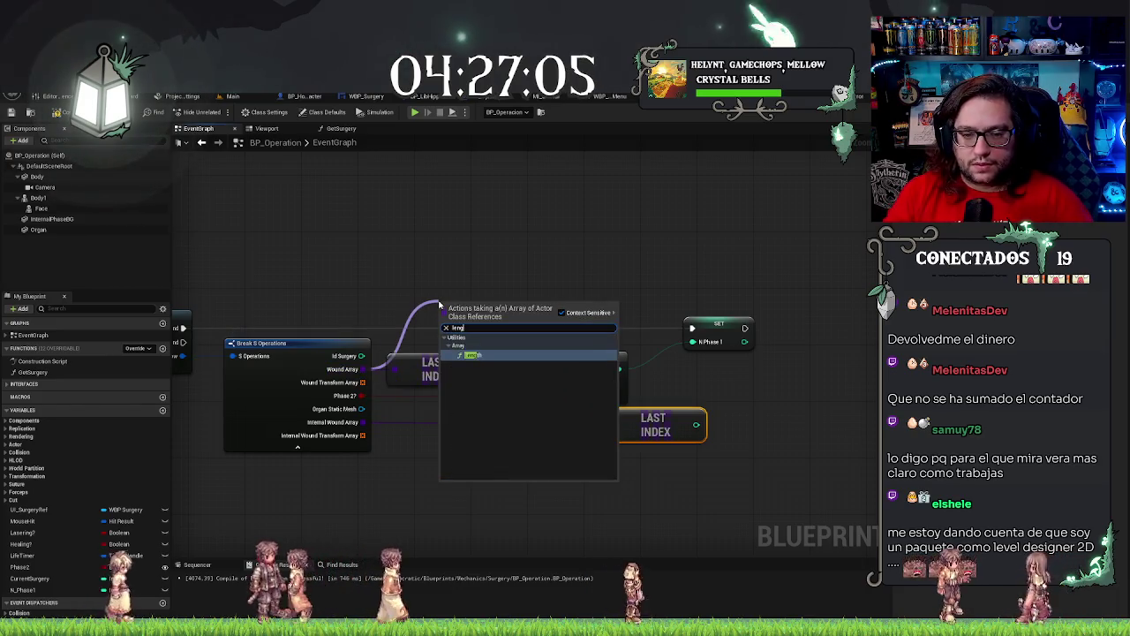
pyautogui.press('Return')
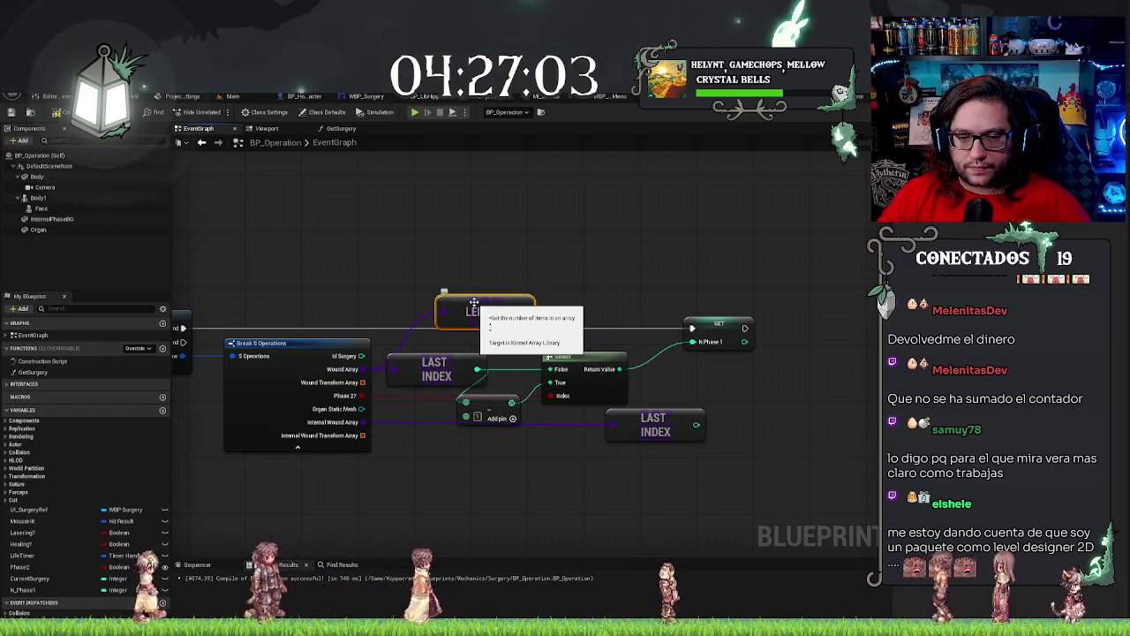
pyautogui.moveTo(474, 302)
pyautogui.mouseDown()
pyautogui.moveTo(446, 307)
pyautogui.moveTo(540, 403)
pyautogui.moveTo(466, 403)
pyautogui.mouseUp()
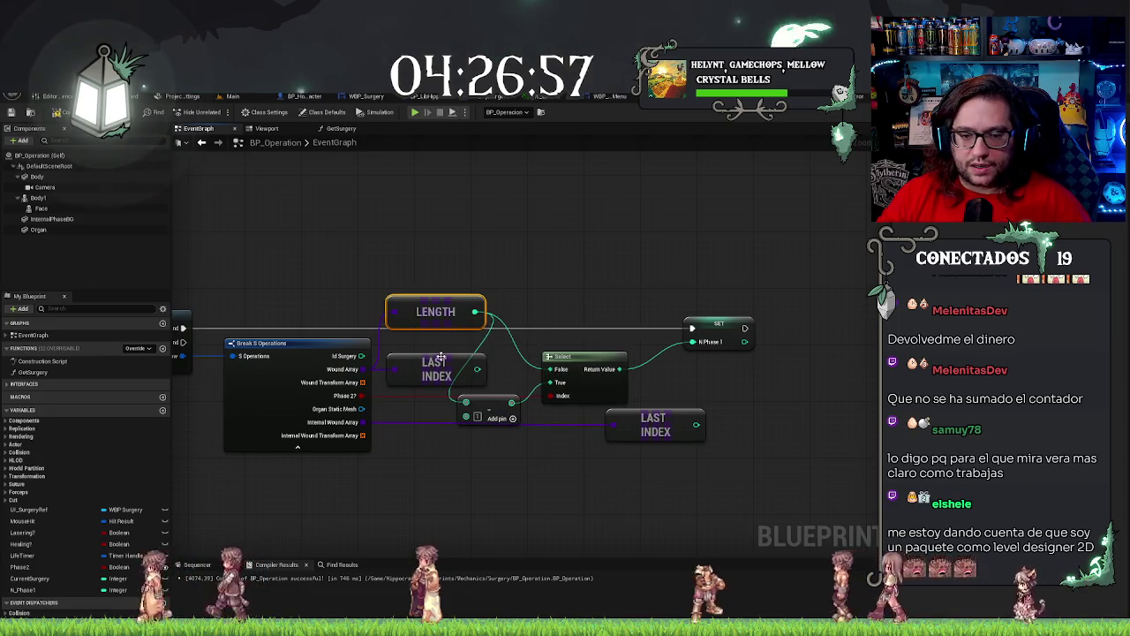
pyautogui.click(446, 360)
pyautogui.press('Delete')
pyautogui.click(435, 311)
pyautogui.keyDown('ctrl'); pyautogui.click(292, 441); pyautogui.keyUp('ctrl')
pyautogui.press('q')
pyautogui.click(452, 468)
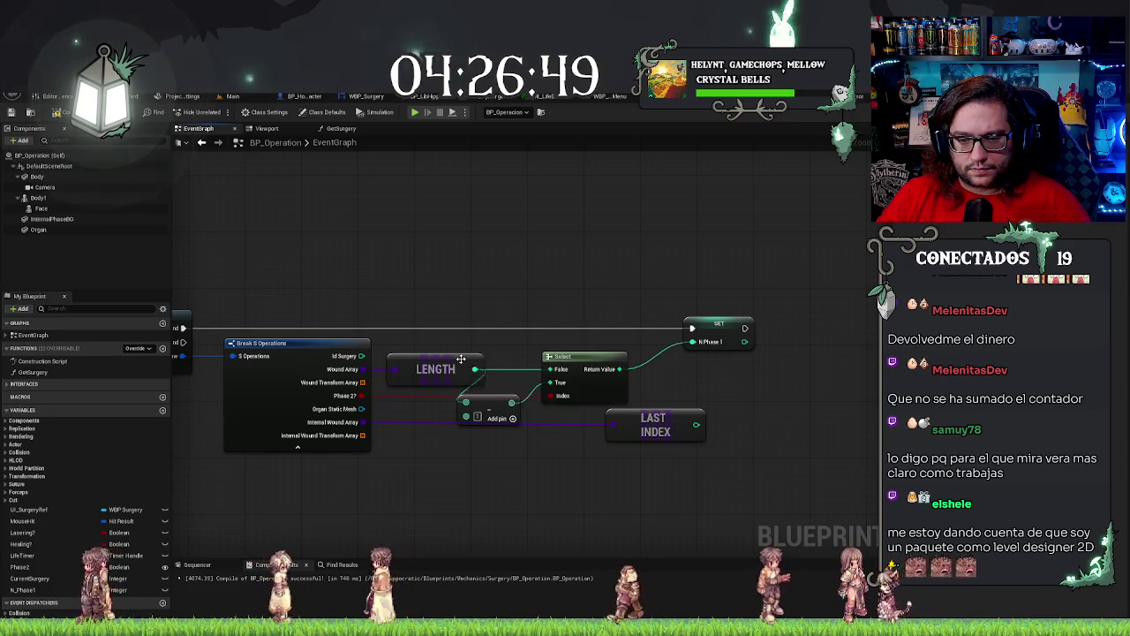
# Swap the Internal Wound Array's Last Index for a pasted Length node.
pyautogui.hotkey('ctrl', 'v')
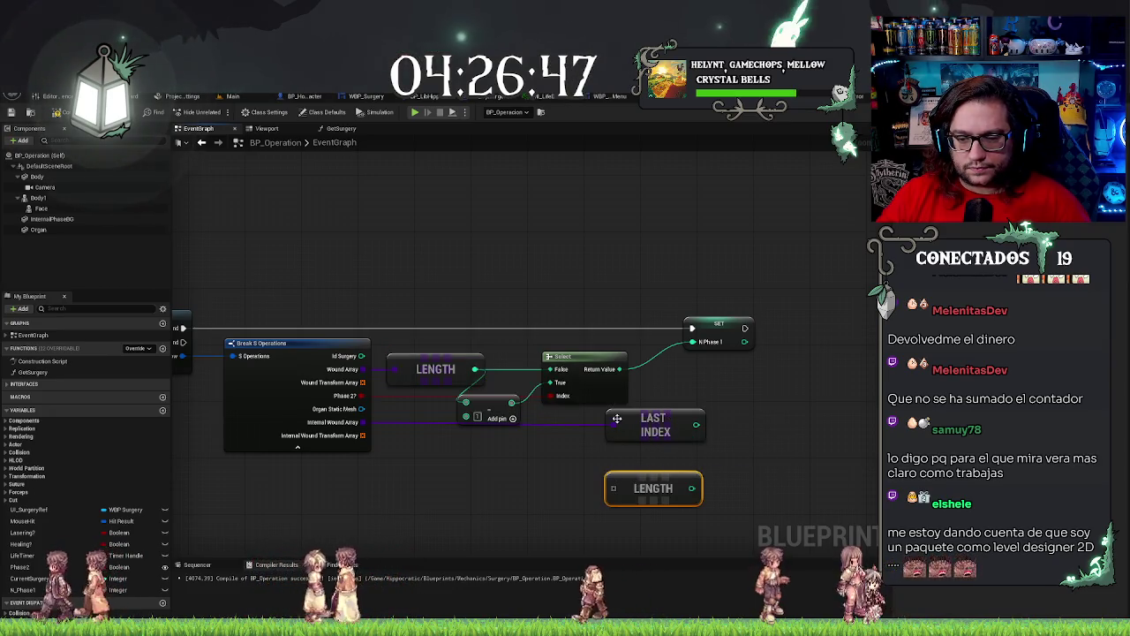
pyautogui.moveTo(612, 425); pyautogui.dragTo(613, 488)
pyautogui.click(654, 425)
pyautogui.press('Delete')
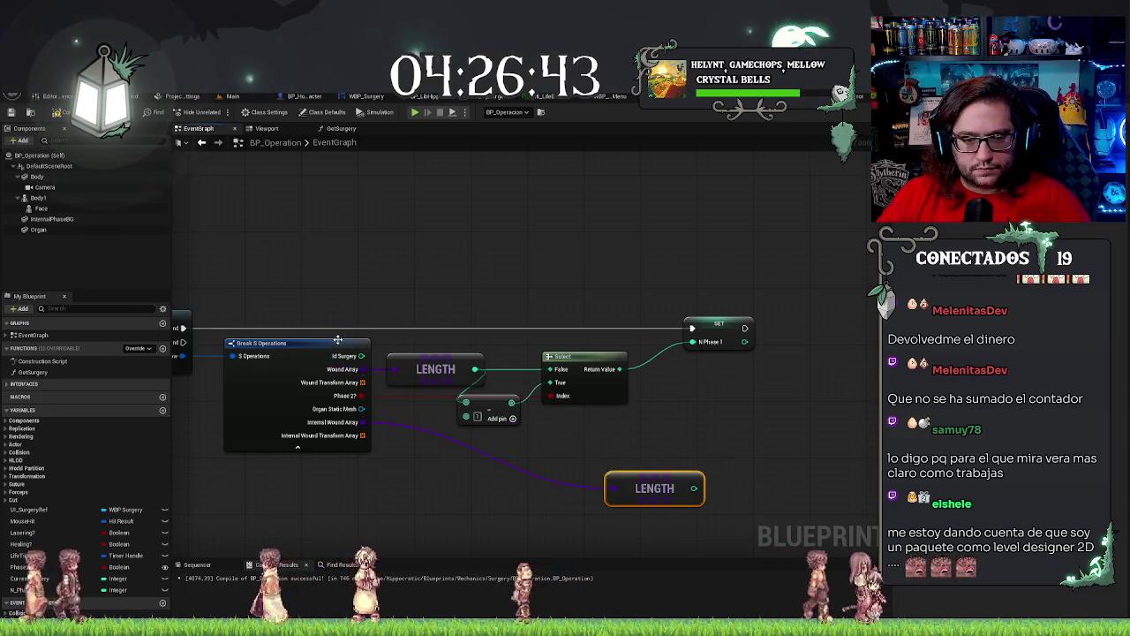
pyautogui.moveTo(691, 492); pyautogui.dragTo(691, 427)
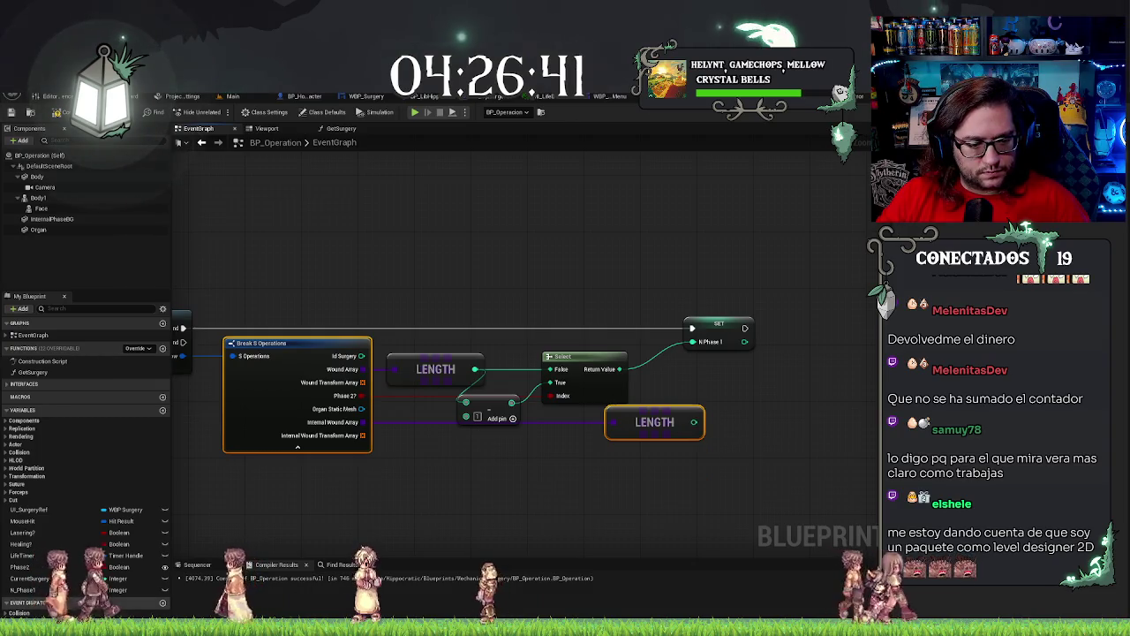
# Duplicate N_Phase1 as N_Phase2 and set it from the length after SET N Phase 1.
pyautogui.click(41, 591)
pyautogui.hotkey('ctrl', 'w')
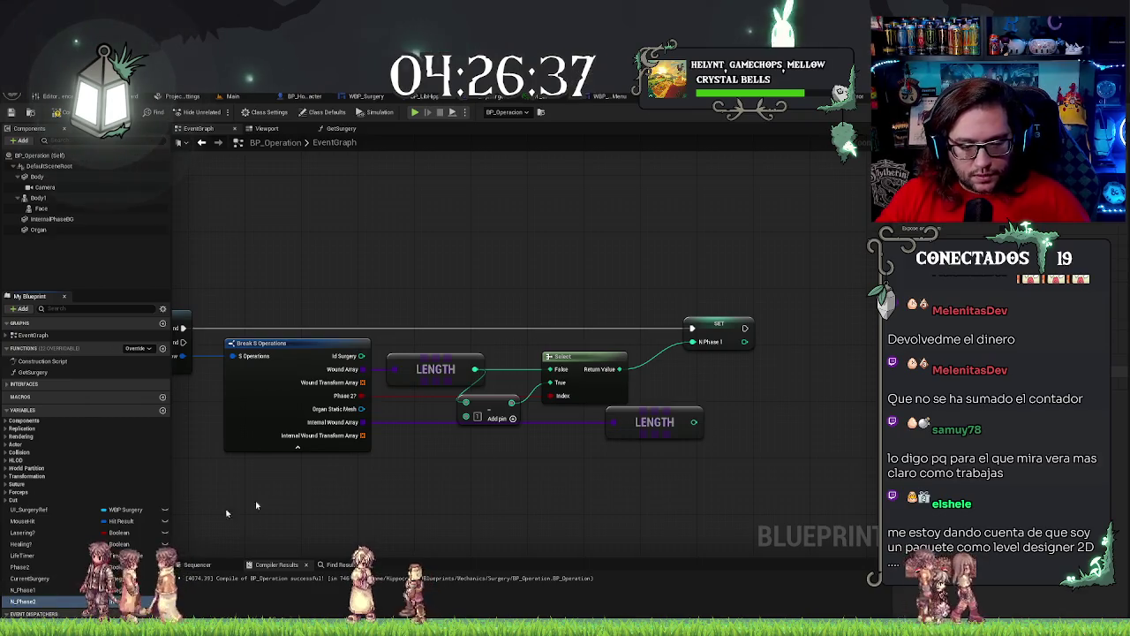
pyautogui.moveTo(775, 428)
pyautogui.mouseDown()
pyautogui.moveTo(790, 340)
pyautogui.moveTo(746, 328)
pyautogui.mouseUp()
pyautogui.click(808, 355)
pyautogui.moveTo(694, 422); pyautogui.dragTo(797, 342)
pyautogui.moveTo(755, 460)
pyautogui.mouseDown()
pyautogui.moveTo(677, 459)
pyautogui.moveTo(670, 487)
pyautogui.mouseUp()
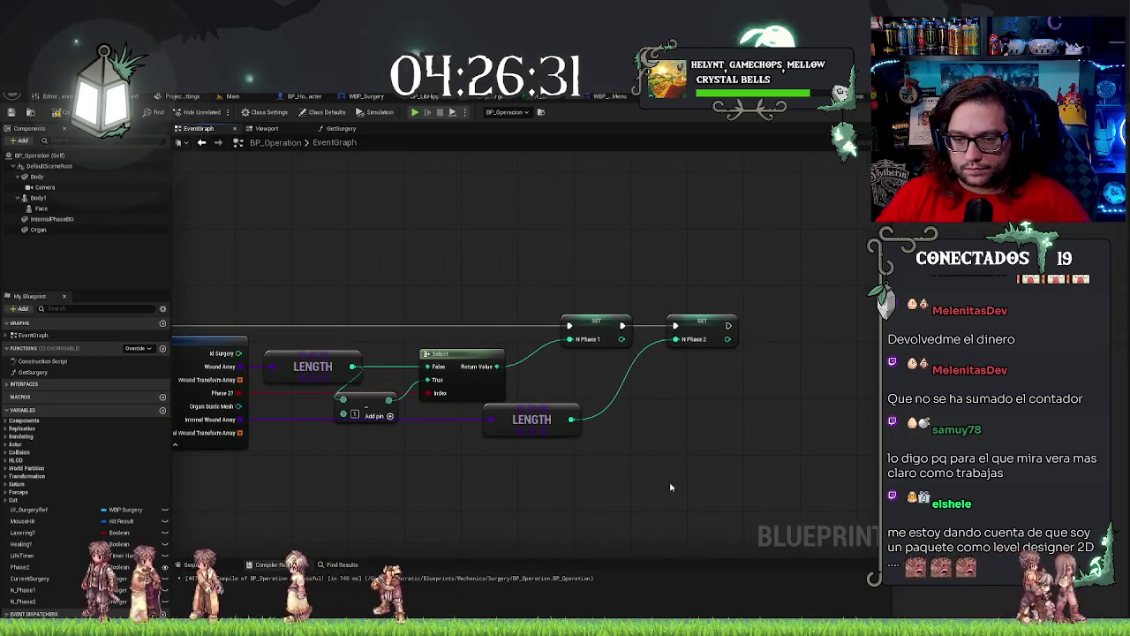
# Compile BP_Operation, briefly visit Editor Preferences, and recompile until the setter warnings clear.
pyautogui.click(12, 113)
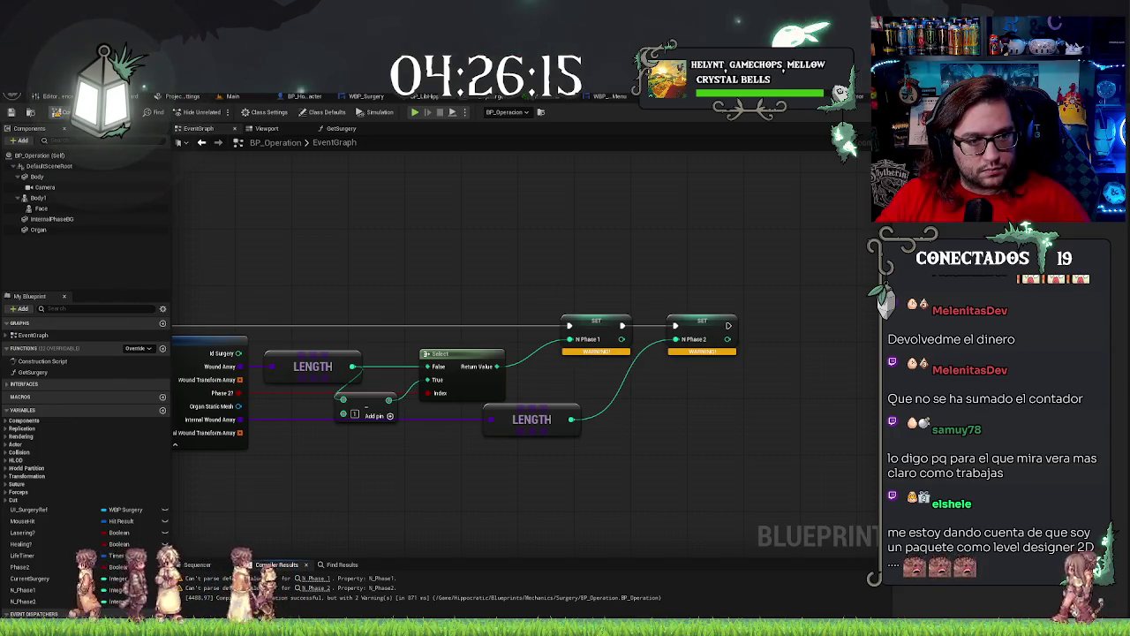
pyautogui.click(52, 96)
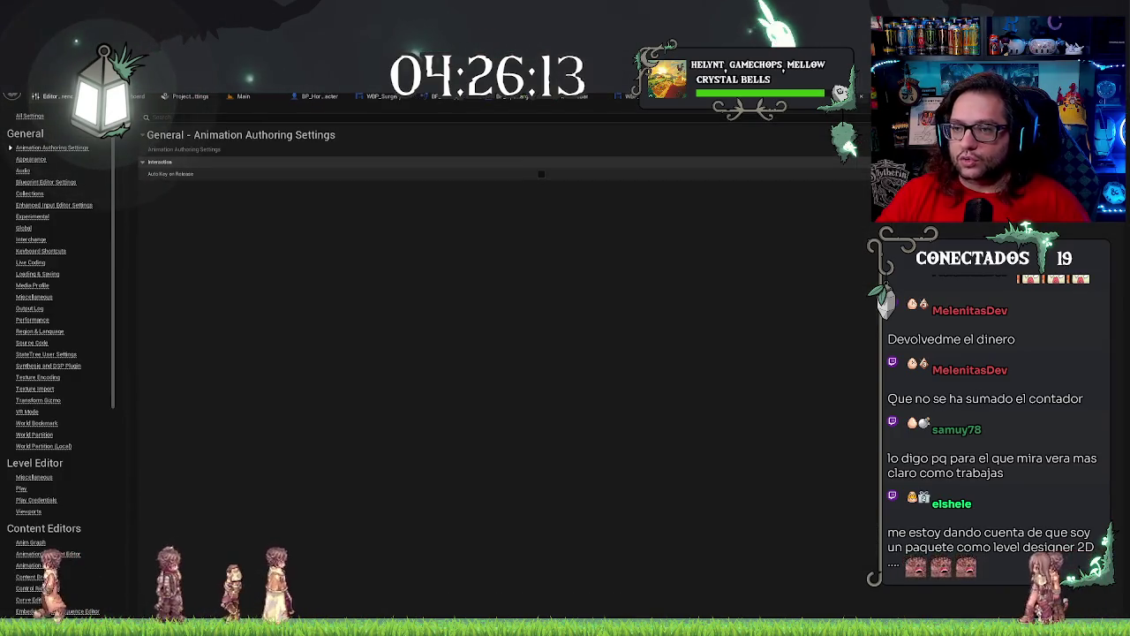
pyautogui.click(34, 97)
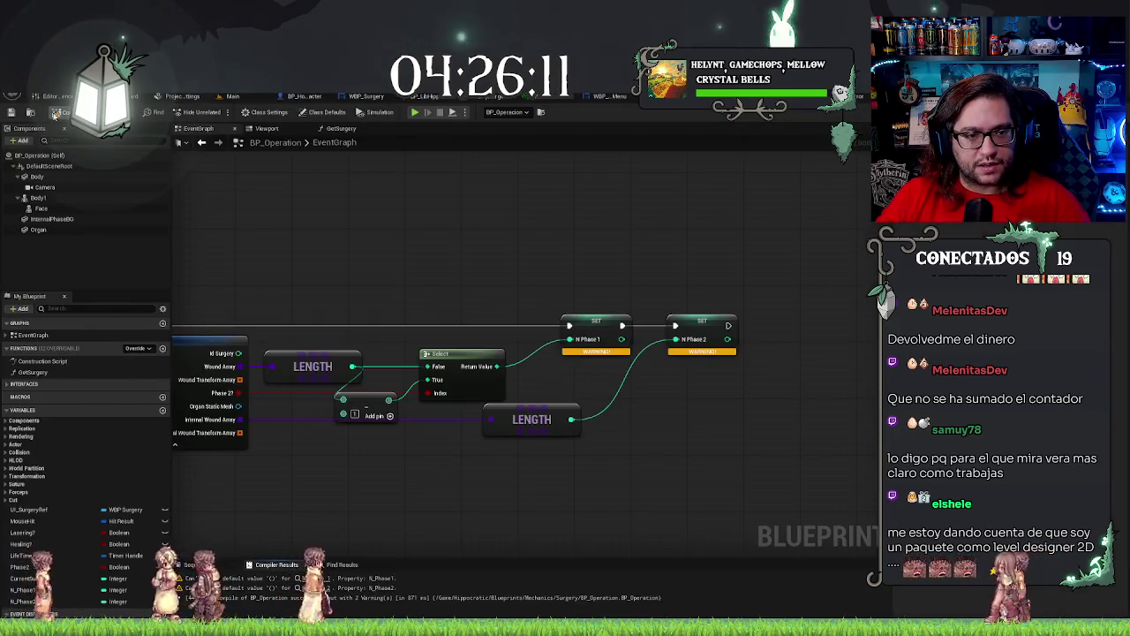
pyautogui.click(58, 112)
pyautogui.moveTo(520, 245)
pyautogui.mouseDown()
pyautogui.moveTo(658, 221)
pyautogui.moveTo(381, 262)
pyautogui.mouseUp()
pyautogui.moveTo(517, 253)
pyautogui.mouseDown()
pyautogui.moveTo(400, 248)
pyautogui.moveTo(709, 240)
pyautogui.mouseUp()
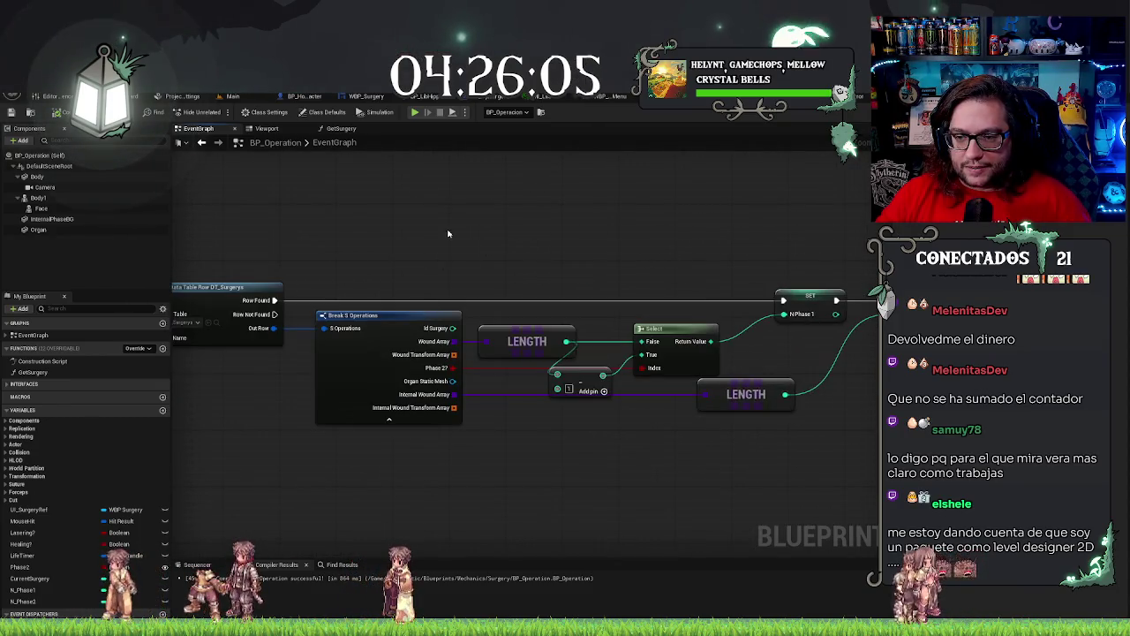
# Review the two SET nodes and Break S Operations, then select the Phase2 variable.
pyautogui.moveTo(836, 301); pyautogui.dragTo(632, 281)
pyautogui.moveTo(525, 244); pyautogui.dragTo(639, 225)
pyautogui.scroll(-8, 807, 321)
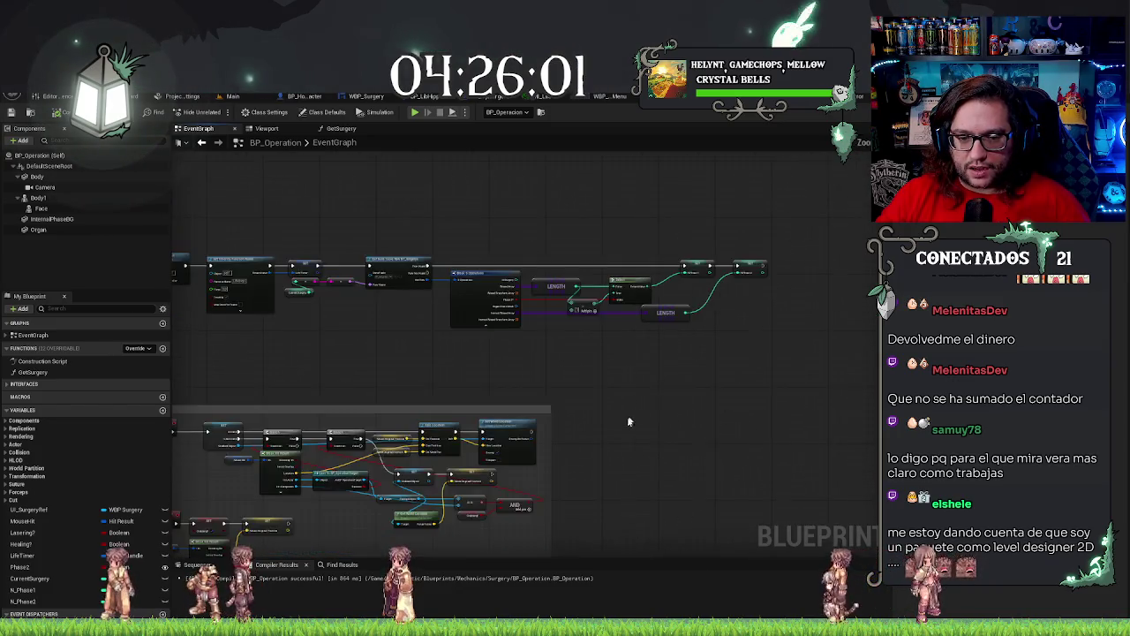
pyautogui.scroll(2, 772, 389)
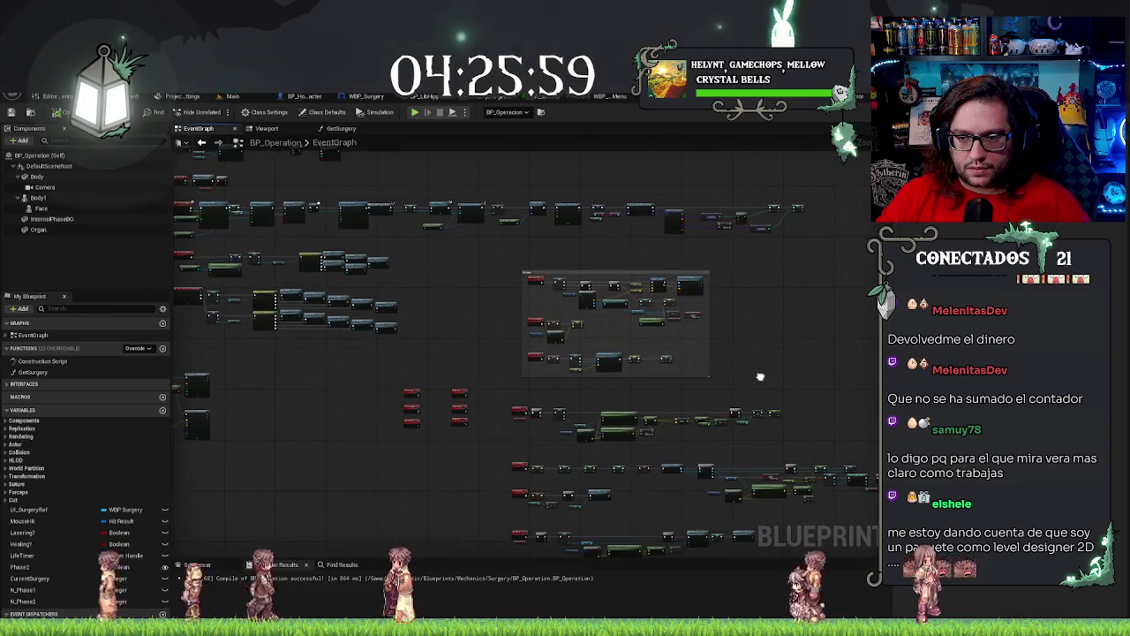
pyautogui.scroll(-2, 692, 460)
pyautogui.scroll(4, 693, 460)
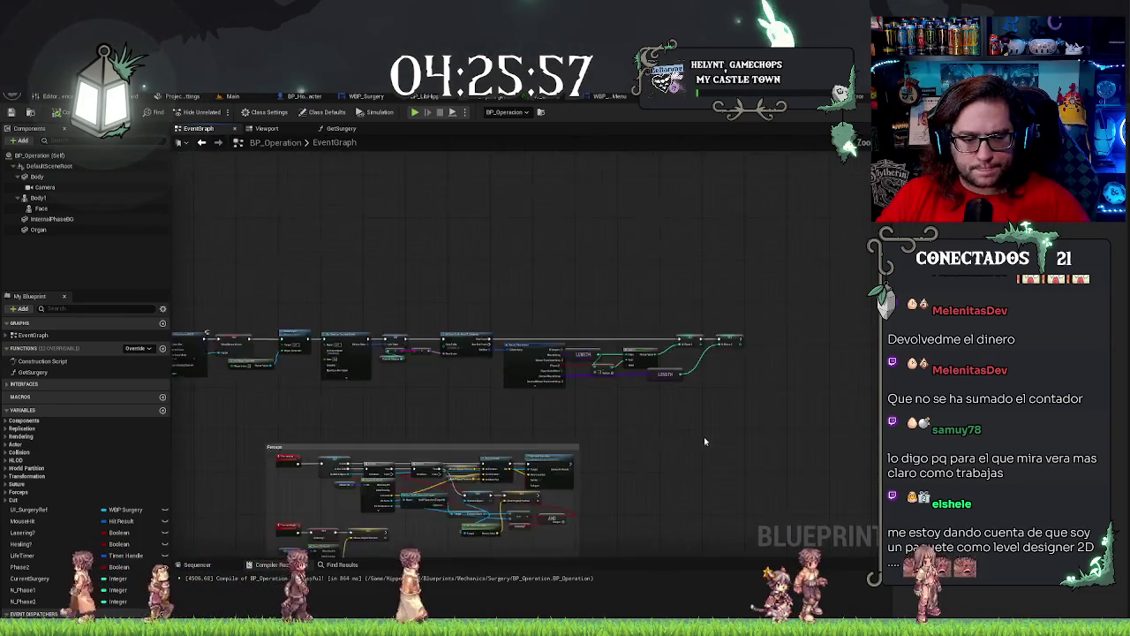
pyautogui.click(36, 566)
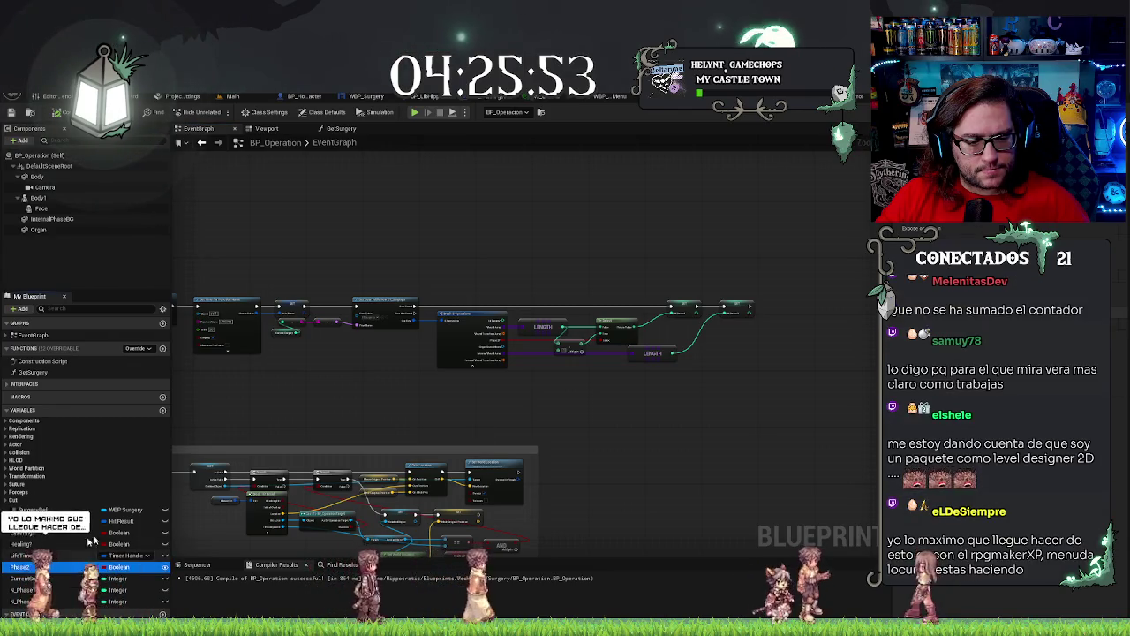
# Navigate past the Forceps group to the SutureBegin and SutureEnd events and select Close Wound.
pyautogui.moveTo(521, 409); pyautogui.dragTo(621, 328)
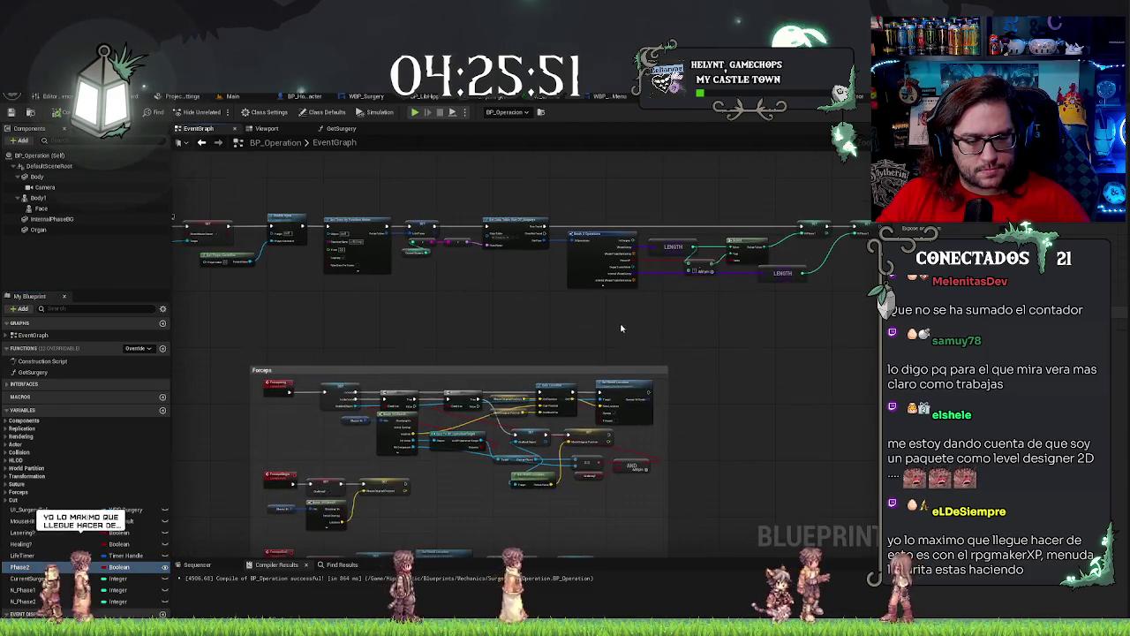
pyautogui.scroll(-3, 723, 396)
pyautogui.scroll(3, 474, 390)
pyautogui.scroll(-4, 474, 390)
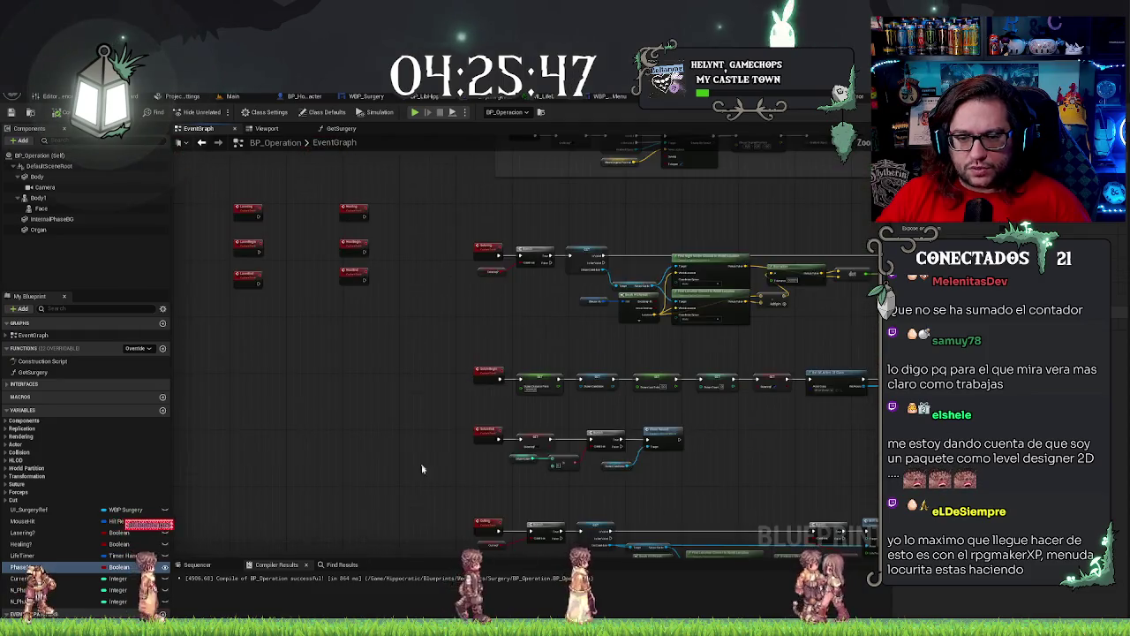
pyautogui.scroll(3, 388, 420)
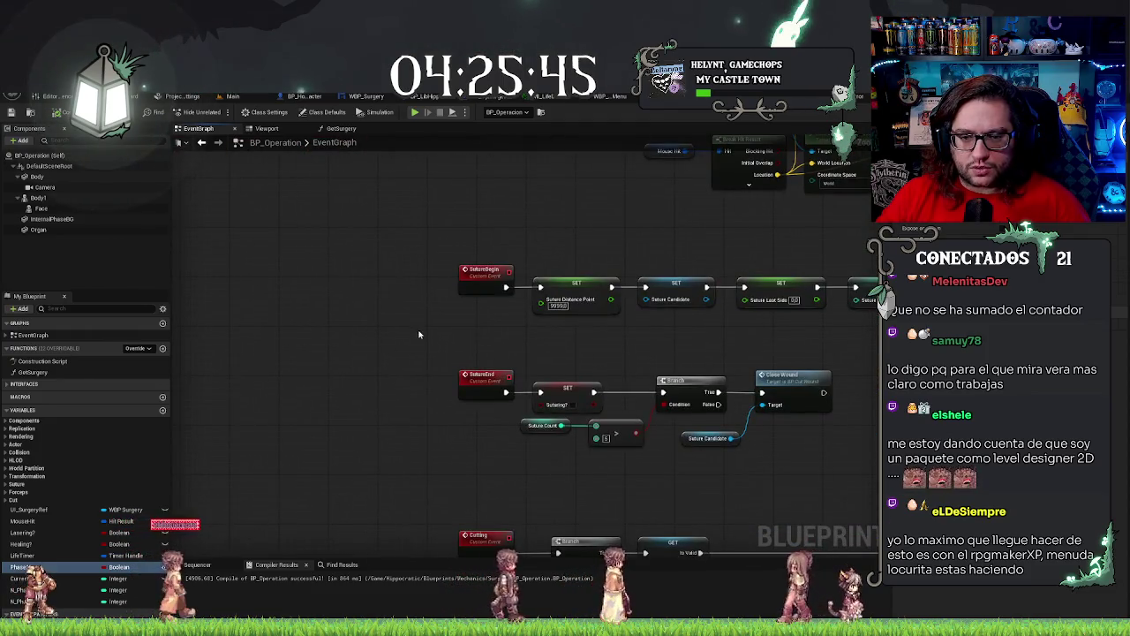
pyautogui.moveTo(422, 348); pyautogui.dragTo(213, 330)
pyautogui.click(591, 393)
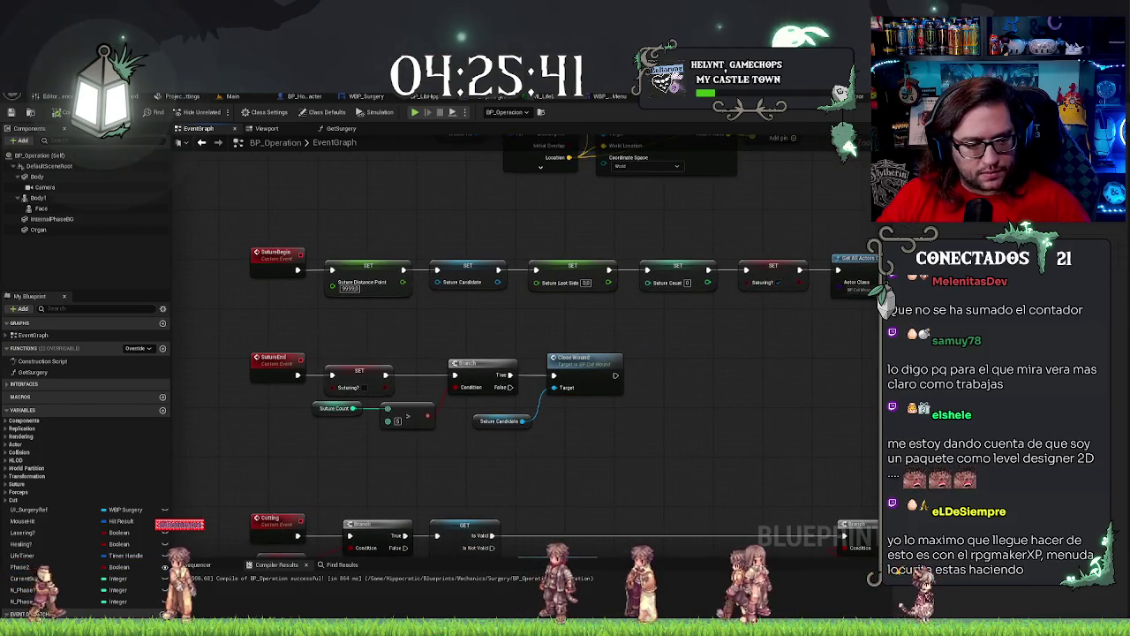
# Paste an N Phase 1 setter and run a ++ increment of N Phase 1 after Close Wound.
pyautogui.hotkey('ctrl', 'v')
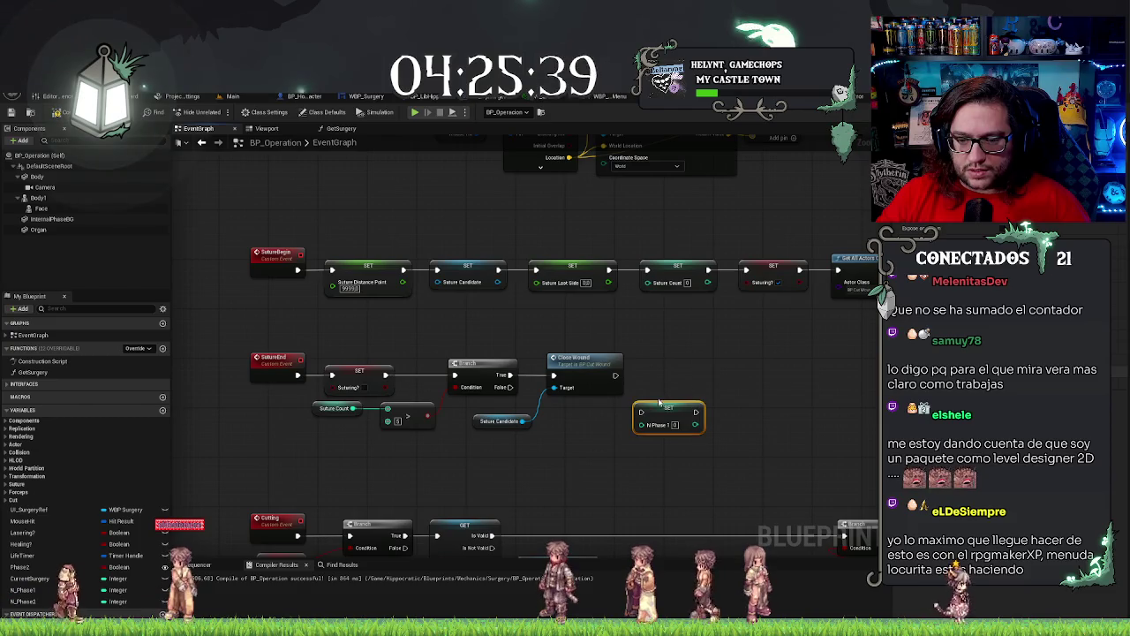
pyautogui.moveTo(656, 412); pyautogui.dragTo(668, 377)
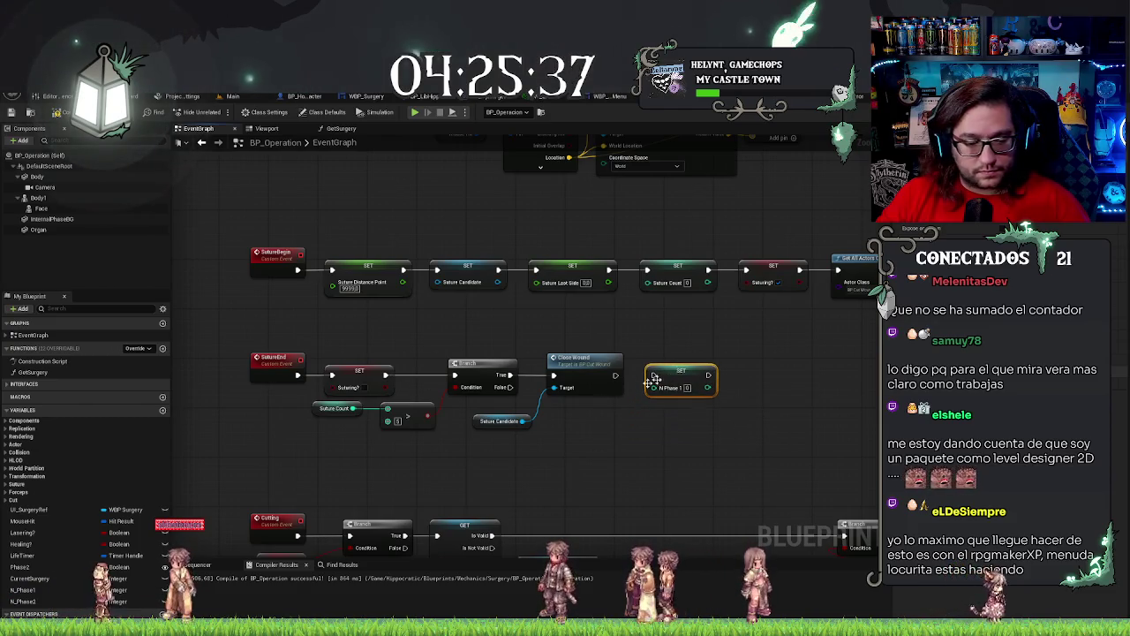
pyautogui.moveTo(38, 590); pyautogui.dragTo(571, 465)
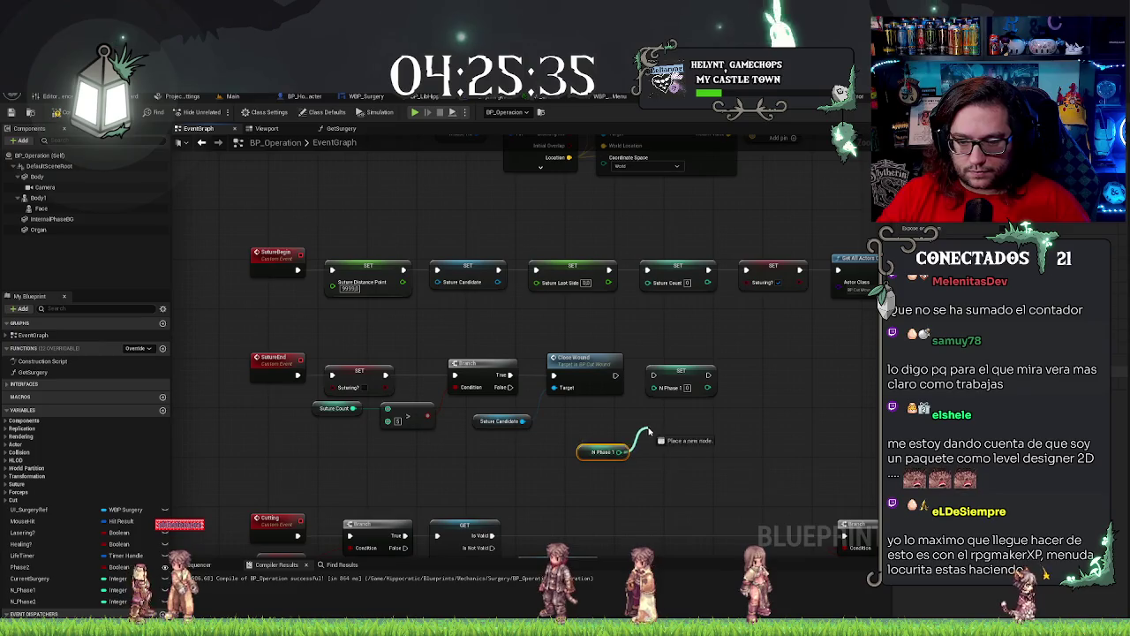
pyautogui.moveTo(649, 433); pyautogui.dragTo(650, 433)
pyautogui.write('++')
pyautogui.press('Return')
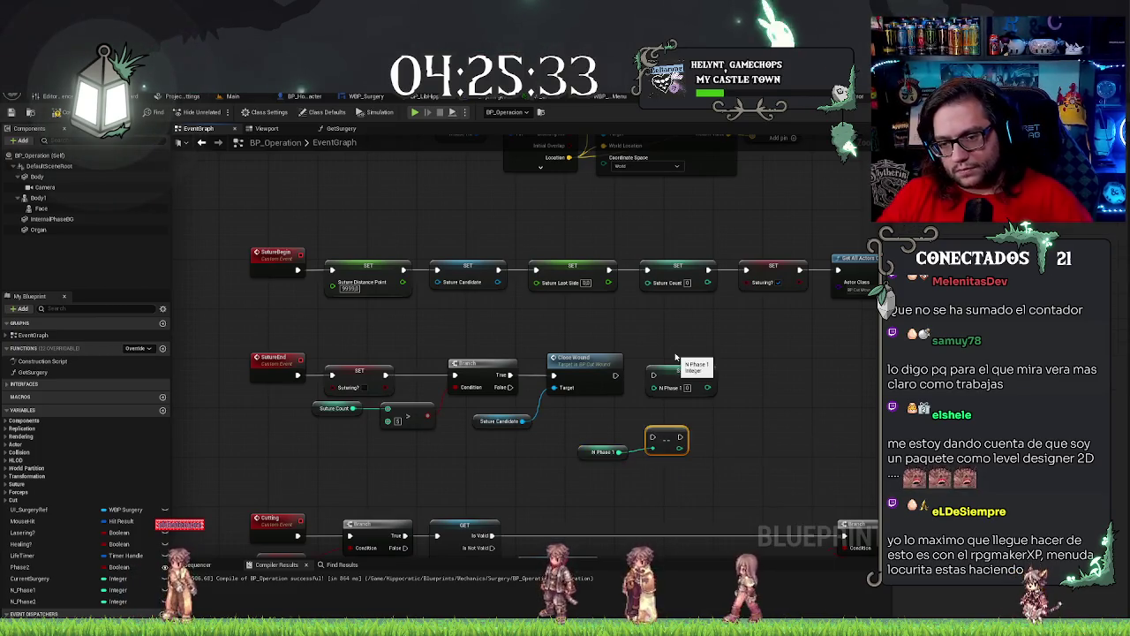
pyautogui.moveTo(664, 432)
pyautogui.mouseDown()
pyautogui.moveTo(659, 372)
pyautogui.moveTo(616, 377)
pyautogui.mouseUp()
pyautogui.moveTo(603, 451); pyautogui.dragTo(603, 414)
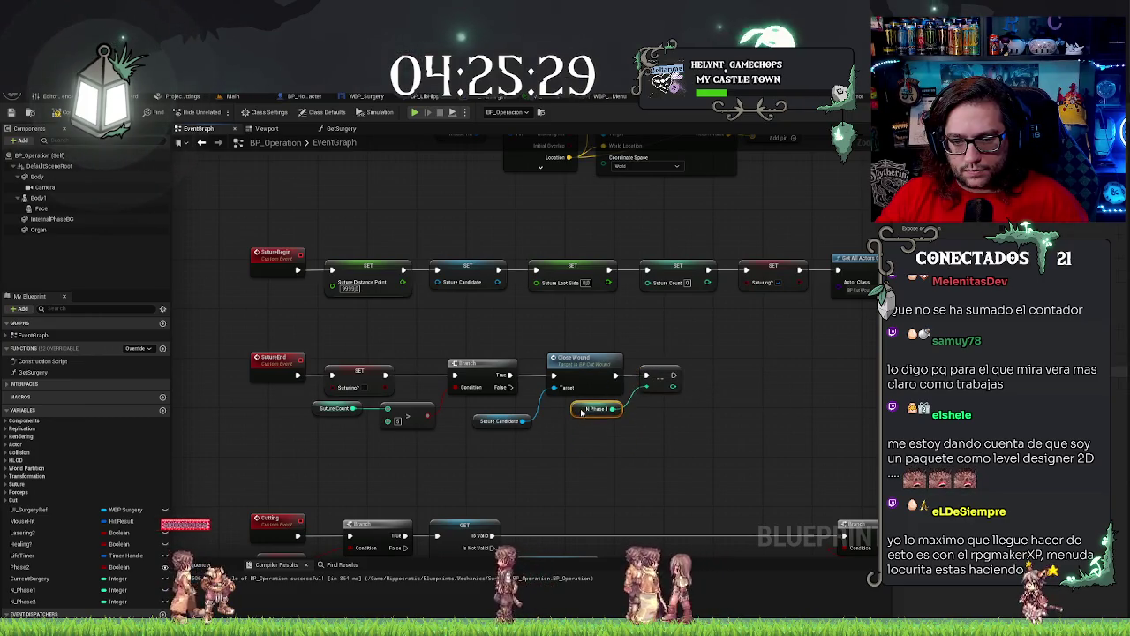
# Compare the incremented count with 1 using a Less node and chain a Branch after it.
pyautogui.moveTo(704, 396)
pyautogui.mouseDown()
pyautogui.moveTo(615, 394)
pyautogui.moveTo(625, 391)
pyautogui.mouseUp()
pyautogui.write('less')
pyautogui.press('Return')
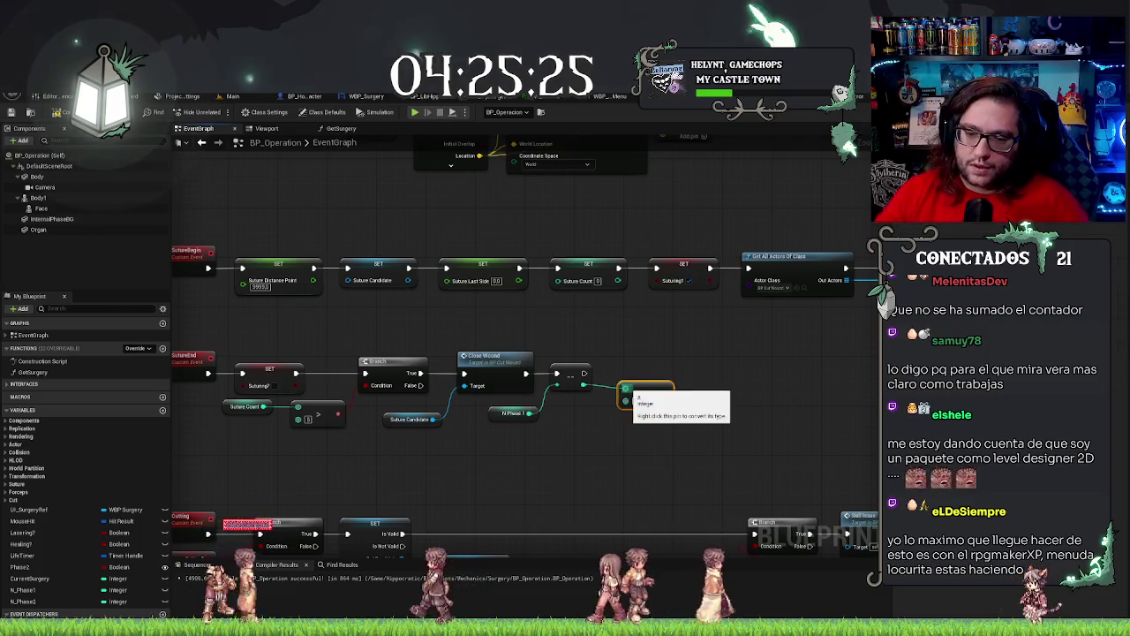
pyautogui.write('1')
pyautogui.click(693, 349)
pyautogui.moveTo(713, 356)
pyautogui.mouseDown()
pyautogui.moveTo(714, 369)
pyautogui.moveTo(582, 374)
pyautogui.mouseUp()
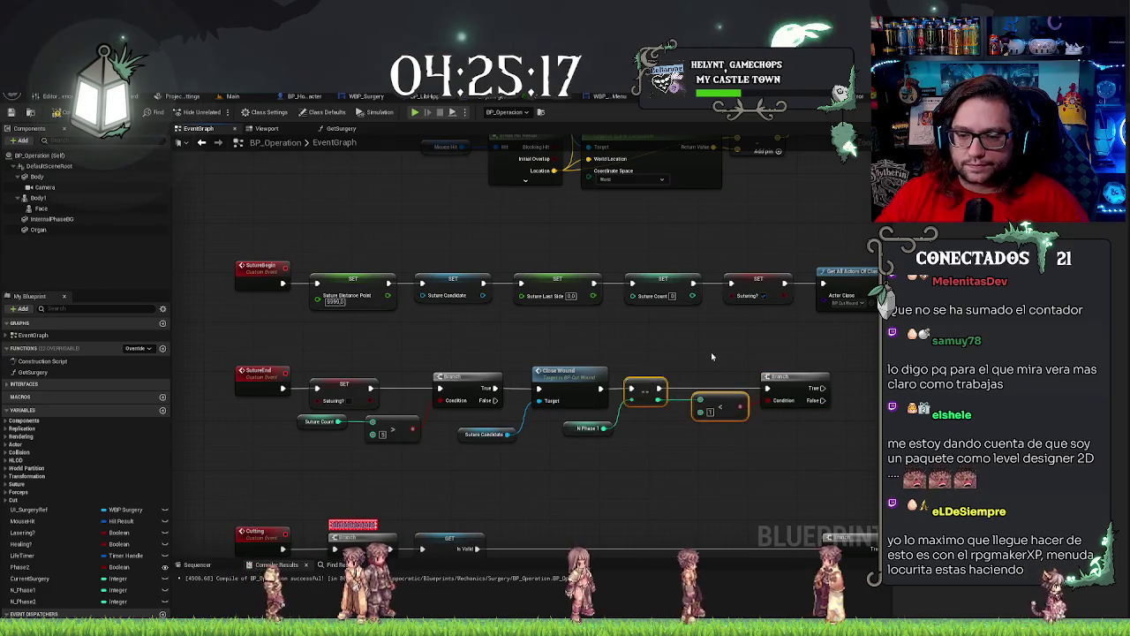
pyautogui.scroll(-5, 615, 376)
# Select the existing Get Surgery node and paste a duplicate beside the Branch.
pyautogui.scroll(4, 564, 386)
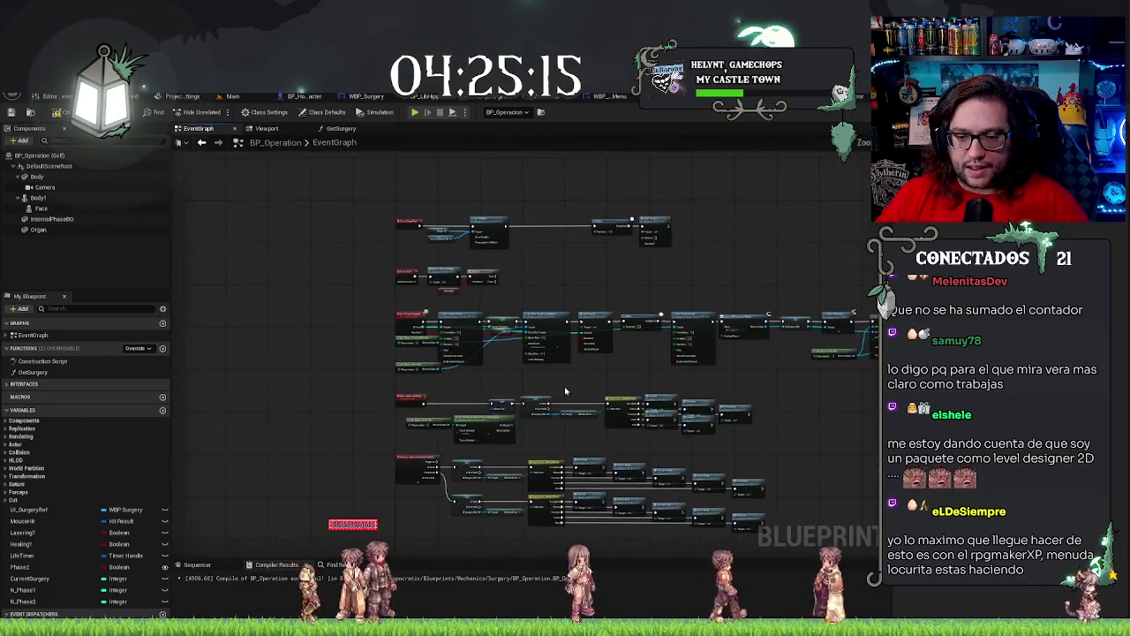
pyautogui.moveTo(538, 354); pyautogui.dragTo(595, 406)
pyautogui.moveTo(601, 257); pyautogui.dragTo(590, 348)
pyautogui.scroll(-5, 696, 417)
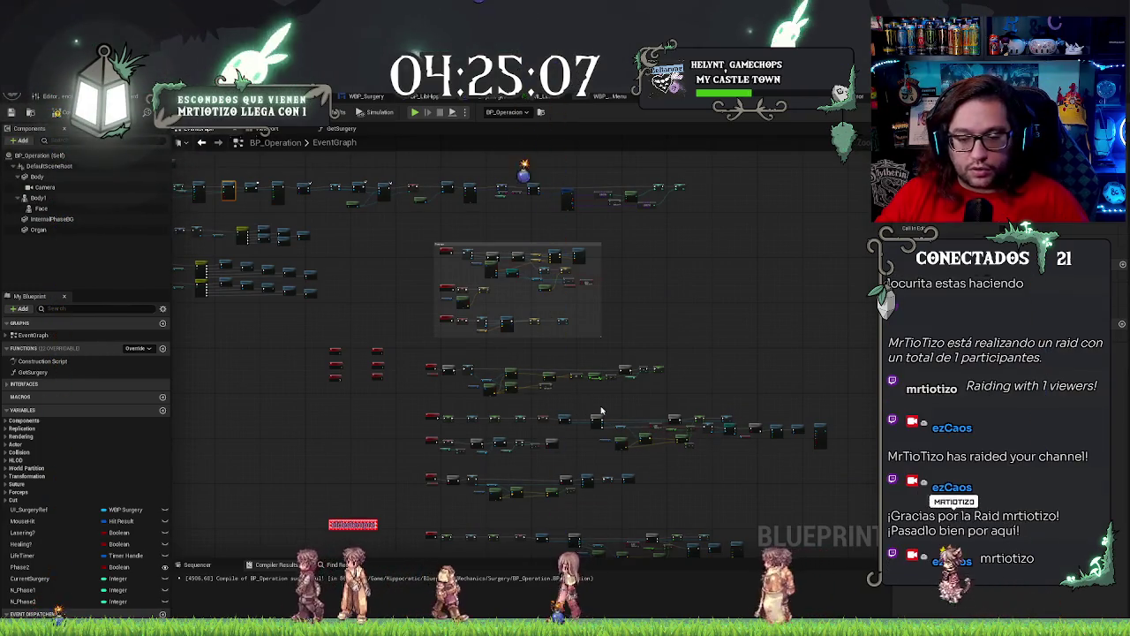
pyautogui.scroll(4, 574, 402)
pyautogui.scroll(3, 603, 389)
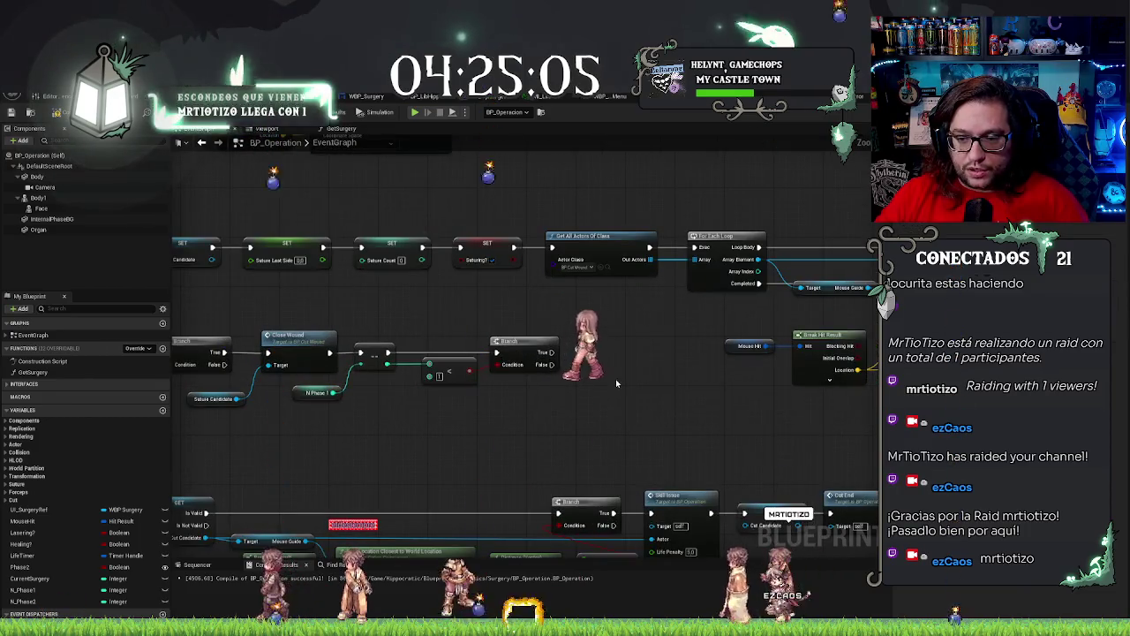
pyautogui.hotkey('ctrl', 'v')
# Wire the Branch's True into the copy, feed Current Surgery into Fixed ID, and tick Open Body.
pyautogui.moveTo(621, 371)
pyautogui.mouseDown()
pyautogui.moveTo(602, 335)
pyautogui.moveTo(553, 353)
pyautogui.mouseUp()
pyautogui.moveTo(29, 578)
pyautogui.mouseDown()
pyautogui.moveTo(185, 566)
pyautogui.moveTo(329, 505)
pyautogui.moveTo(604, 422)
pyautogui.moveTo(593, 384)
pyautogui.mouseUp()
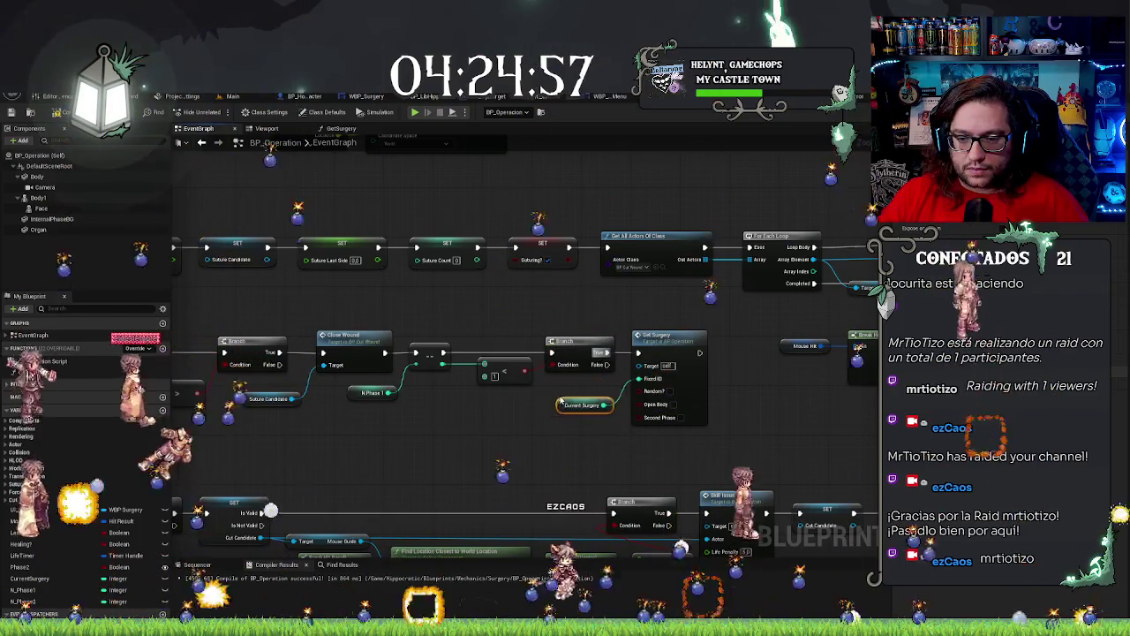
pyautogui.click(673, 404)
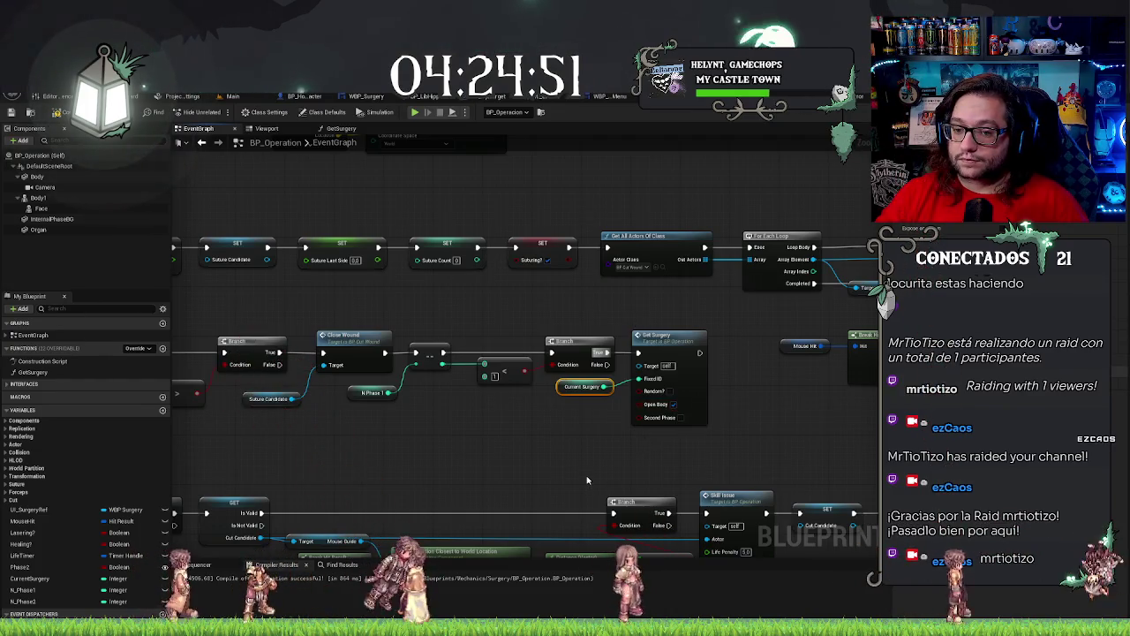
pyautogui.moveTo(587, 479); pyautogui.dragTo(688, 430)
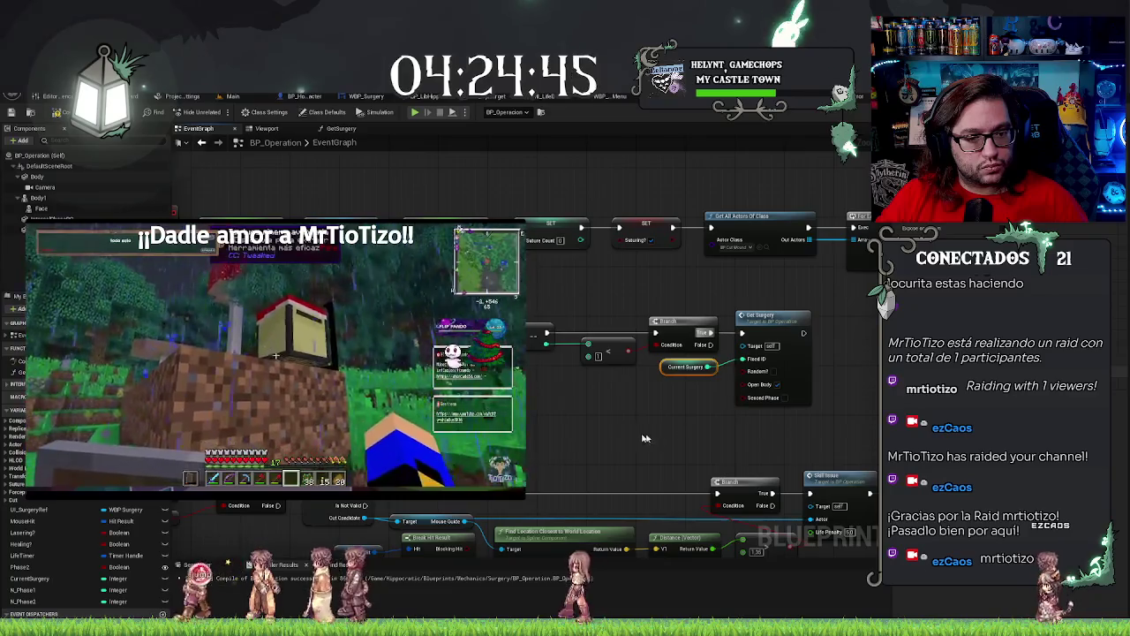
pyautogui.moveTo(538, 398); pyautogui.dragTo(630, 396)
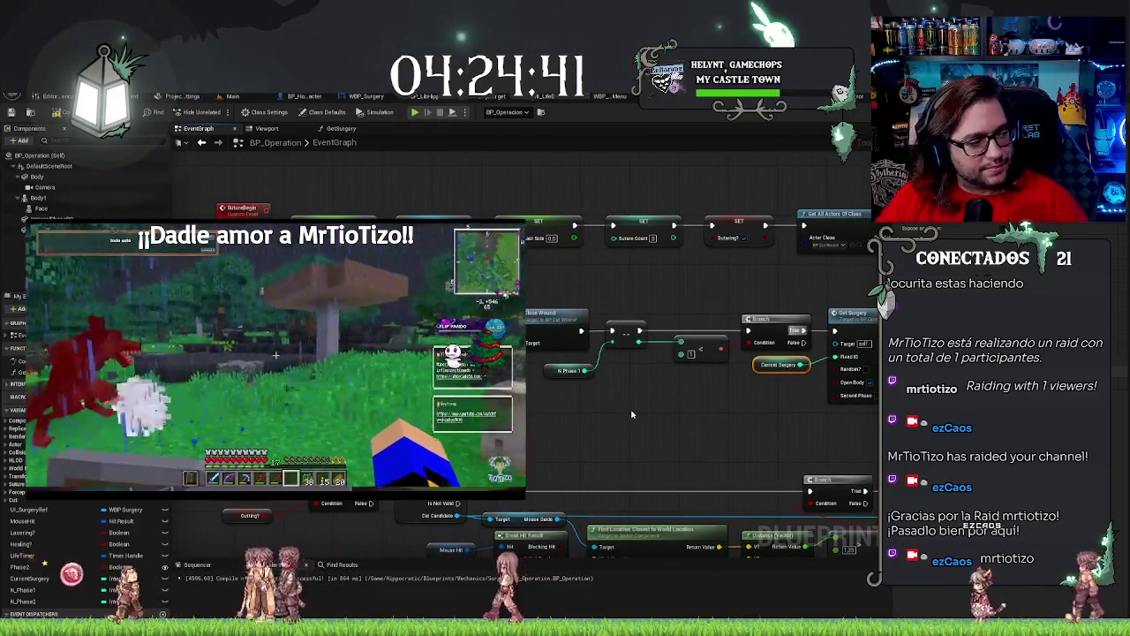
pyautogui.moveTo(694, 430); pyautogui.dragTo(549, 403)
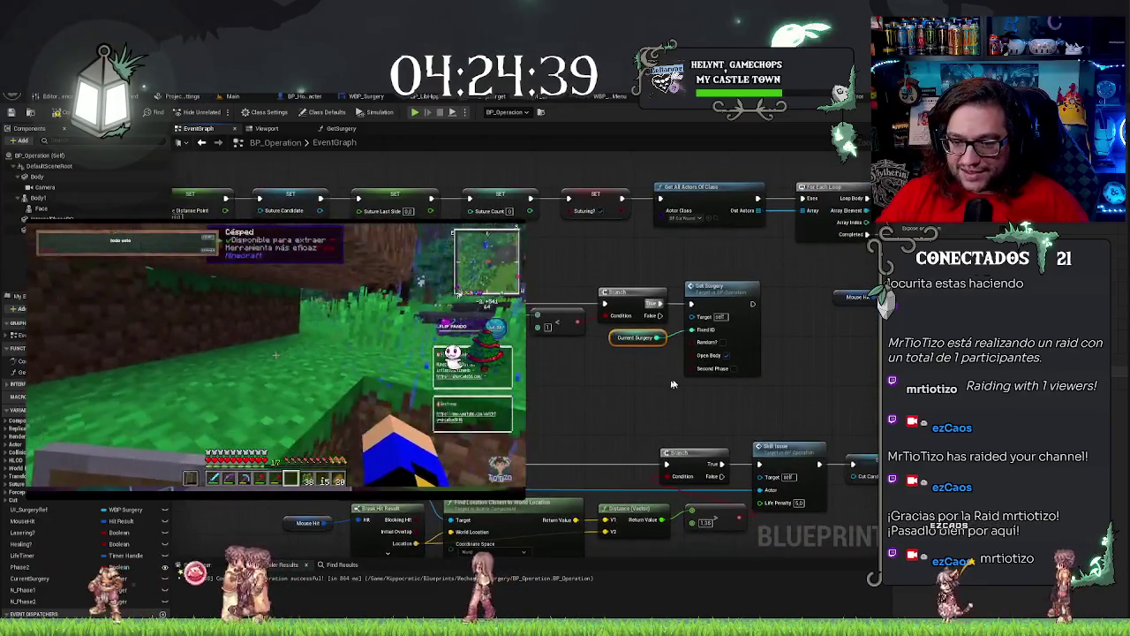
pyautogui.scroll(-4, 625, 399)
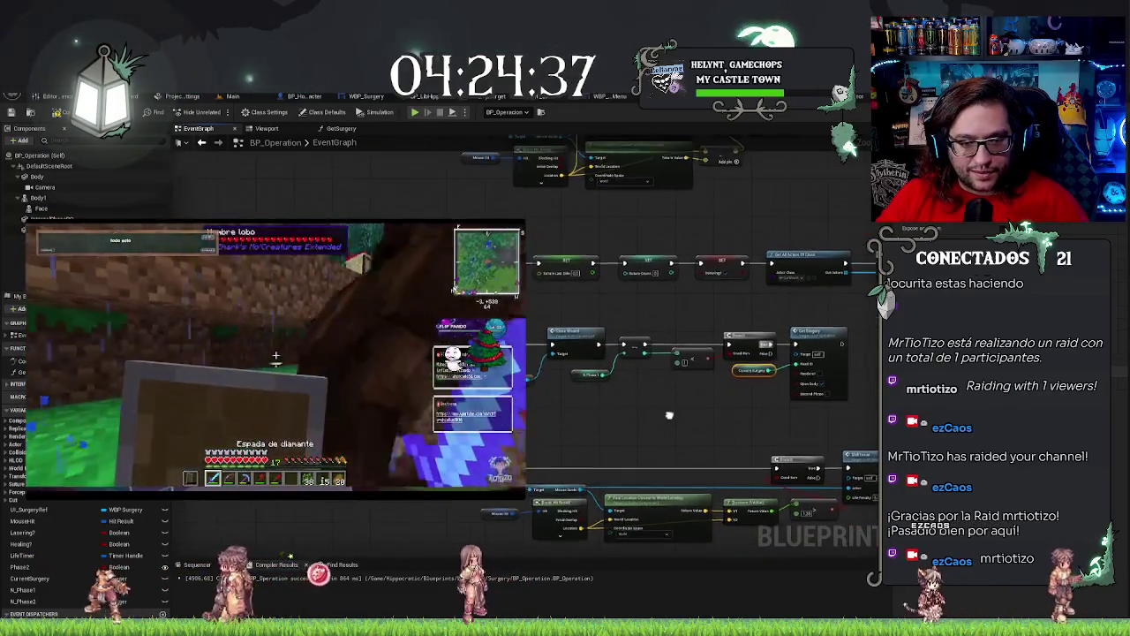
pyautogui.scroll(2, 697, 412)
pyautogui.scroll(2, 565, 407)
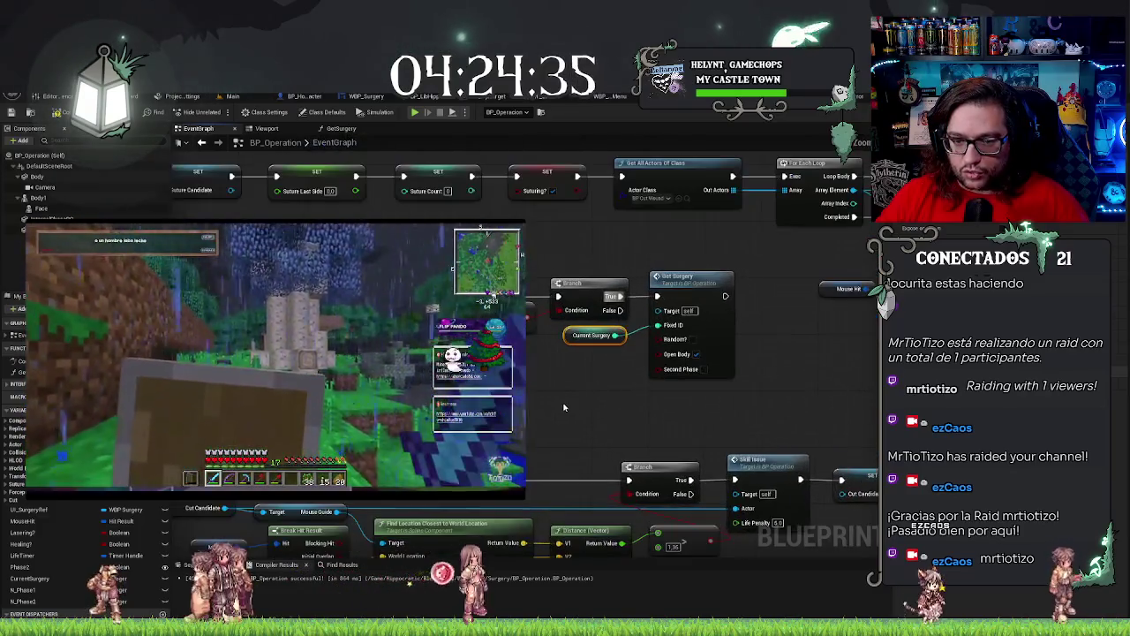
pyautogui.moveTo(525, 409); pyautogui.dragTo(576, 418)
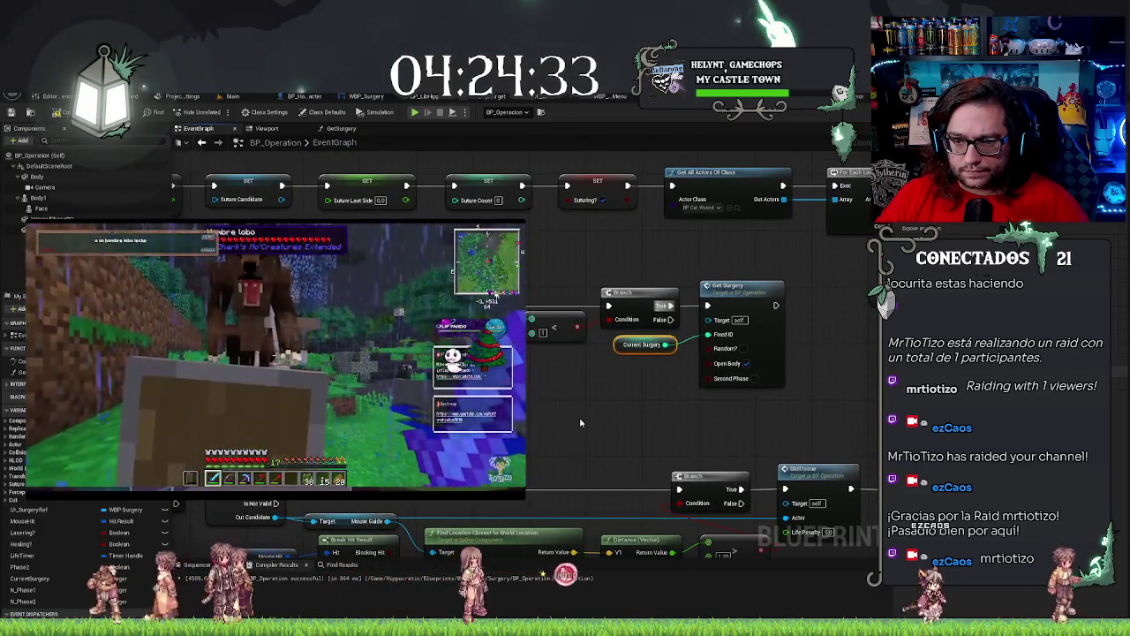
pyautogui.moveTo(655, 381); pyautogui.dragTo(713, 352)
pyautogui.moveTo(609, 426); pyautogui.dragTo(623, 396)
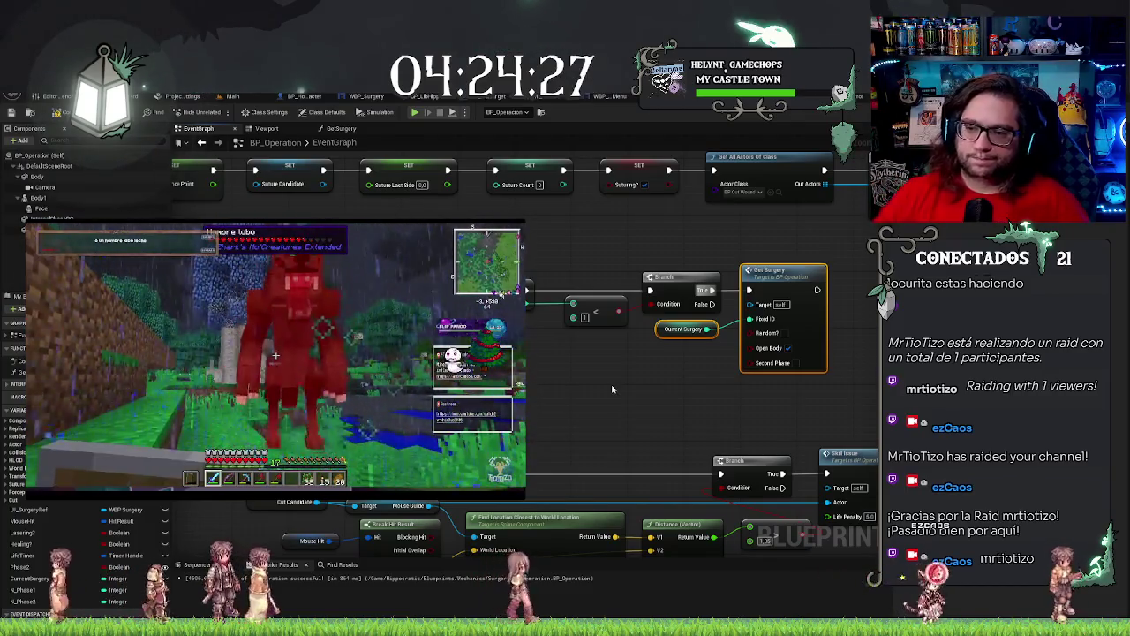
pyautogui.scroll(-2, 612, 389)
pyautogui.scroll(-3, 612, 388)
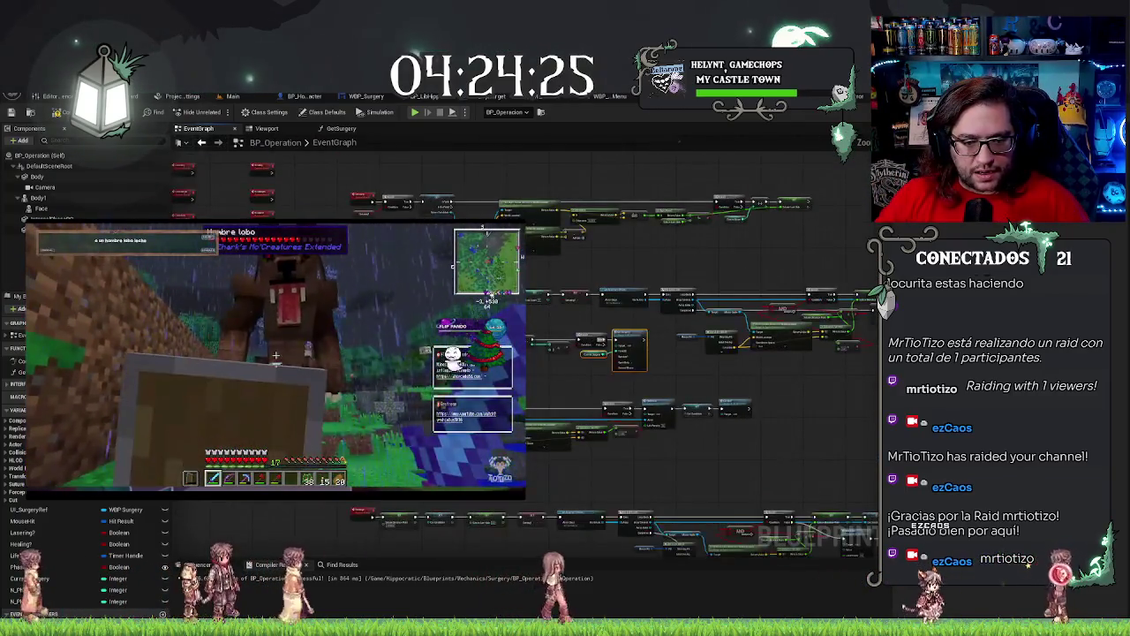
# Bring the Phase Advance node into view and shift it slightly left.
pyautogui.scroll(5, 612, 389)
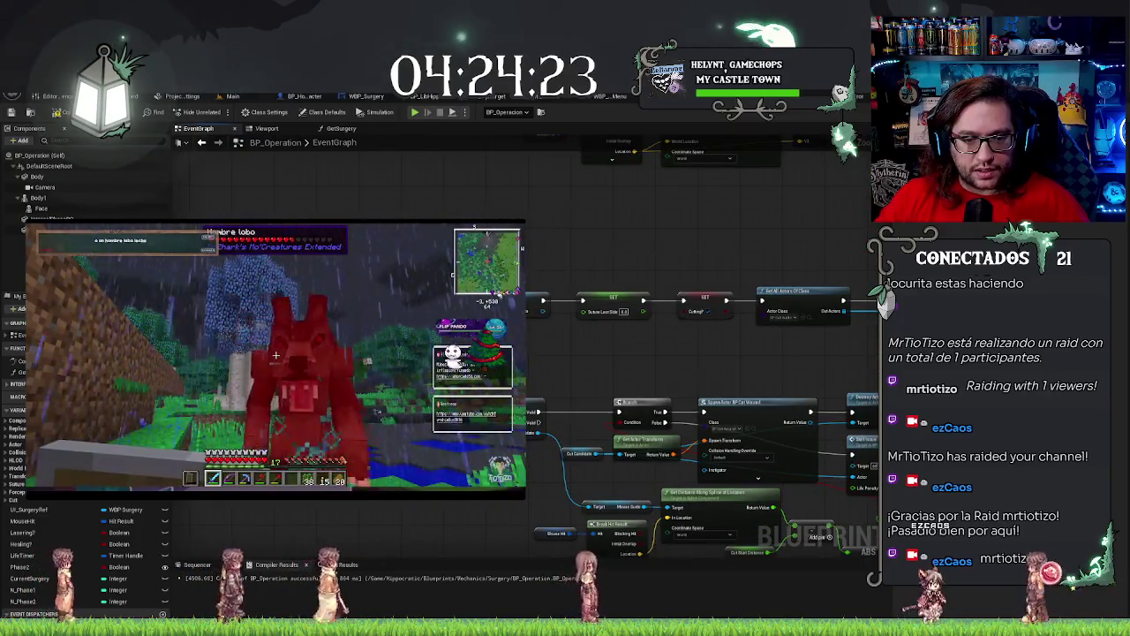
pyautogui.moveTo(698, 371); pyautogui.dragTo(442, 242)
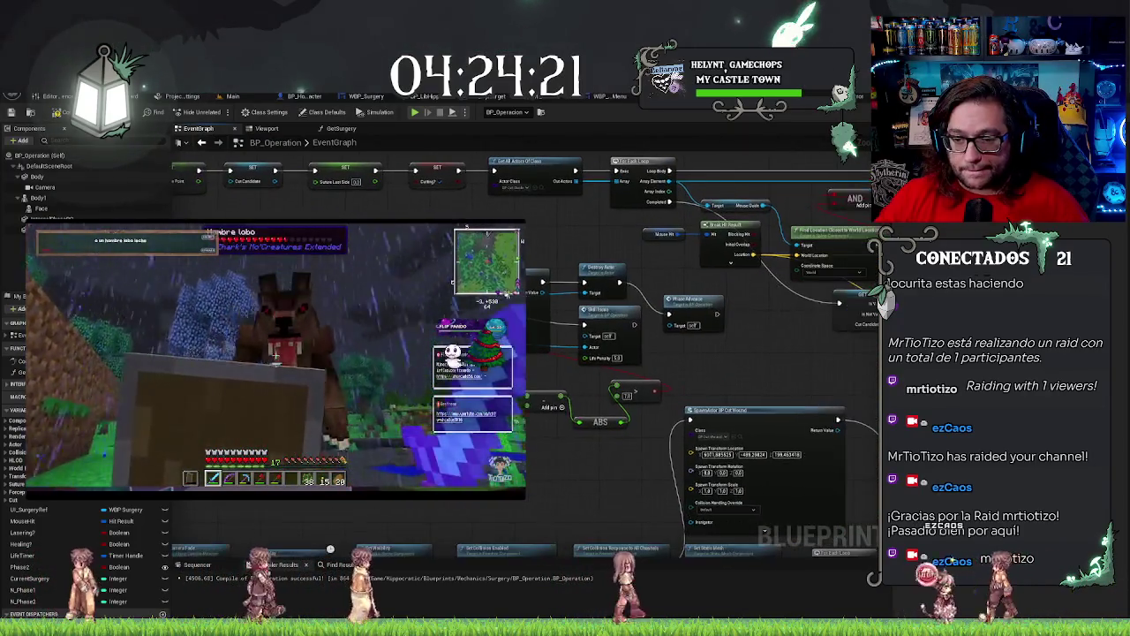
pyautogui.rightClick(713, 309)
pyautogui.moveTo(698, 310); pyautogui.dragTo(722, 320)
pyautogui.moveTo(766, 360); pyautogui.dragTo(674, 371)
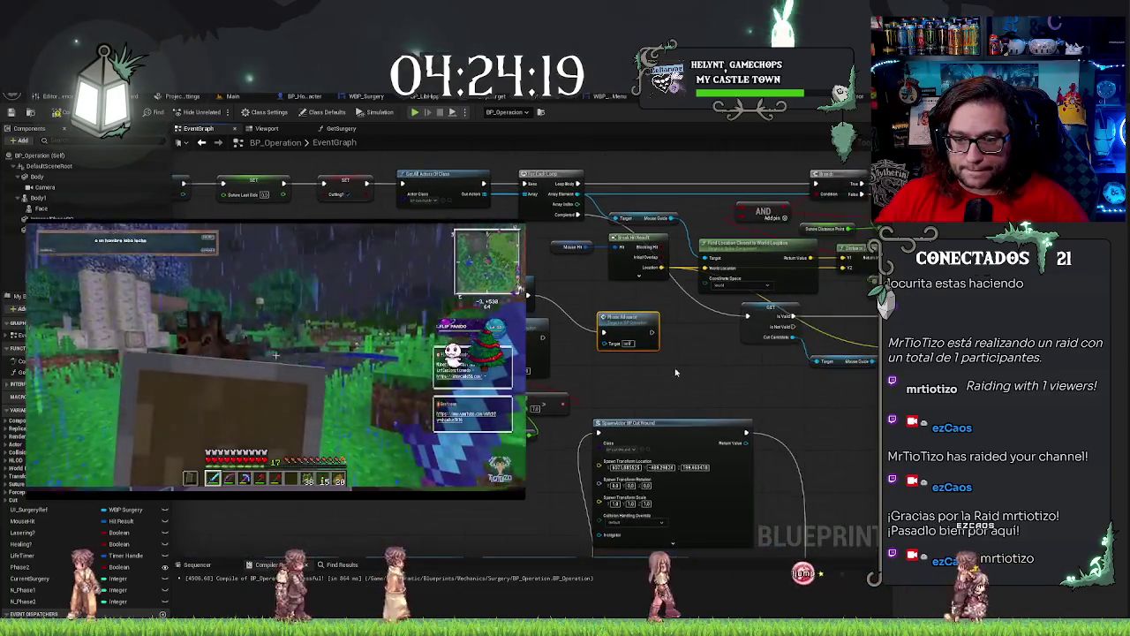
pyautogui.scroll(2, 680, 370)
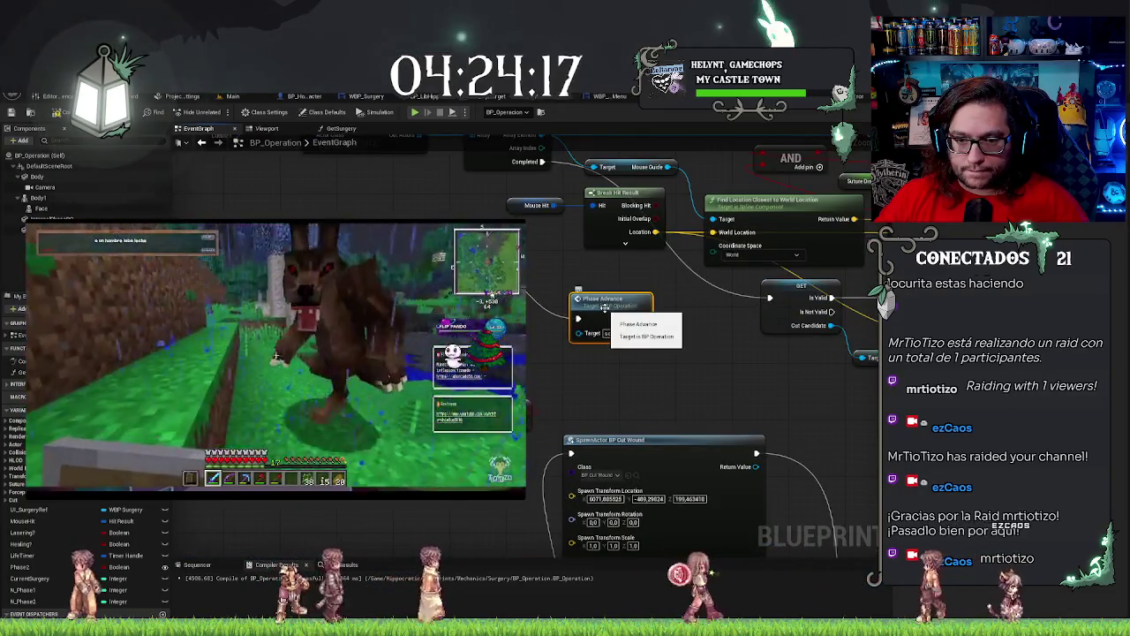
pyautogui.moveTo(604, 307); pyautogui.dragTo(563, 312)
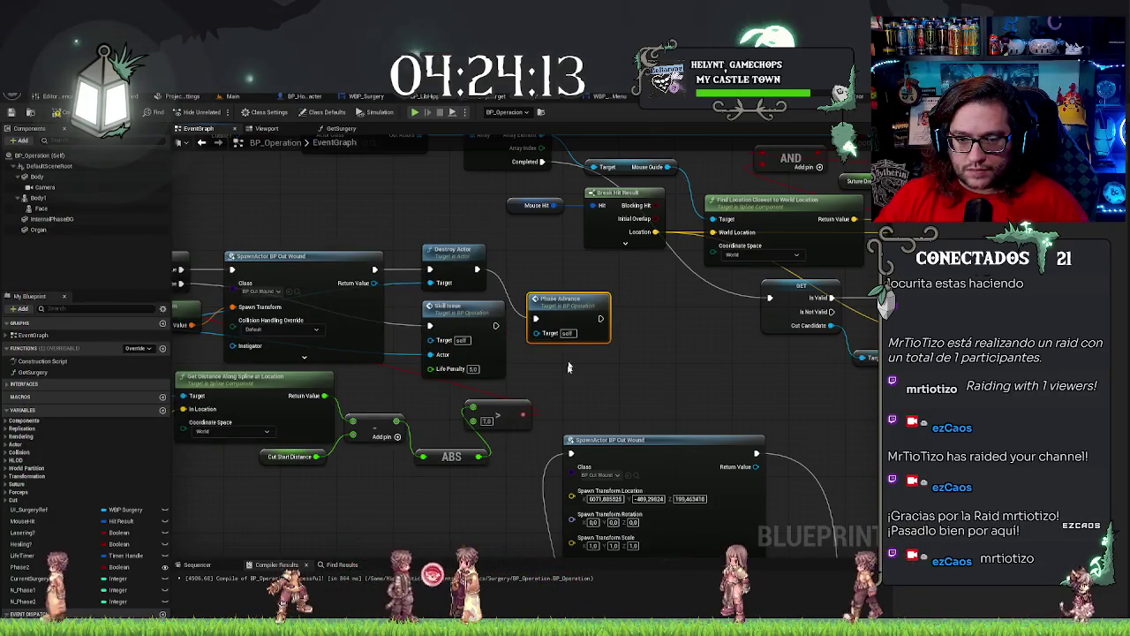
# Paste Get Surgery with its Current Surgery getter right after Phase Advance.
pyautogui.moveTo(603, 394); pyautogui.dragTo(730, 290)
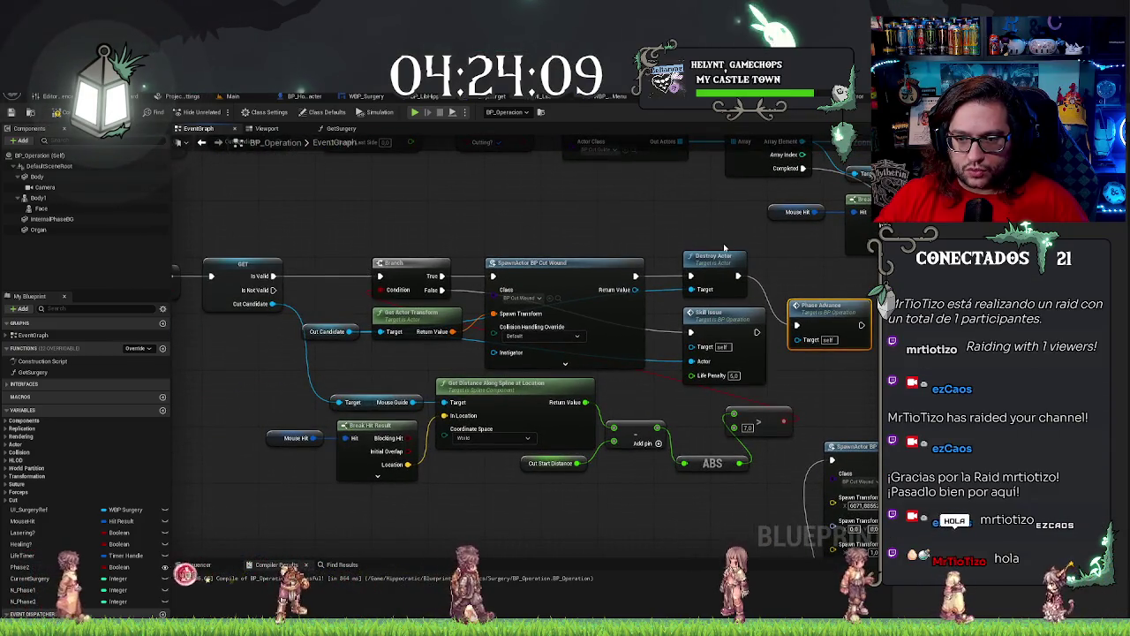
pyautogui.moveTo(791, 284); pyautogui.dragTo(633, 287)
pyautogui.click(633, 287)
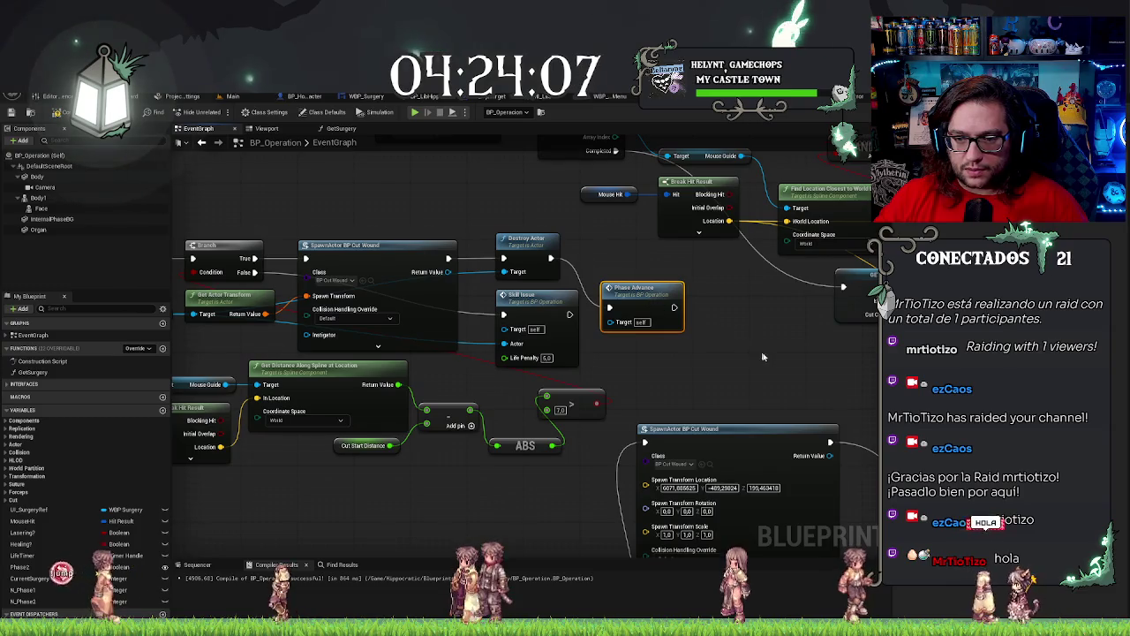
pyautogui.hotkey('ctrl', 'v')
pyautogui.moveTo(792, 304); pyautogui.dragTo(728, 291)
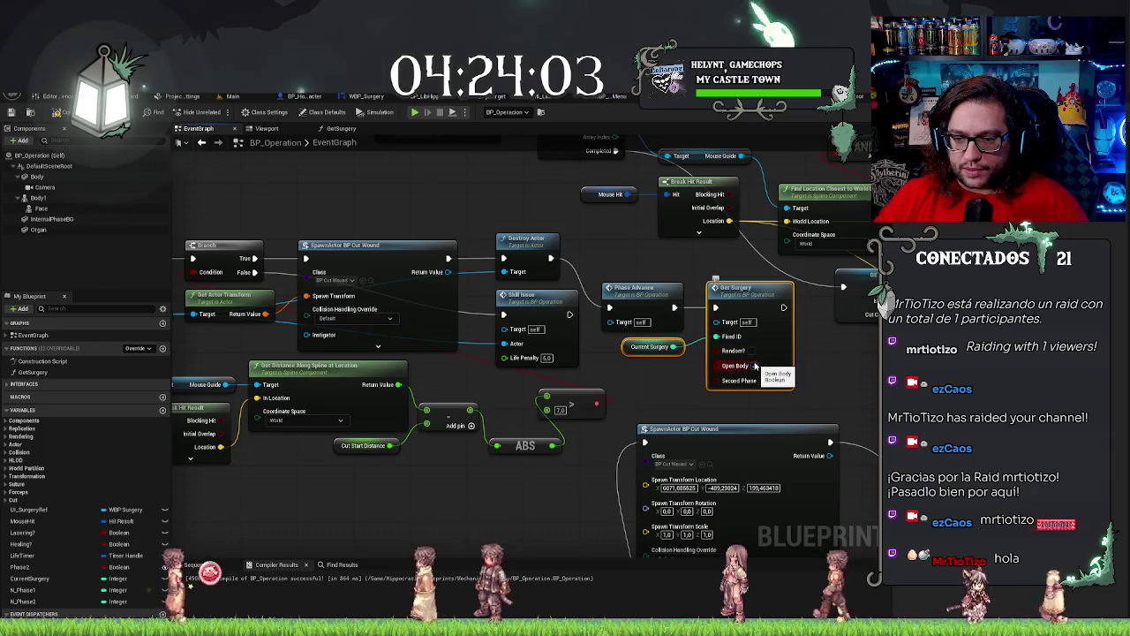
pyautogui.click(700, 395)
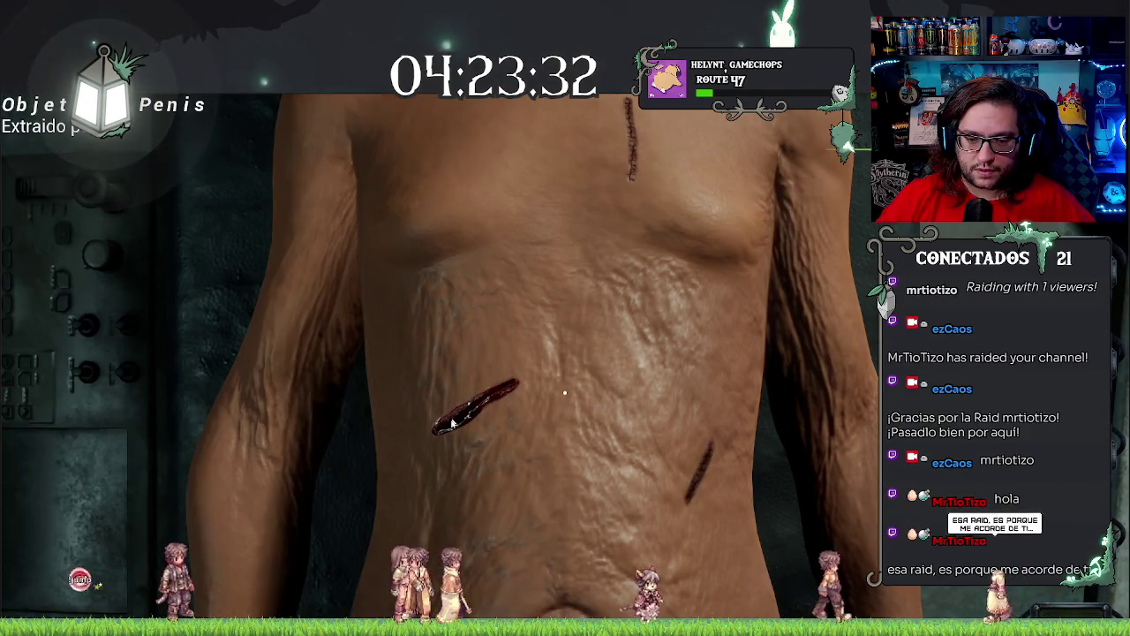
# In the play test, suture the open abdominal wound, then return to the level editor.
pyautogui.moveTo(544, 386); pyautogui.dragTo(432, 419)
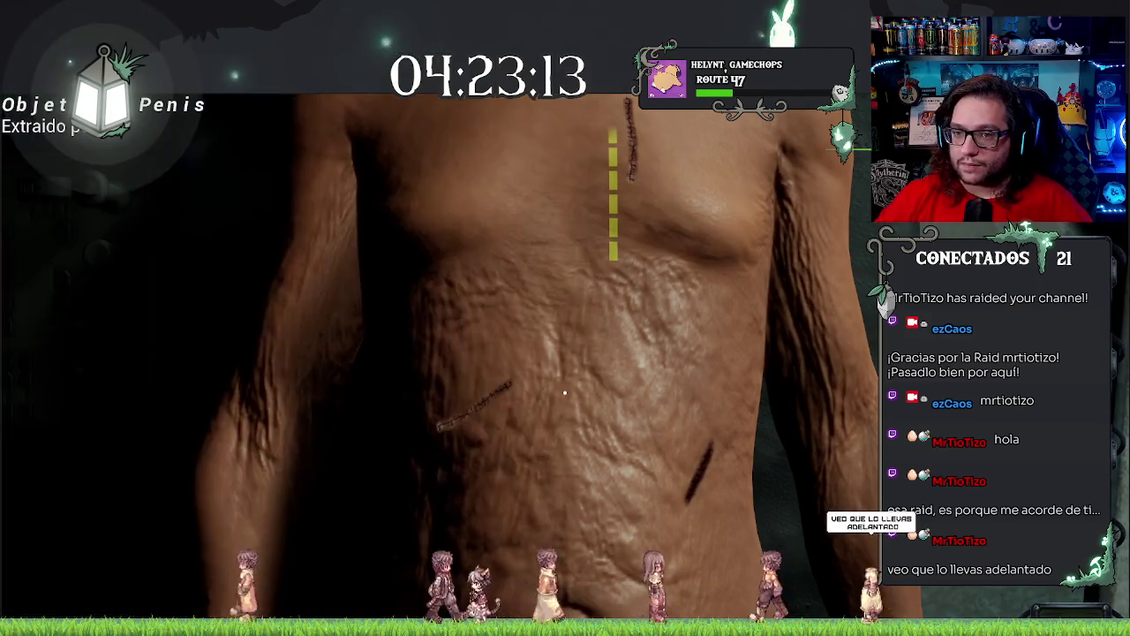
pyautogui.hotkey('alt', 'Tab')
pyautogui.click(232, 96)
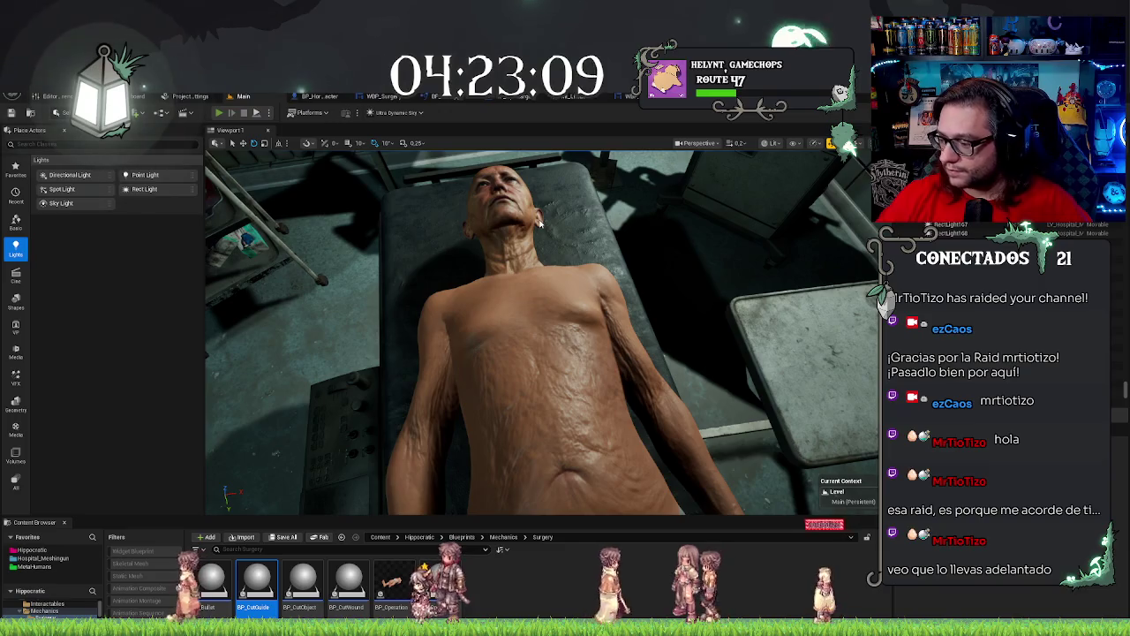
# Play-test closing the lower abdominal and upper chest wounds, then cut along the yellow guide.
pyautogui.click(218, 112)
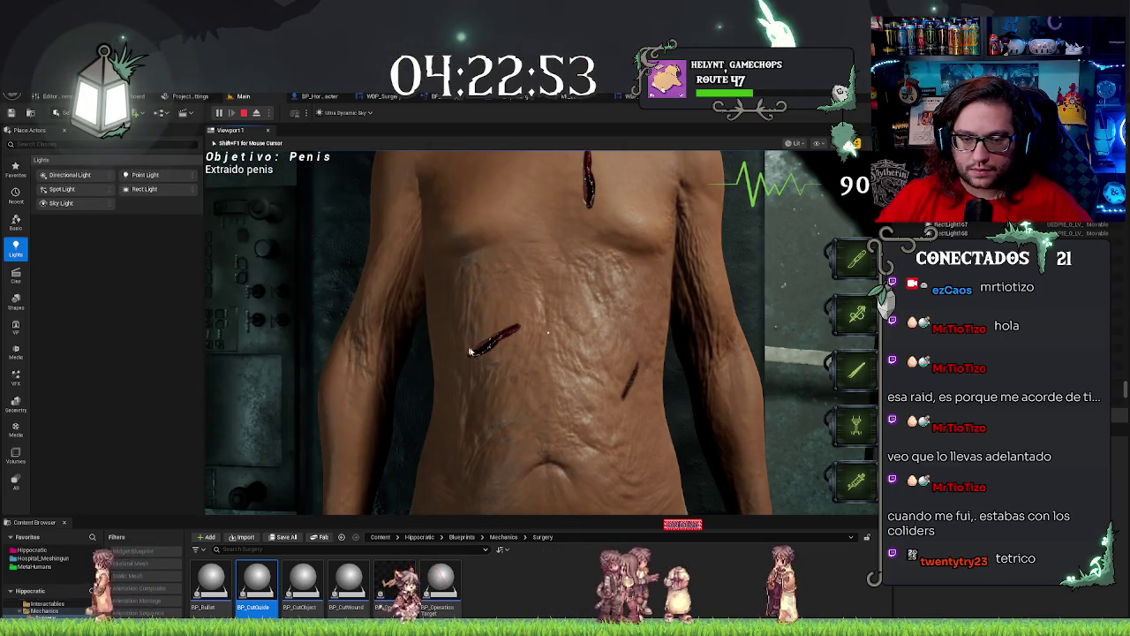
pyautogui.click(515, 327)
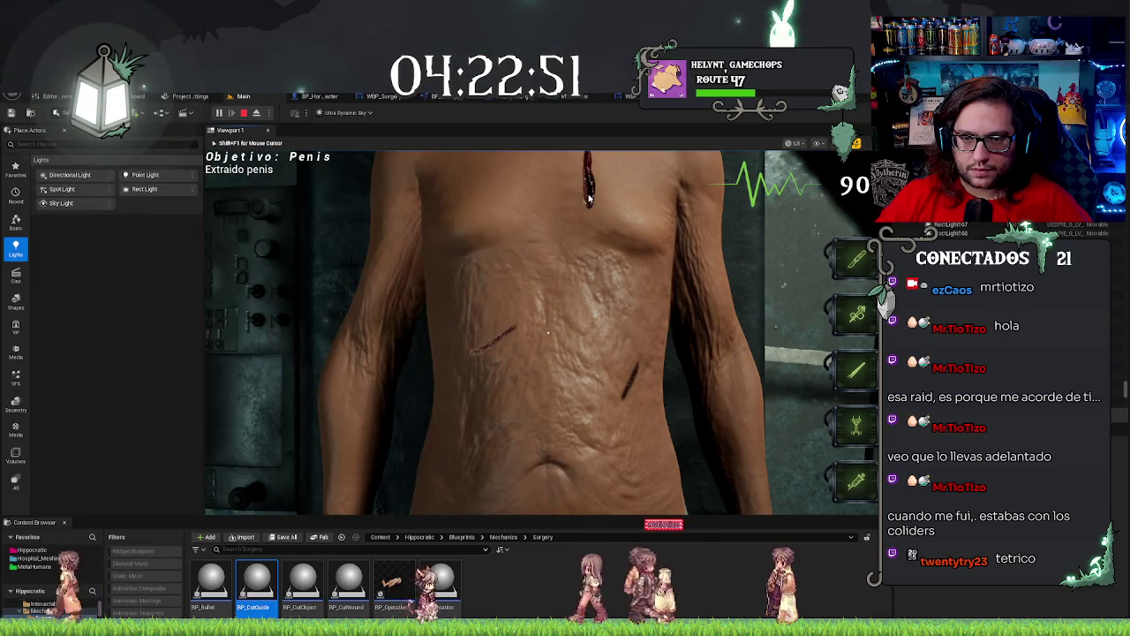
pyautogui.click(584, 183)
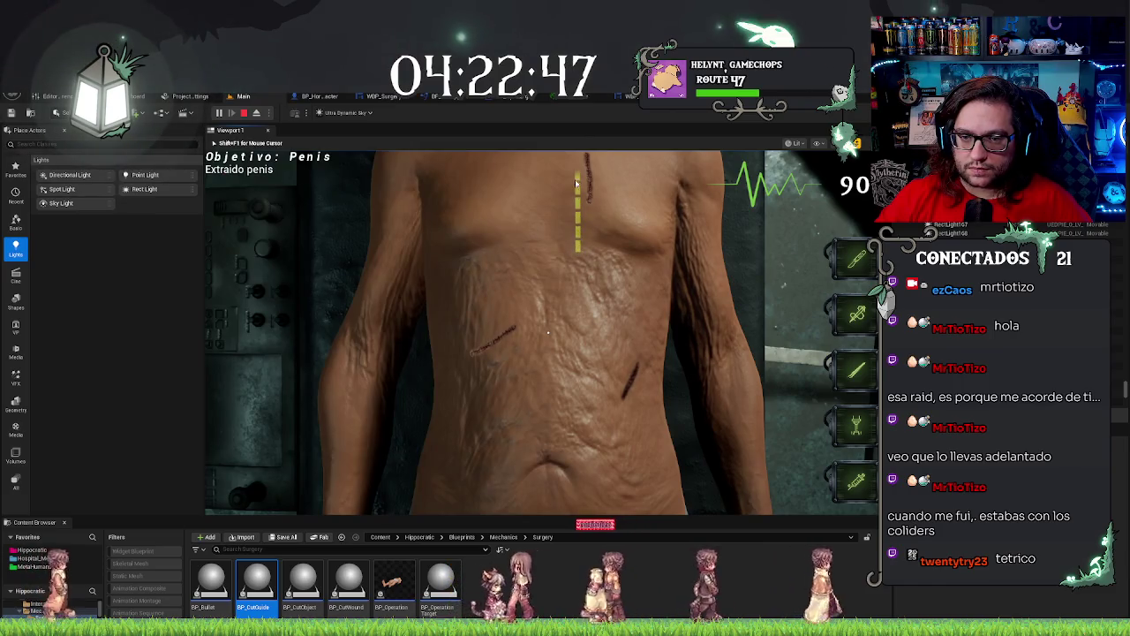
pyautogui.moveTo(578, 166); pyautogui.dragTo(580, 203)
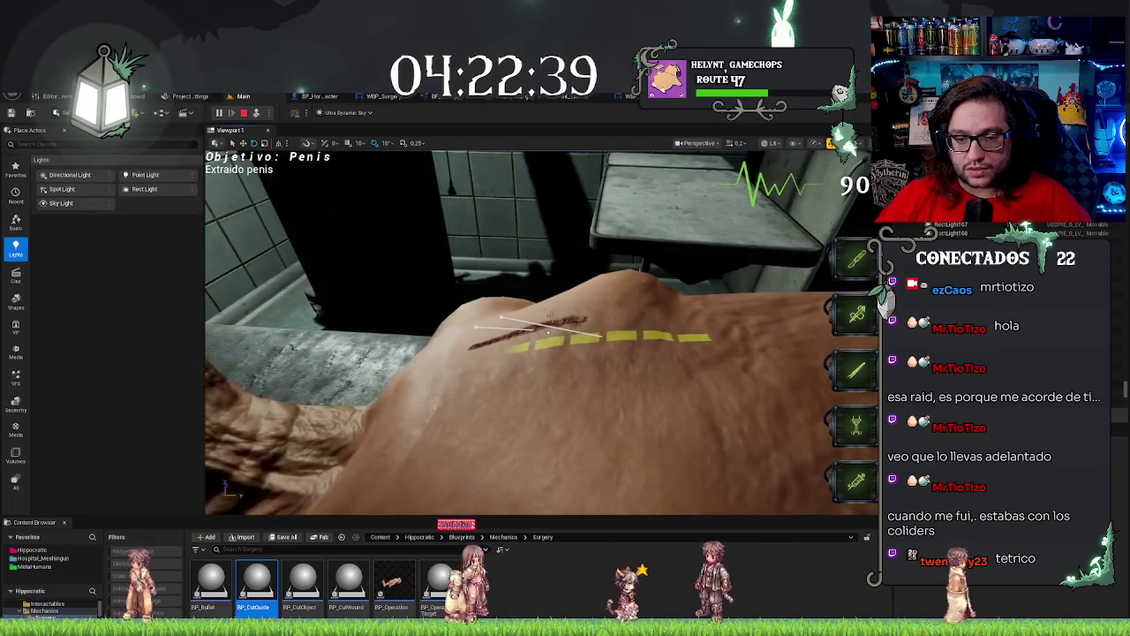
# Rotate the cut guide by 20 degrees, cut along it on the torso, and stop the play test.
pyautogui.click(550, 320)
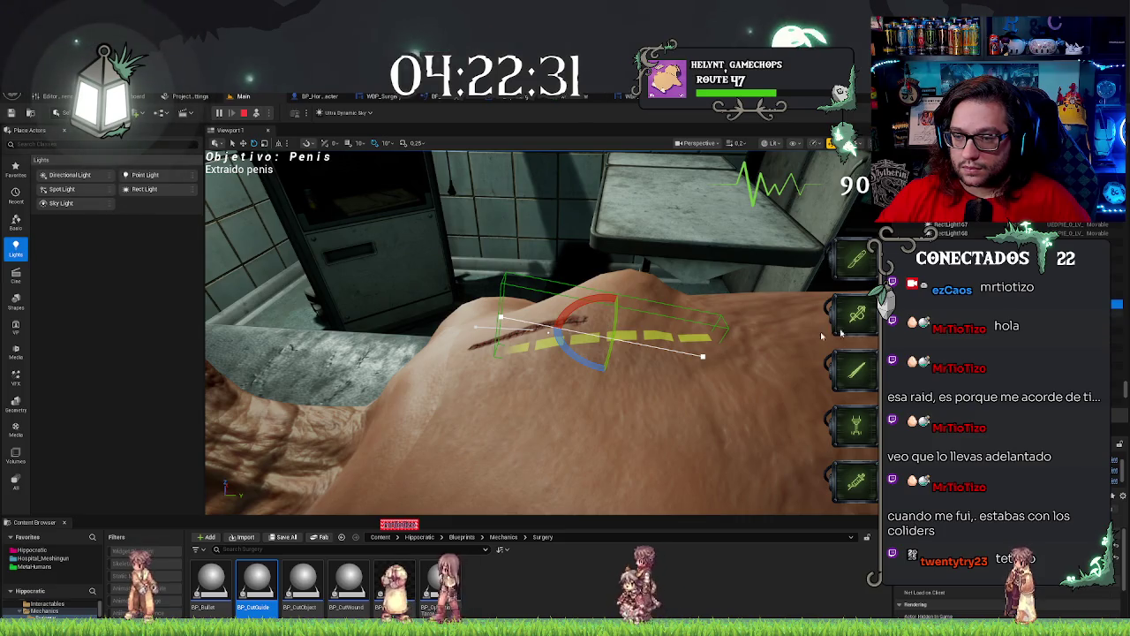
pyautogui.moveTo(604, 306); pyautogui.dragTo(627, 307)
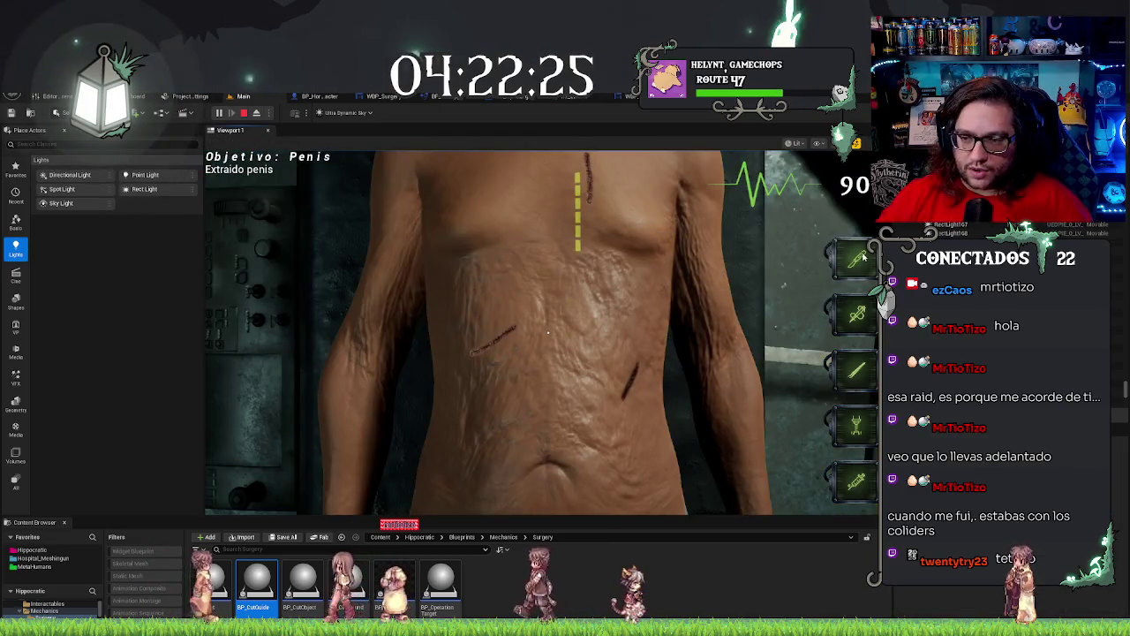
pyautogui.moveTo(578, 180); pyautogui.dragTo(579, 237)
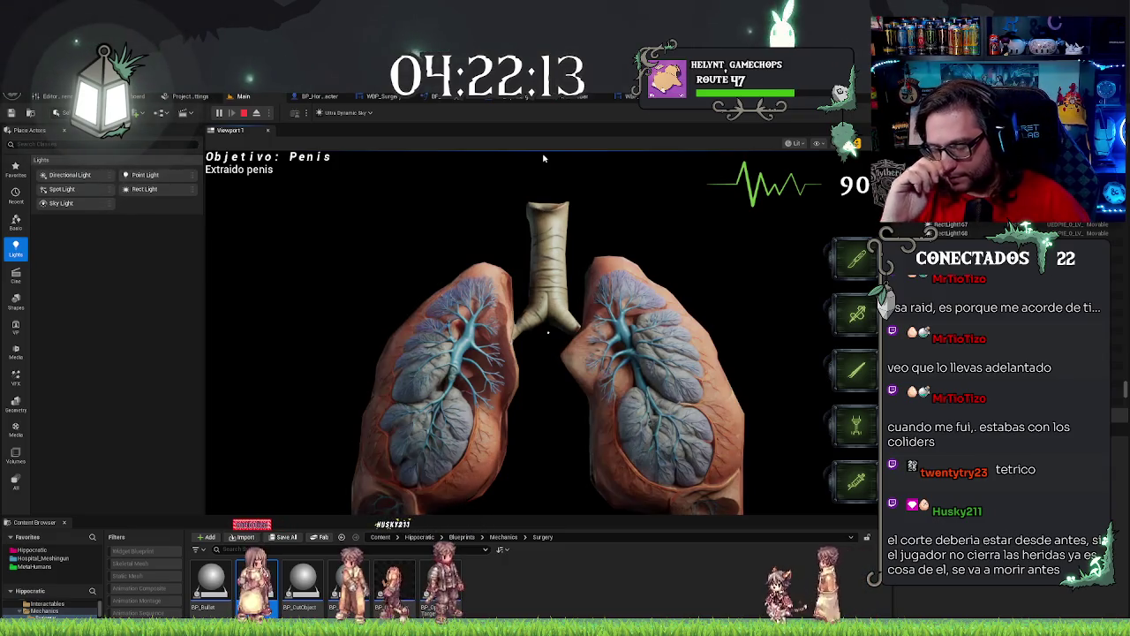
pyautogui.press('Escape')
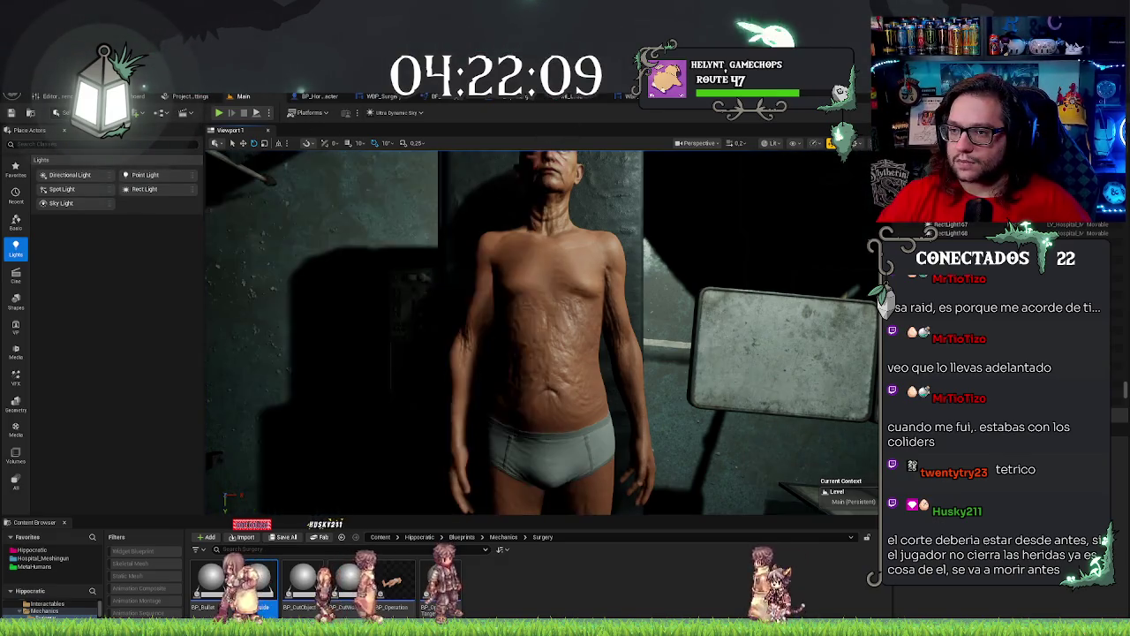
# Cycle past the surgery data table to the WBP_MainMenu widget designer tab.
pyautogui.hotkey('alt', 'Tab')
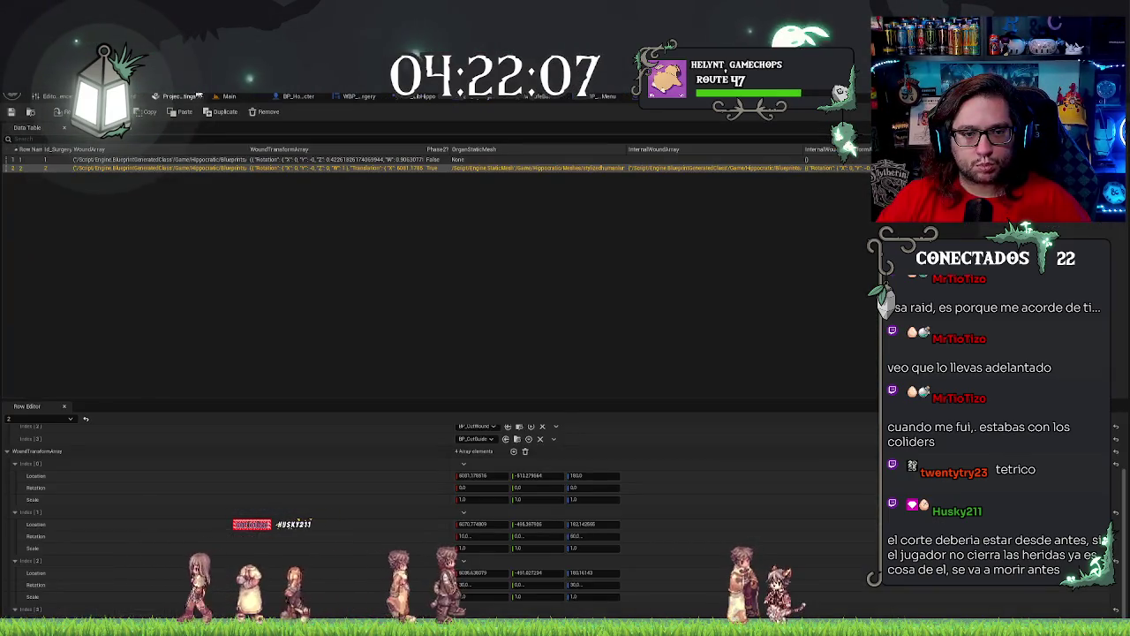
pyautogui.hotkey('ctrl', 'Tab')
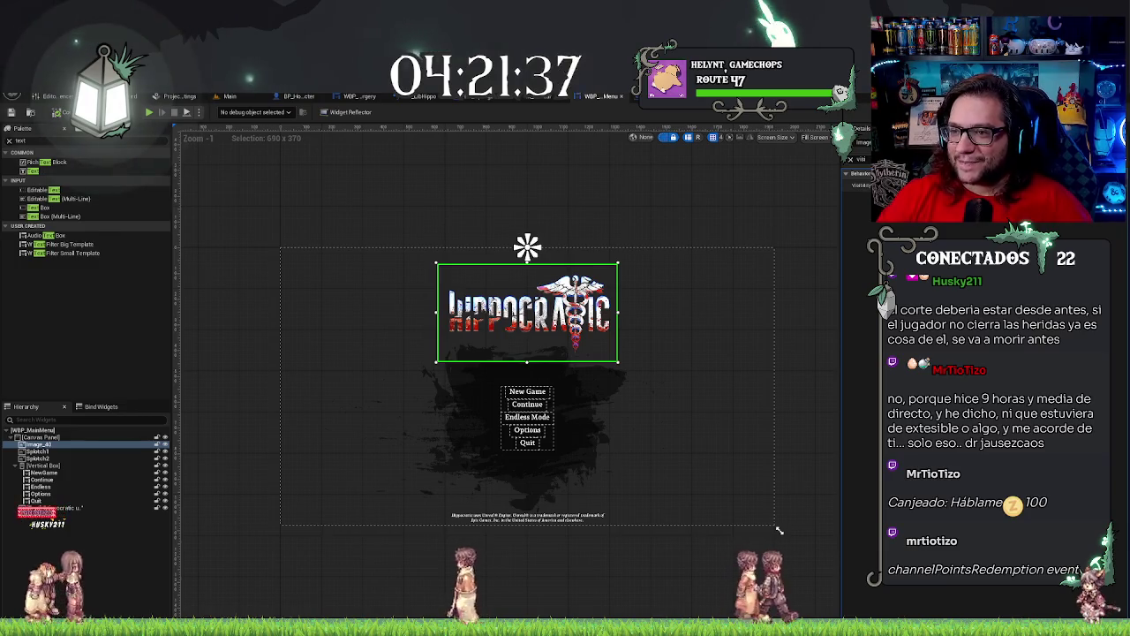
# Open the surgery structure asset tab and scroll down through its fields.
pyautogui.click(569, 96)
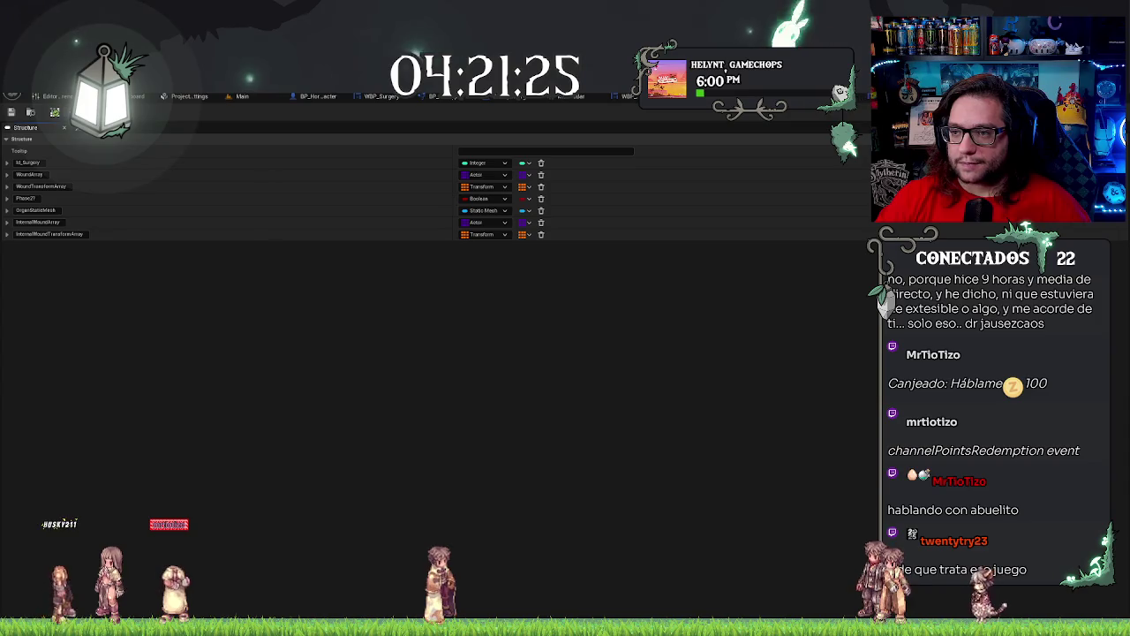
pyautogui.scroll(-2, 550, 540)
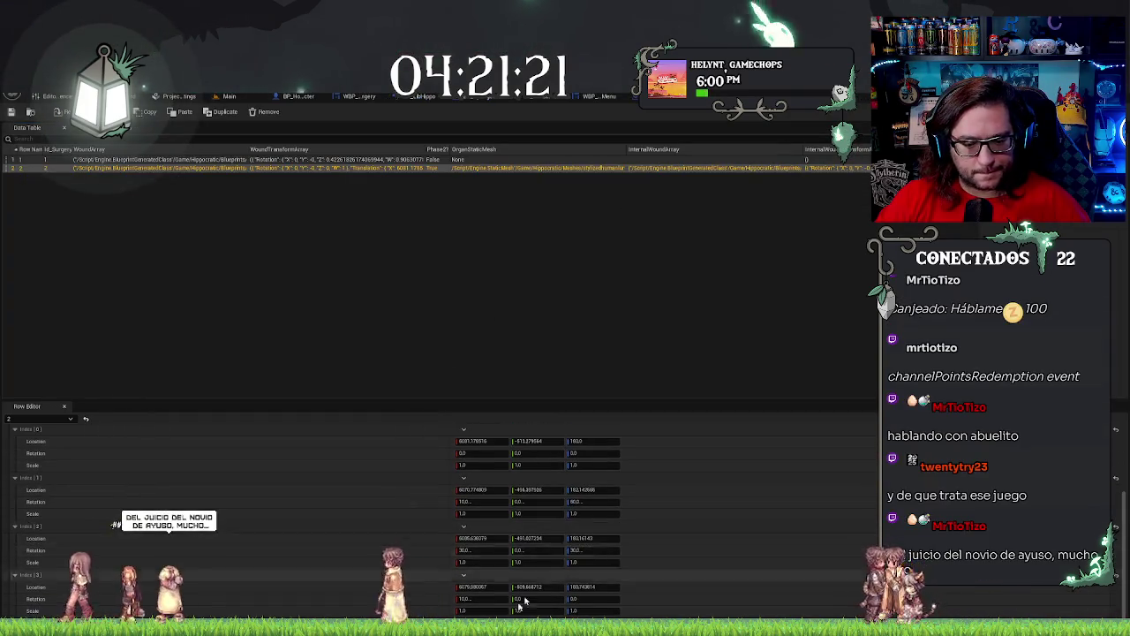
# Set row 2's fourth wound transform Rotation X to -10.0, then return to BP_Operation.
pyautogui.scroll(-1, 441, 512)
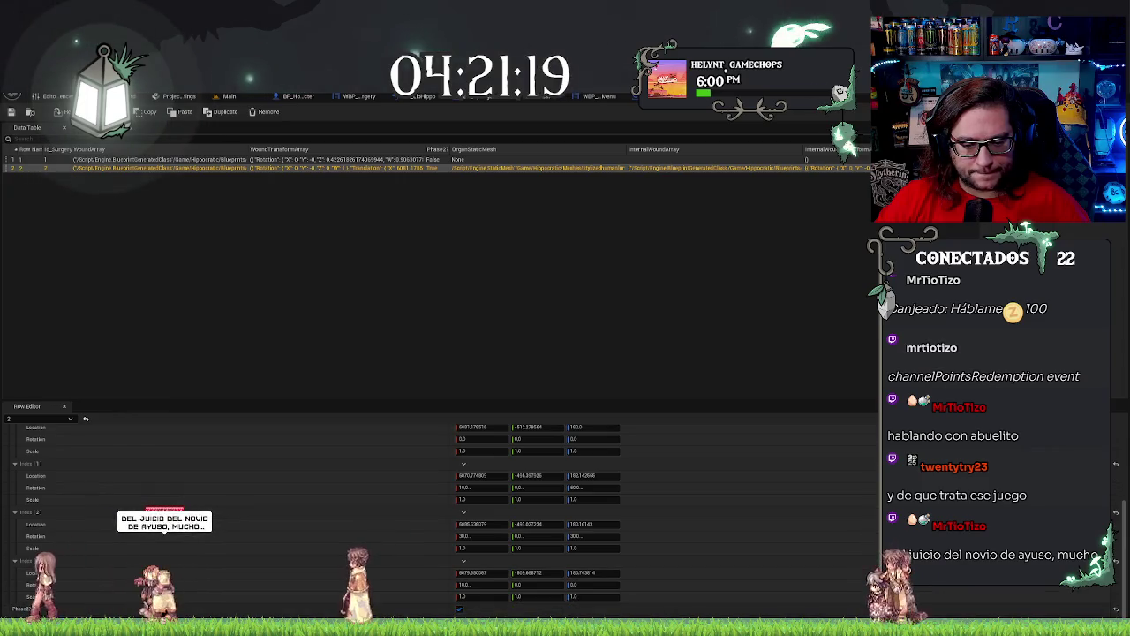
pyautogui.scroll(5, 441, 512)
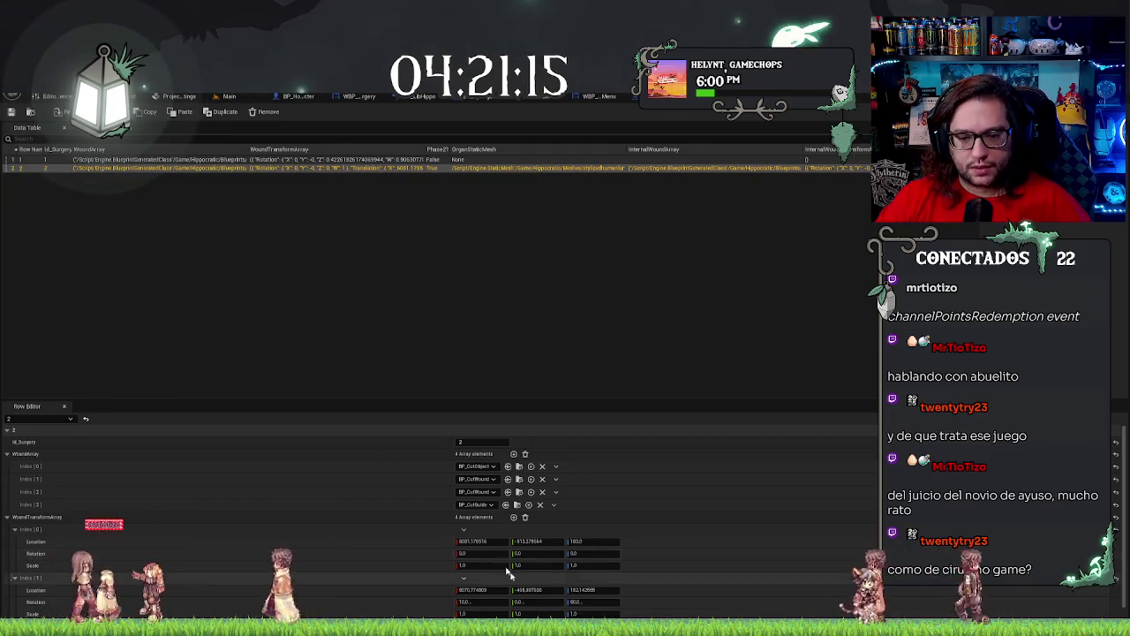
pyautogui.scroll(-3, 517, 608)
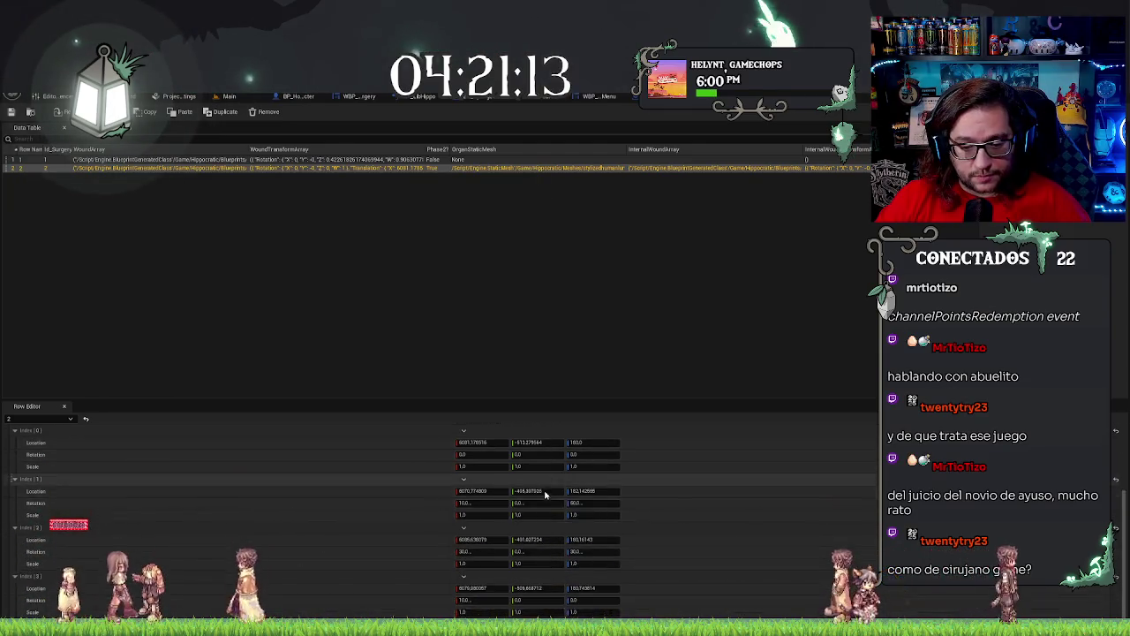
pyautogui.click(484, 599)
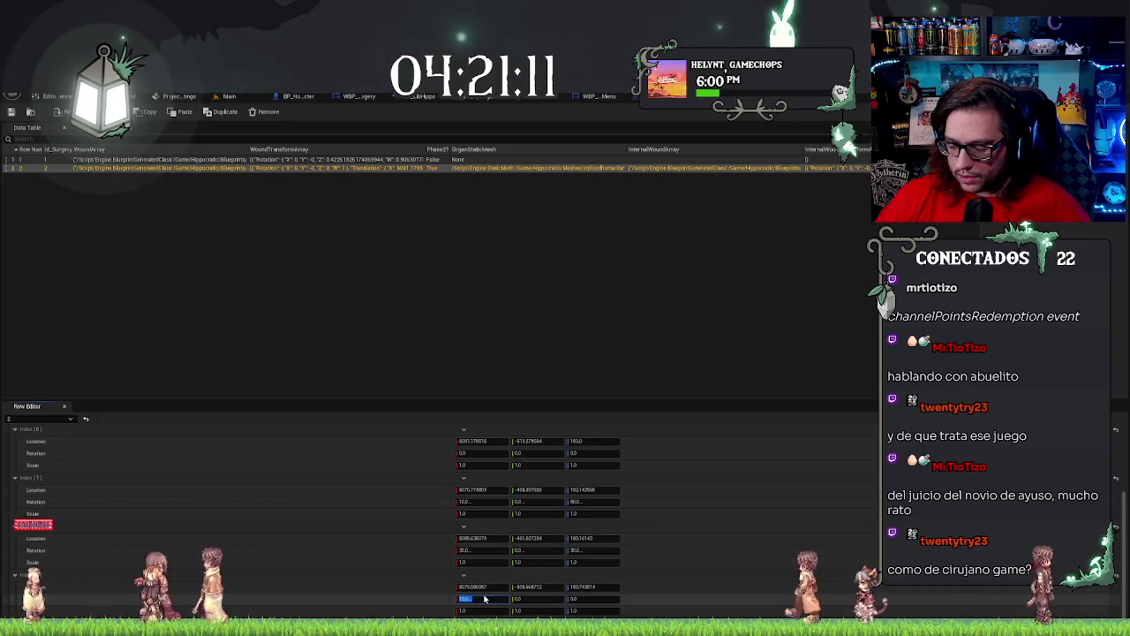
pyautogui.write('-10.0')
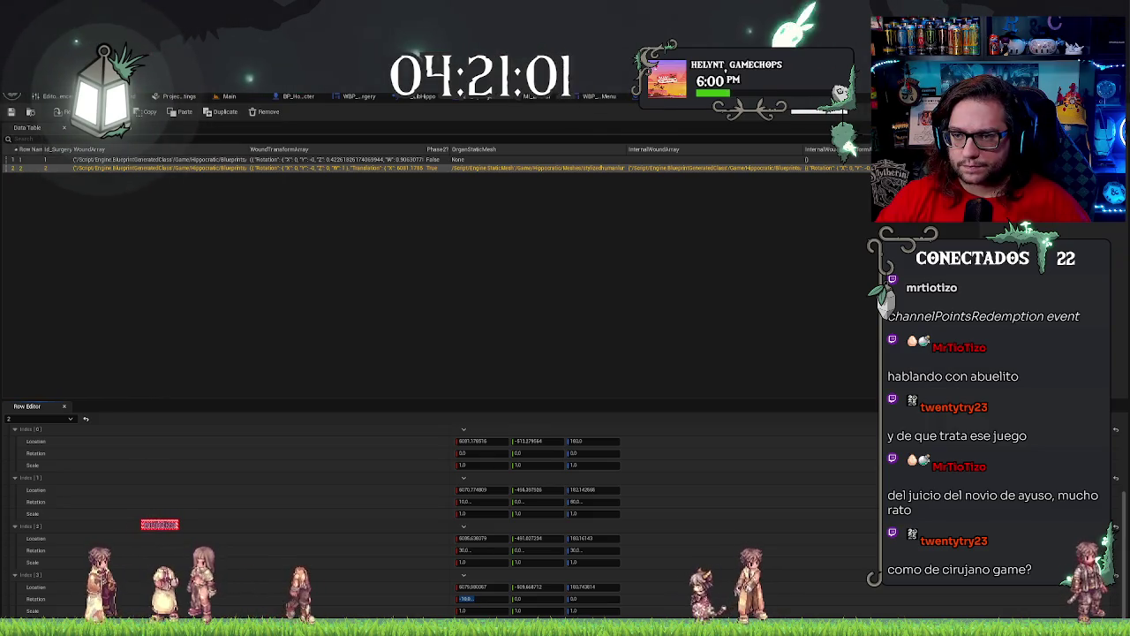
pyautogui.hotkey('alt', 'Tab')
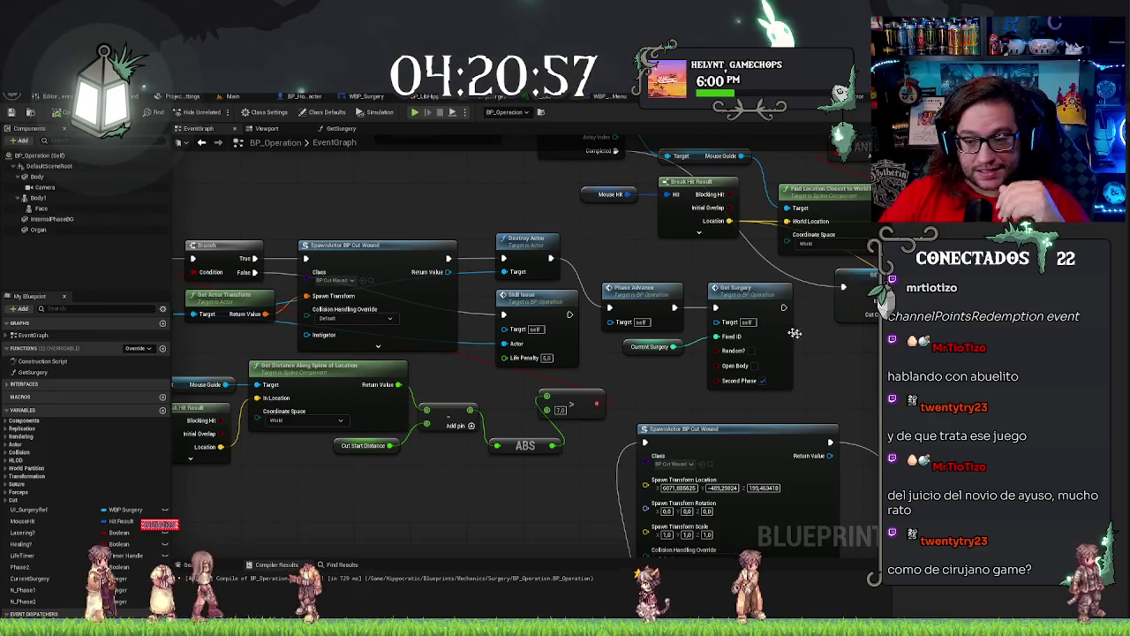
# Delete the Set Static Mesh, For Each Loop and SpawnActor nodes from the PhaseAdvance chain.
pyautogui.moveTo(818, 380)
pyautogui.mouseDown()
pyautogui.moveTo(752, 304)
pyautogui.moveTo(672, 240)
pyautogui.mouseUp()
pyautogui.rightClick(672, 241)
pyautogui.click(424, 359)
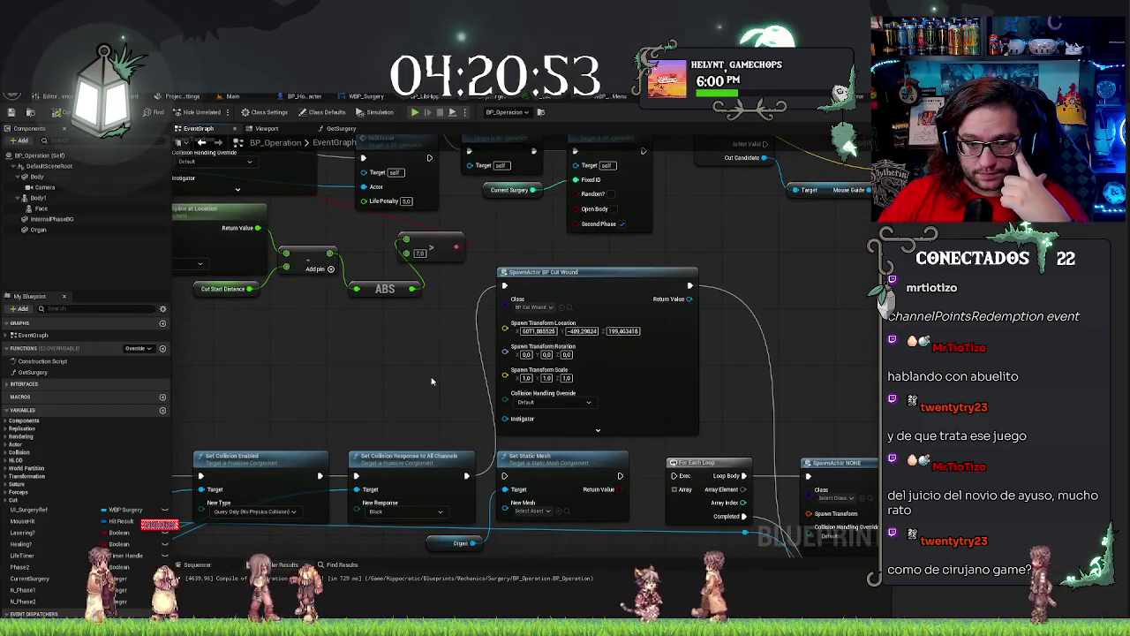
pyautogui.moveTo(424, 359); pyautogui.dragTo(450, 289)
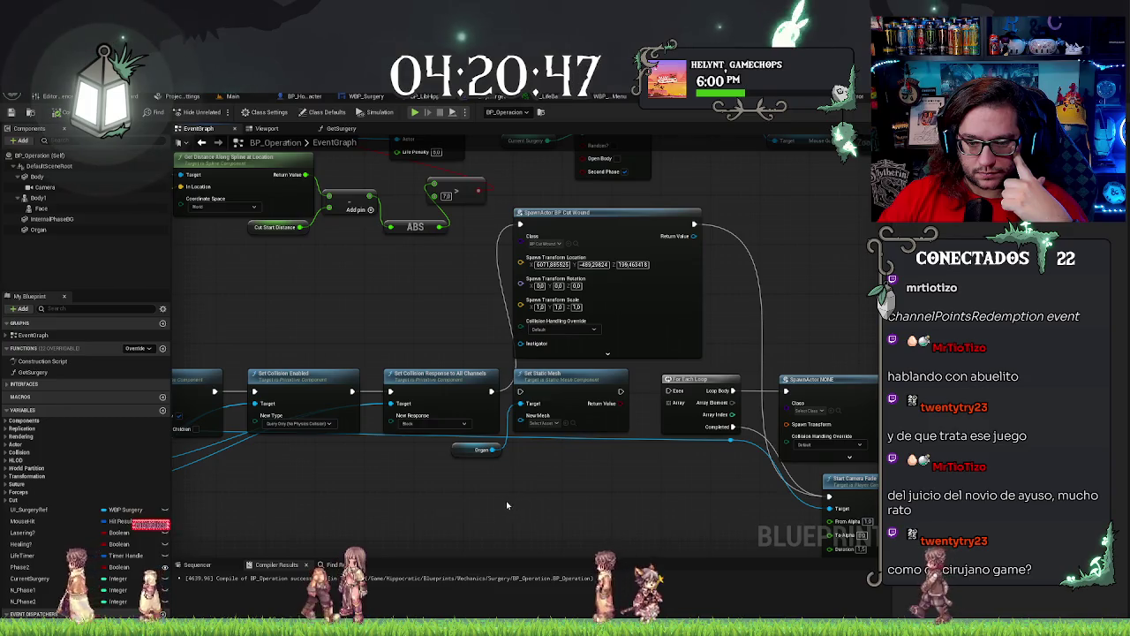
pyautogui.click(490, 448)
pyautogui.moveTo(490, 446)
pyautogui.mouseDown()
pyautogui.moveTo(405, 362)
pyautogui.moveTo(404, 454)
pyautogui.mouseUp()
pyautogui.keyDown('ctrl'); pyautogui.click(538, 309); pyautogui.keyUp('ctrl')
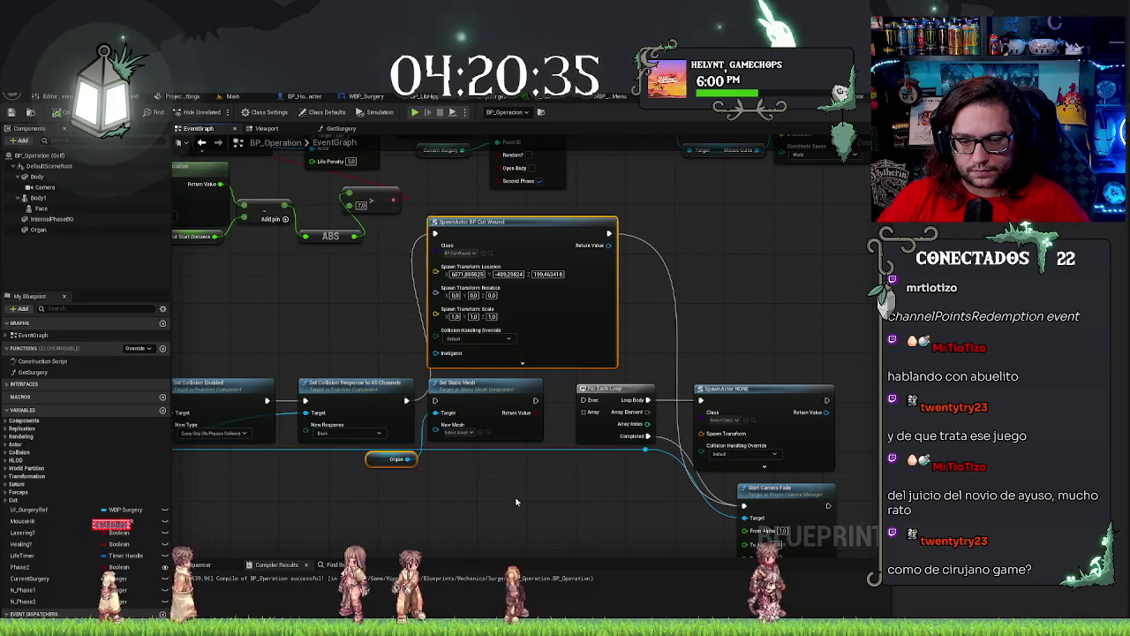
pyautogui.moveTo(508, 502); pyautogui.dragTo(1015, 420)
pyautogui.moveTo(740, 464); pyautogui.dragTo(694, 475)
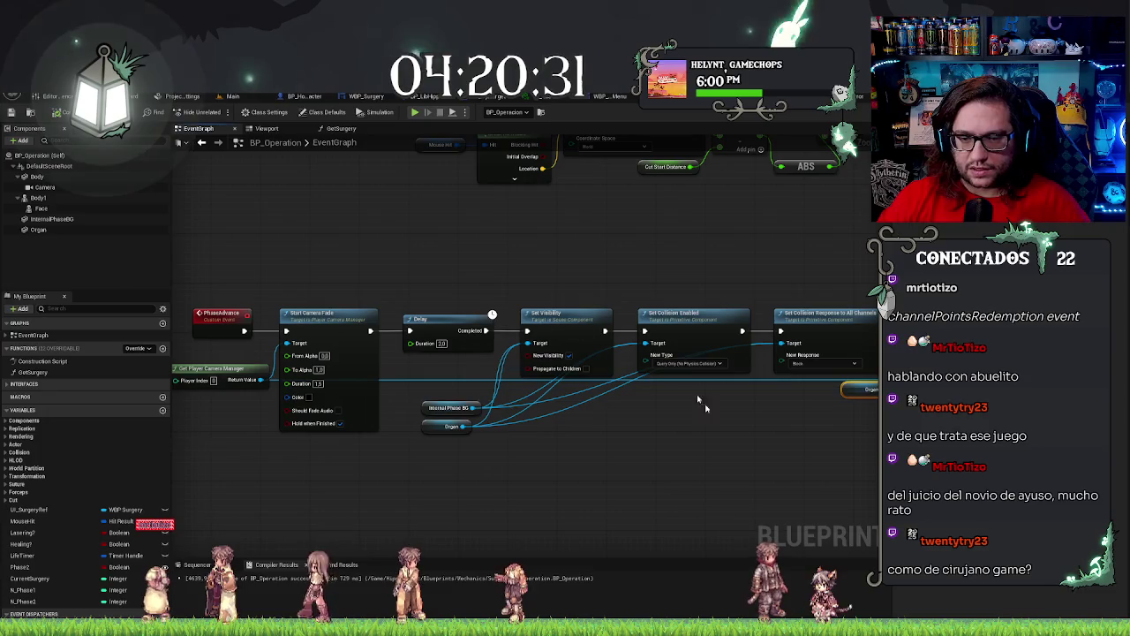
pyautogui.moveTo(750, 448)
pyautogui.mouseDown()
pyautogui.moveTo(671, 433)
pyautogui.moveTo(719, 454)
pyautogui.moveTo(513, 407)
pyautogui.mouseUp()
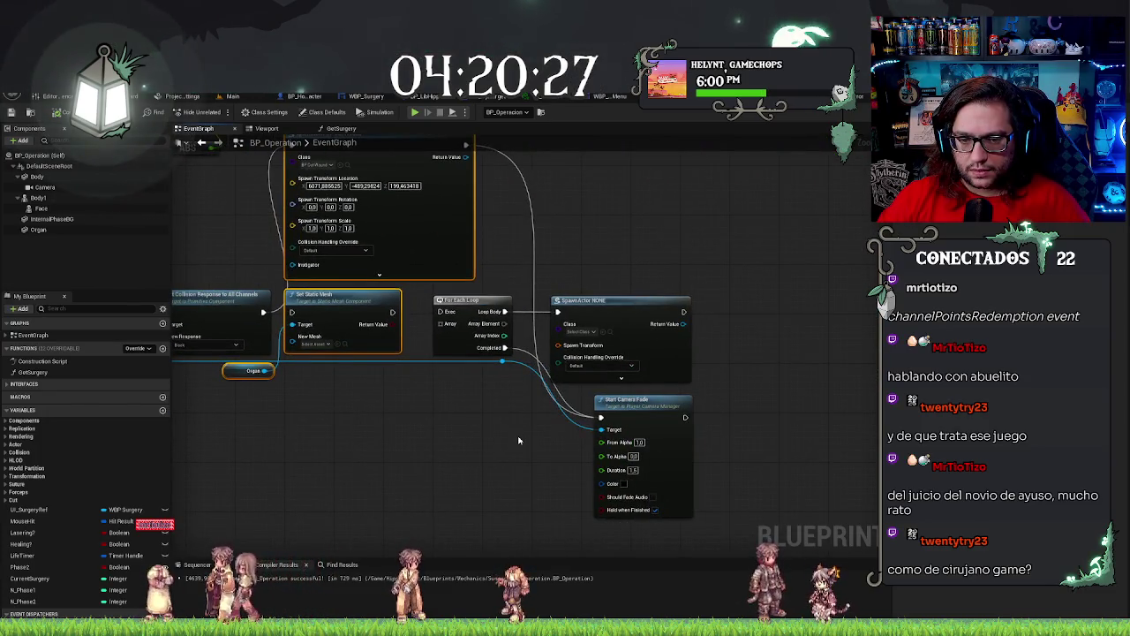
pyautogui.moveTo(668, 264); pyautogui.dragTo(495, 353)
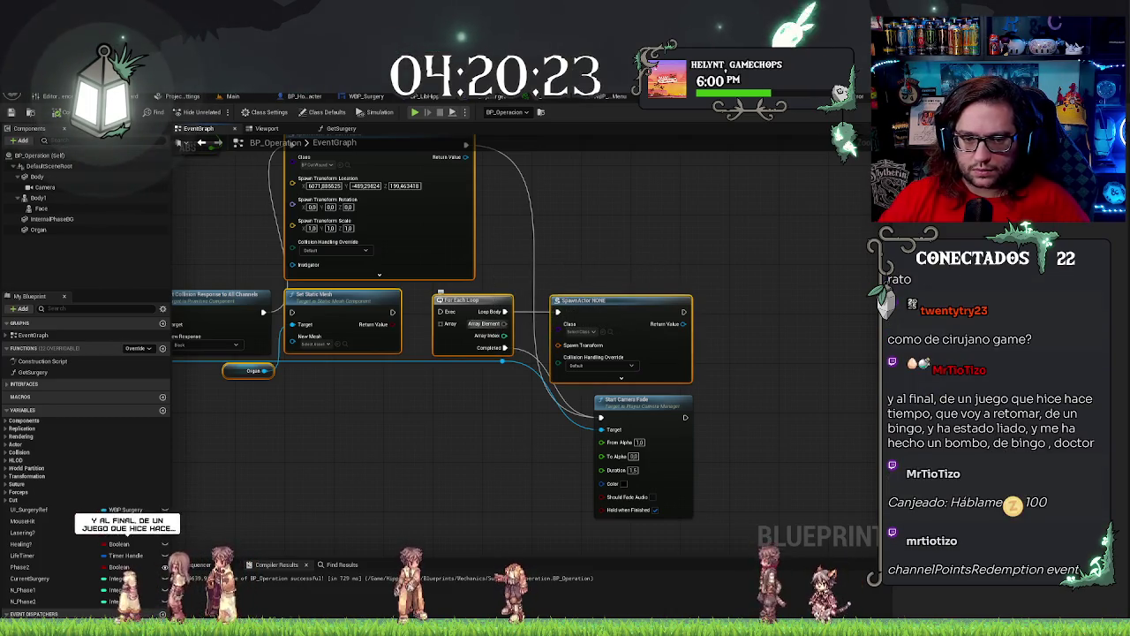
pyautogui.press('Delete')
# Copy the Get Surgery call with Current Surgery and paste it after Set Collision Response.
pyautogui.moveTo(466, 269); pyautogui.dragTo(621, 321)
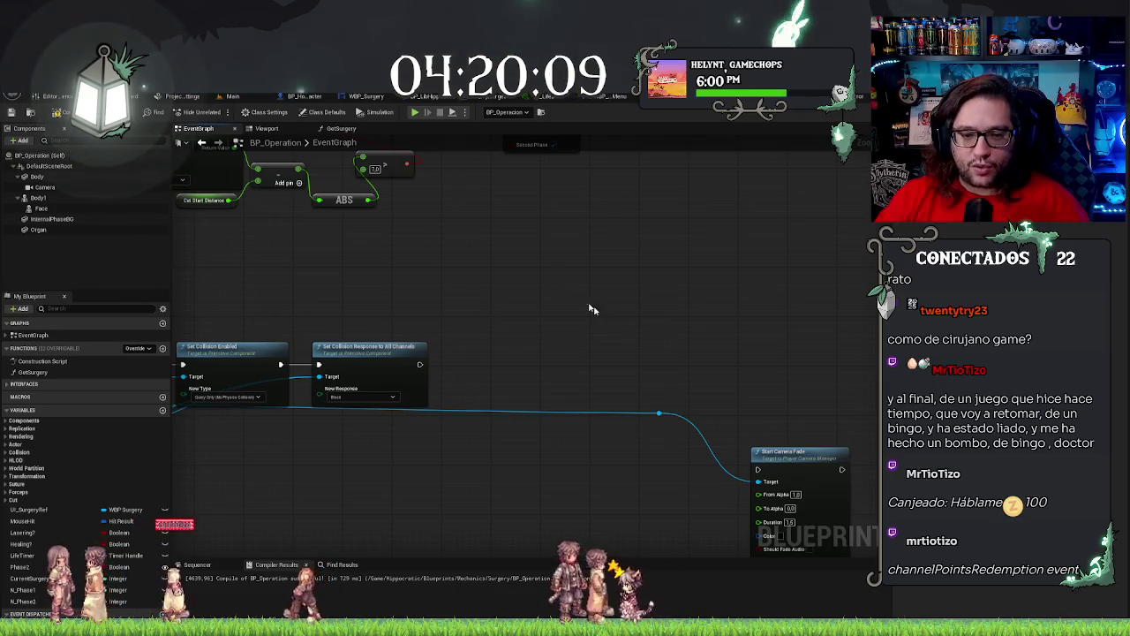
pyautogui.moveTo(592, 309)
pyautogui.mouseDown()
pyautogui.moveTo(558, 278)
pyautogui.moveTo(691, 360)
pyautogui.mouseUp()
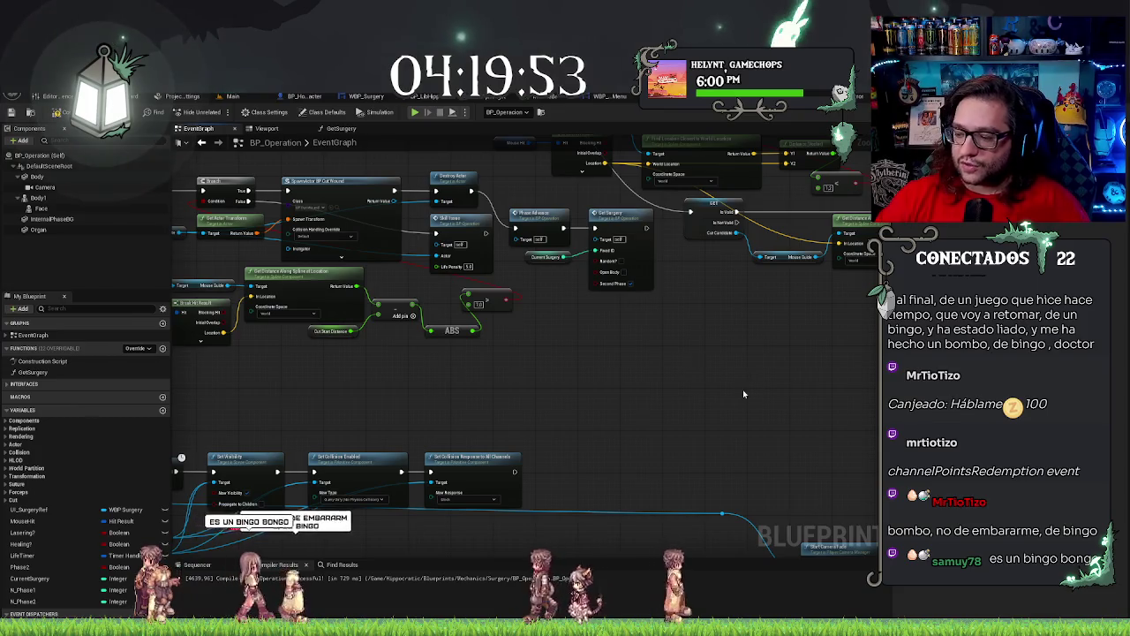
pyautogui.rightClick(666, 486)
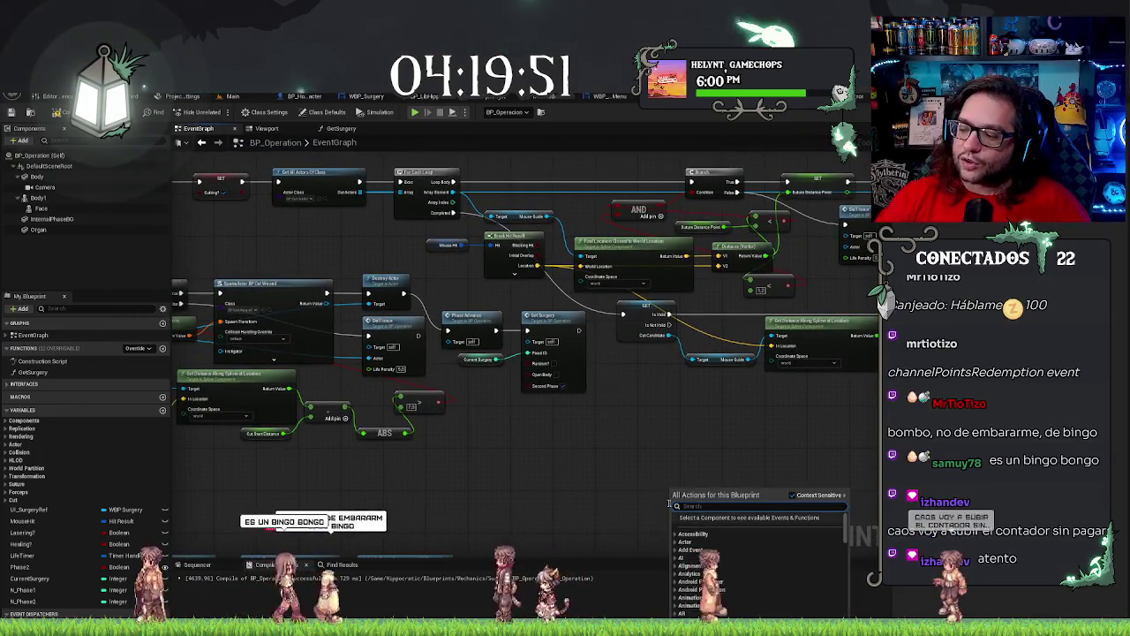
pyautogui.click(566, 480)
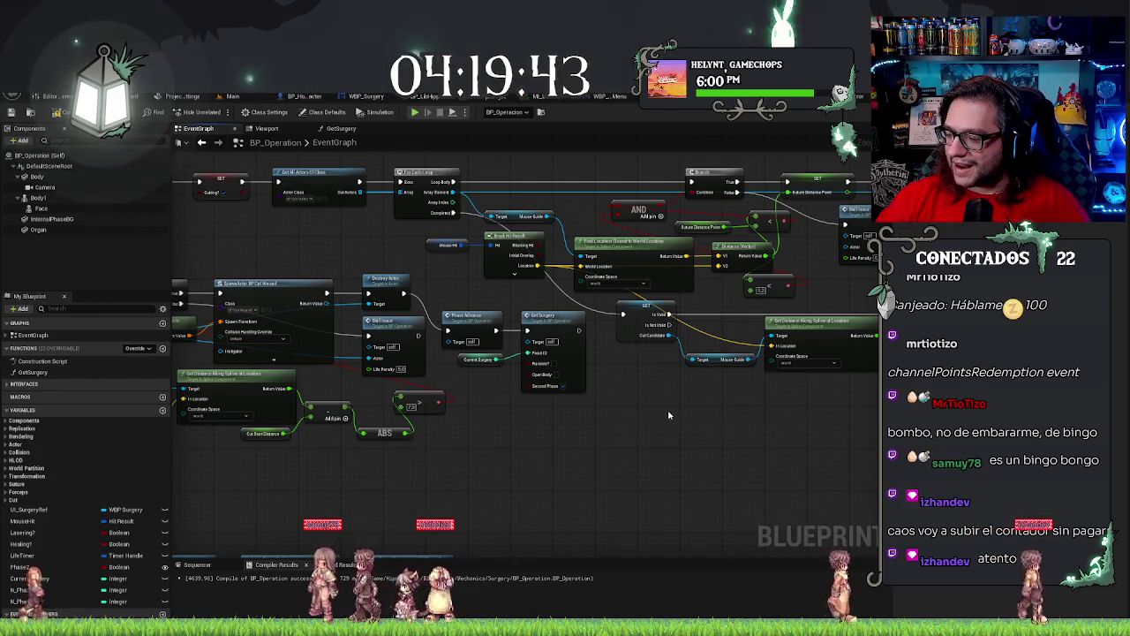
pyautogui.moveTo(668, 413)
pyautogui.mouseDown()
pyautogui.moveTo(785, 385)
pyautogui.moveTo(785, 424)
pyautogui.mouseUp()
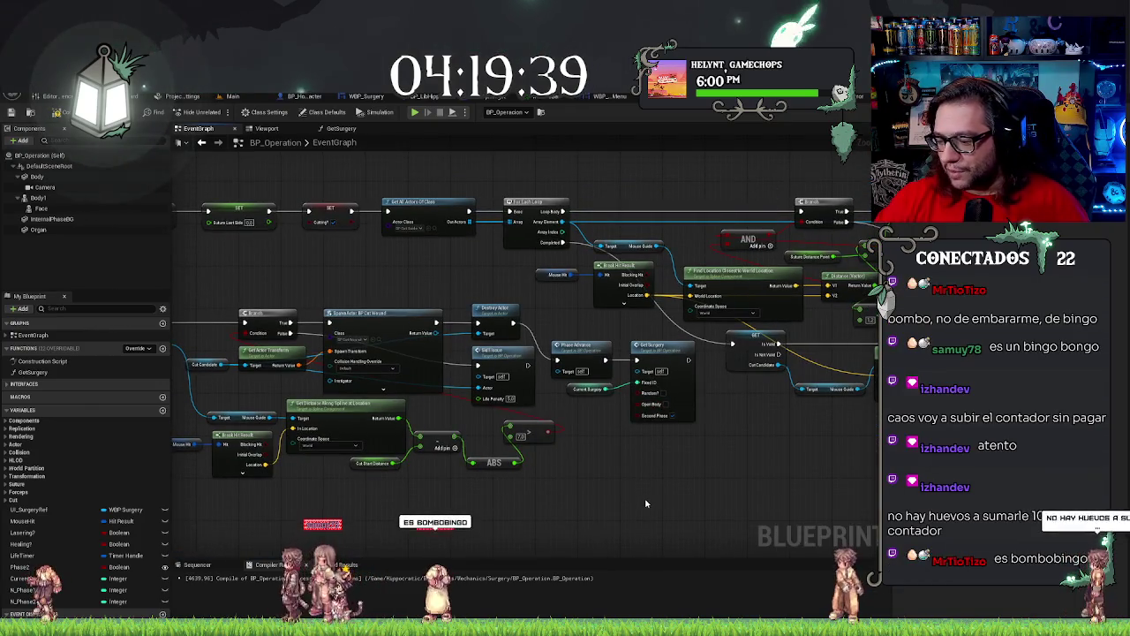
pyautogui.scroll(2, 664, 472)
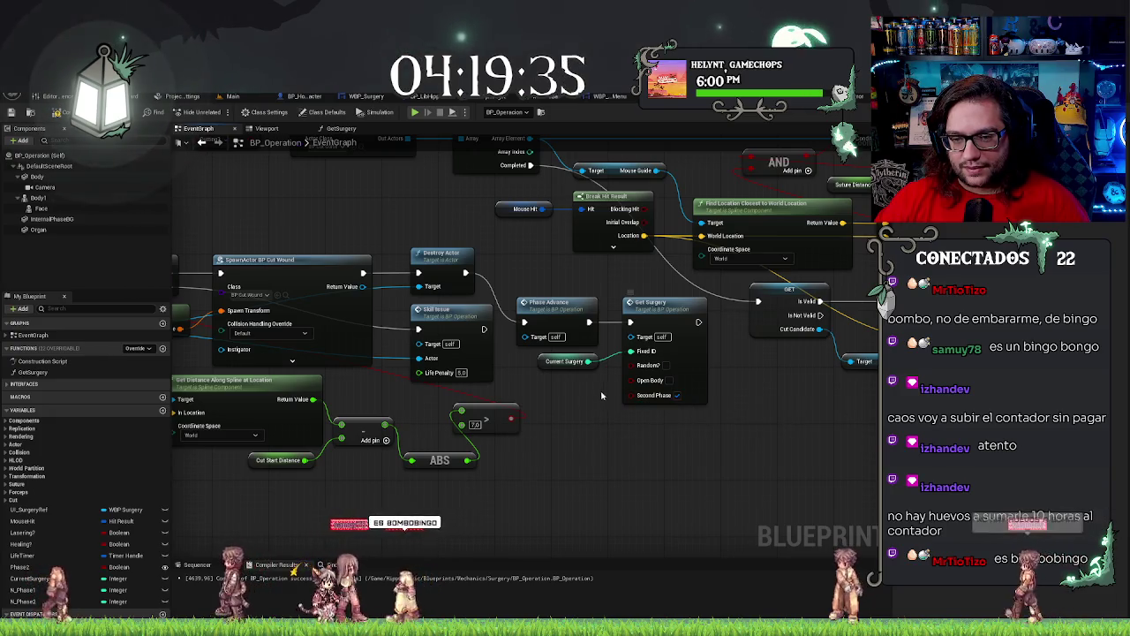
pyautogui.moveTo(562, 424); pyautogui.dragTo(629, 373)
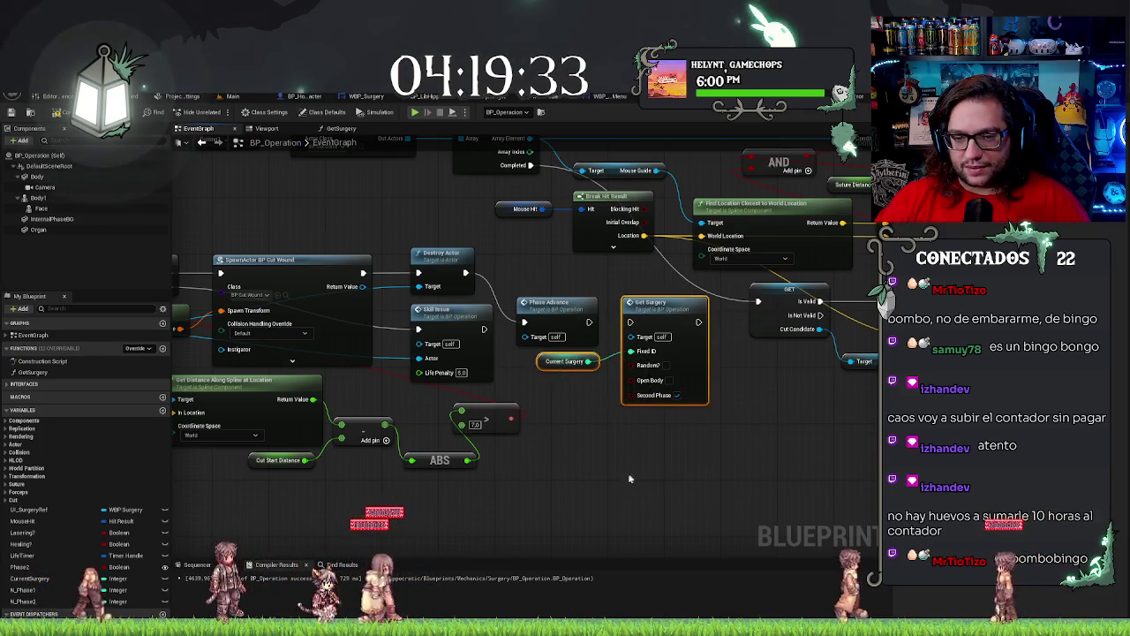
pyautogui.scroll(-2, 628, 472)
pyautogui.hotkey('ctrl', 'v')
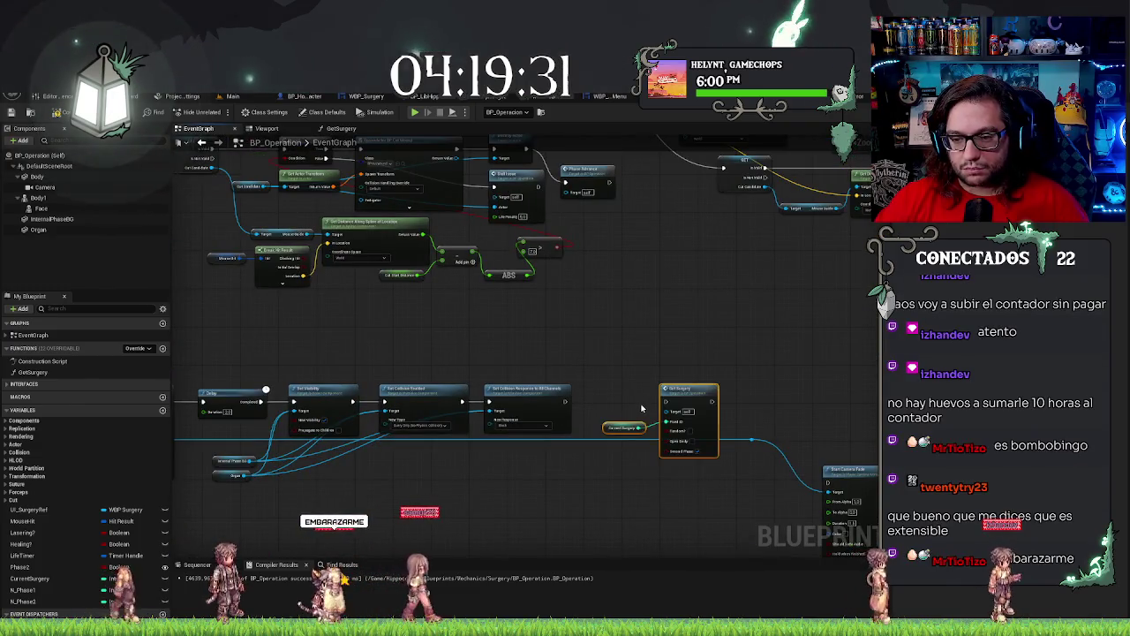
# Place the pasted Get Surgery after the collision nodes and move Phase Advance beside Destroy Actor.
pyautogui.moveTo(687, 393); pyautogui.dragTo(664, 393)
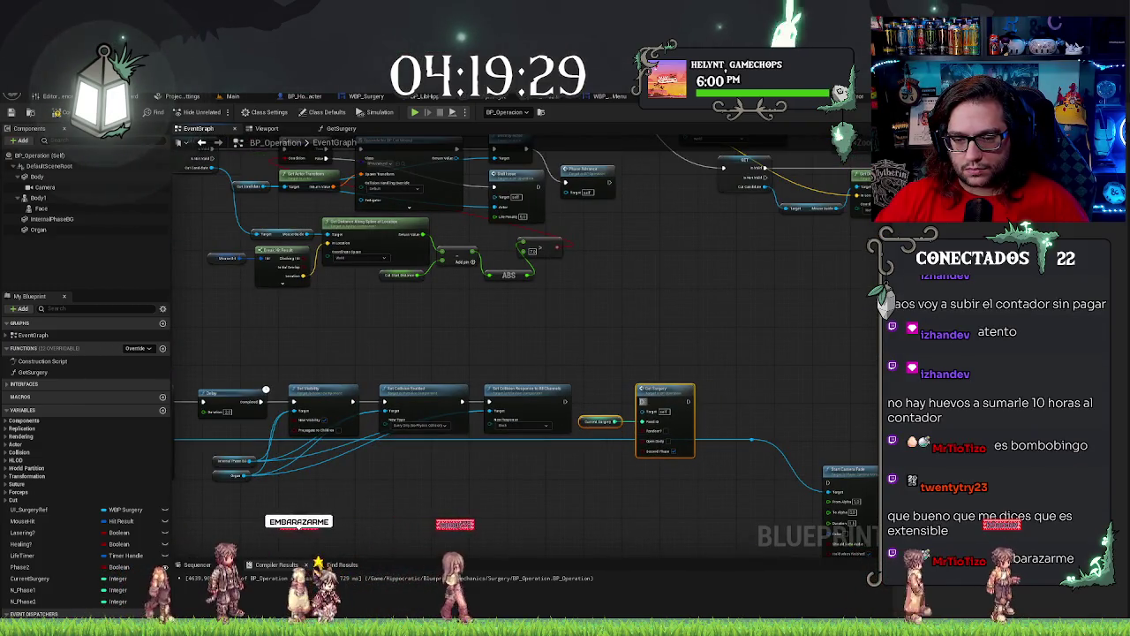
pyautogui.moveTo(474, 342); pyautogui.dragTo(883, 312)
pyautogui.moveTo(461, 356); pyautogui.dragTo(771, 445)
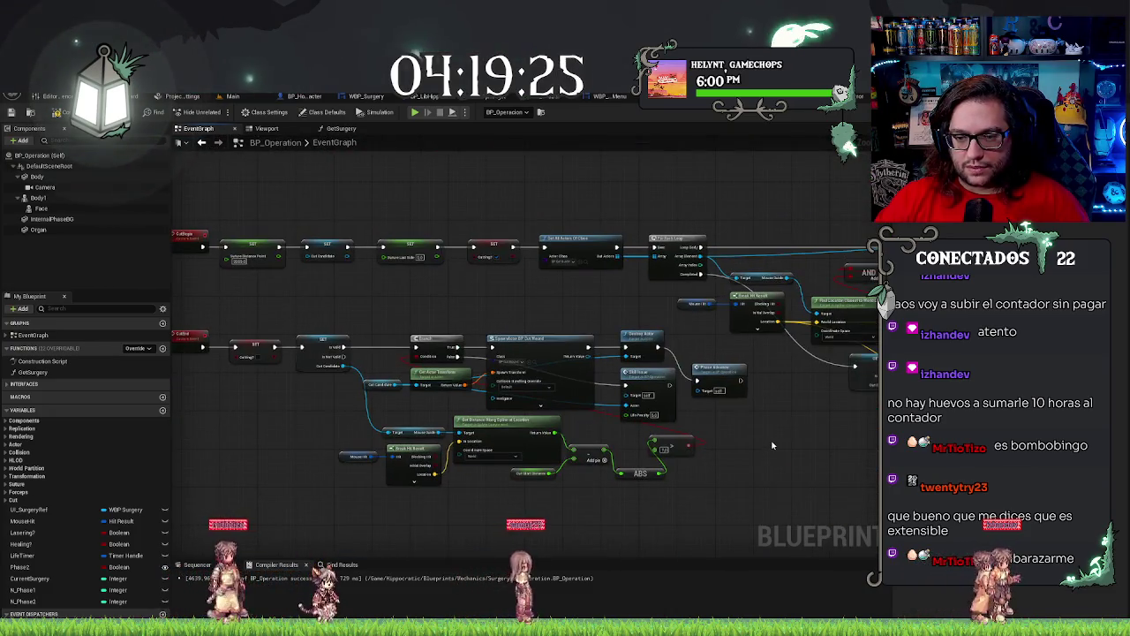
pyautogui.moveTo(726, 358); pyautogui.dragTo(710, 347)
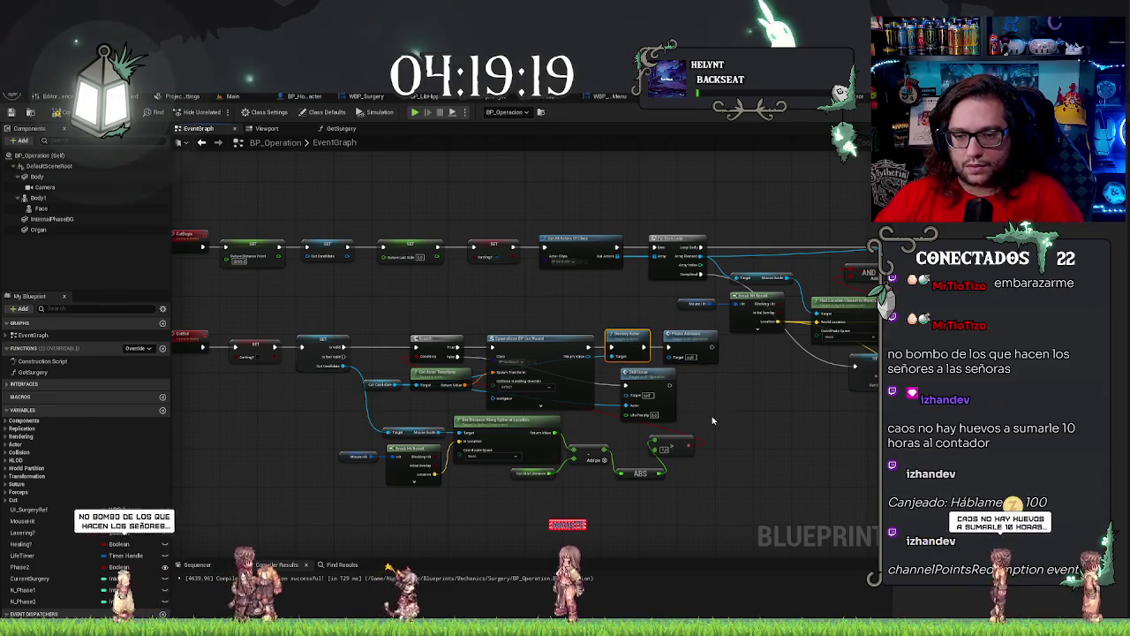
pyautogui.scroll(-3, 645, 420)
pyautogui.moveTo(647, 421); pyautogui.dragTo(742, 384)
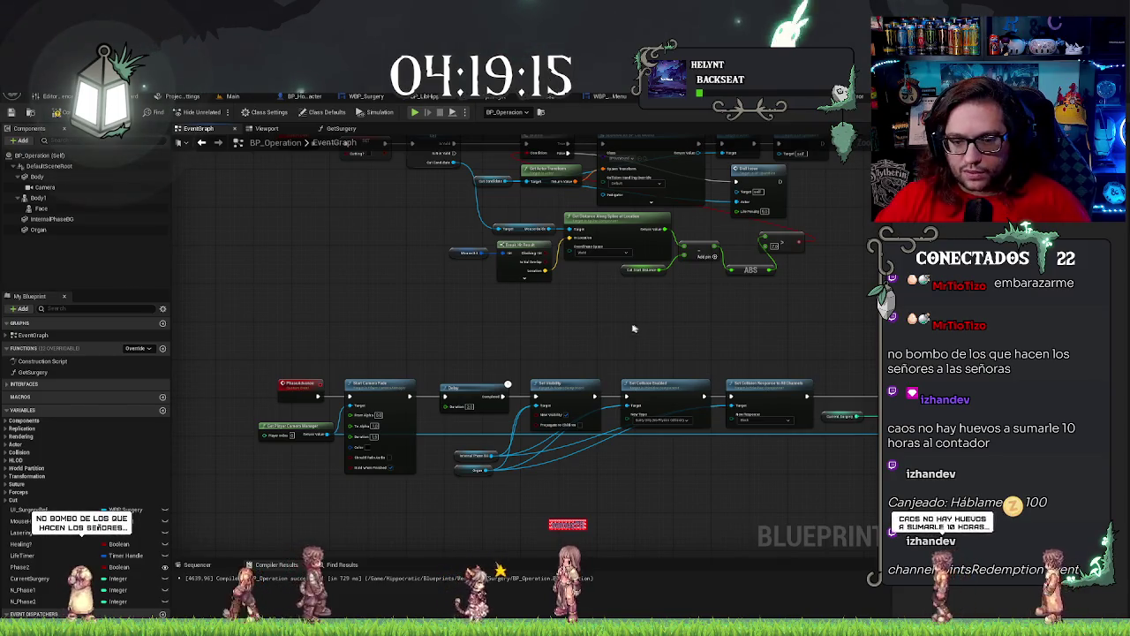
pyautogui.moveTo(630, 328); pyautogui.dragTo(769, 317)
pyautogui.scroll(2, 574, 404)
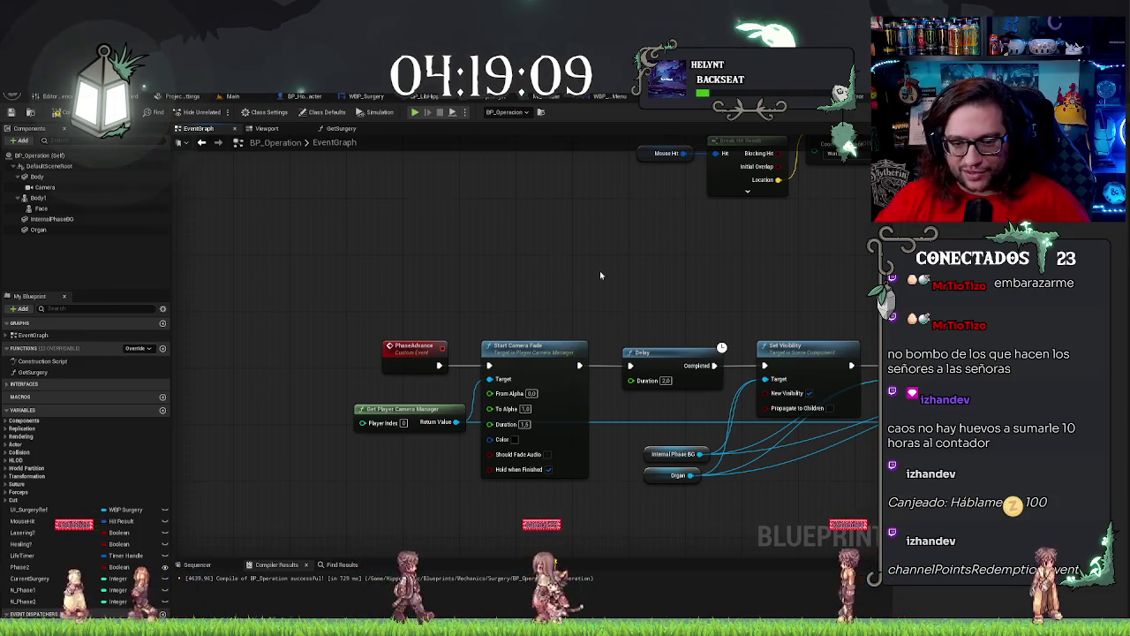
pyautogui.moveTo(601, 273)
pyautogui.mouseDown()
pyautogui.moveTo(661, 262)
pyautogui.moveTo(539, 240)
pyautogui.mouseUp()
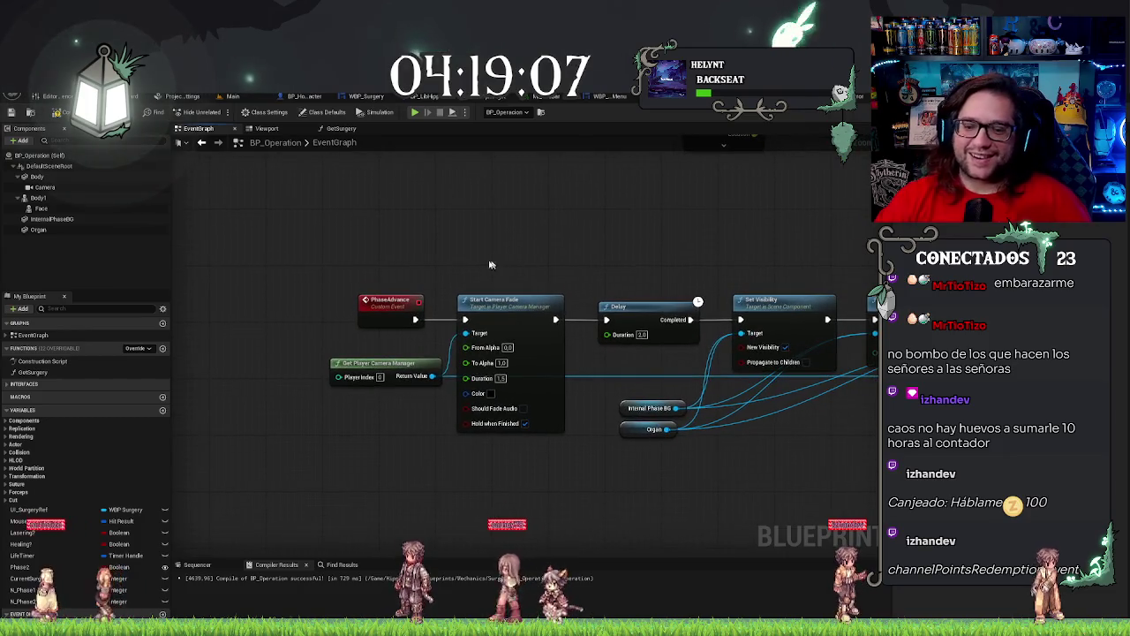
pyautogui.moveTo(612, 267)
pyautogui.mouseDown()
pyautogui.moveTo(580, 245)
pyautogui.moveTo(543, 245)
pyautogui.mouseUp()
pyautogui.moveTo(631, 240); pyautogui.dragTo(499, 252)
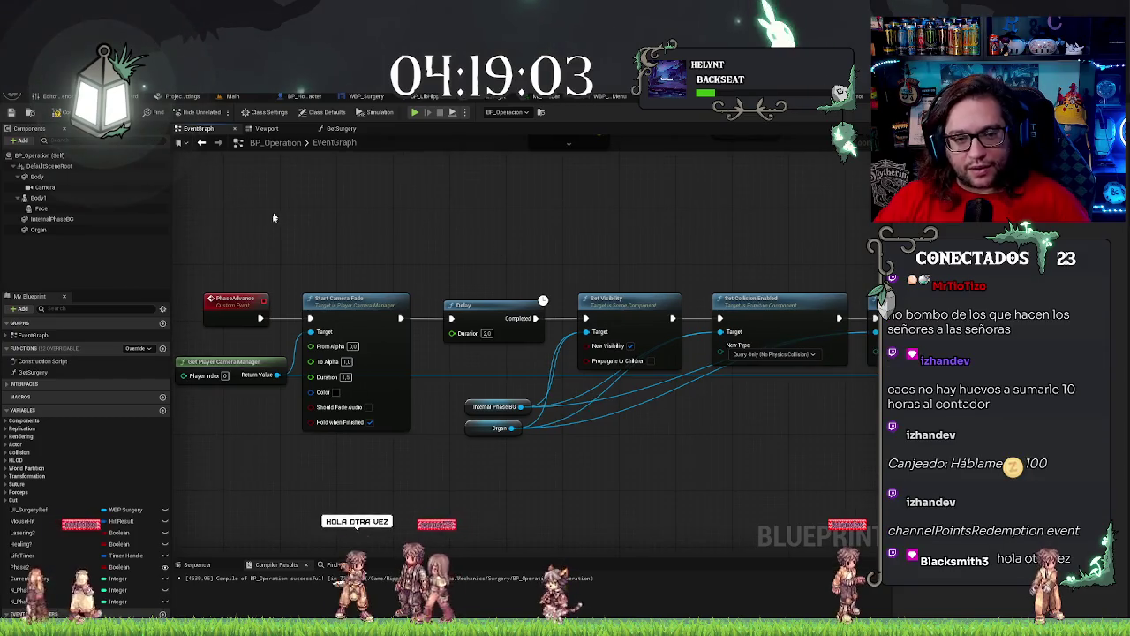
pyautogui.moveTo(661, 215); pyautogui.dragTo(548, 220)
pyautogui.moveTo(580, 242)
pyautogui.mouseDown()
pyautogui.moveTo(522, 378)
pyautogui.moveTo(465, 246)
pyautogui.mouseUp()
pyautogui.press('F10')
pyautogui.press('F10')
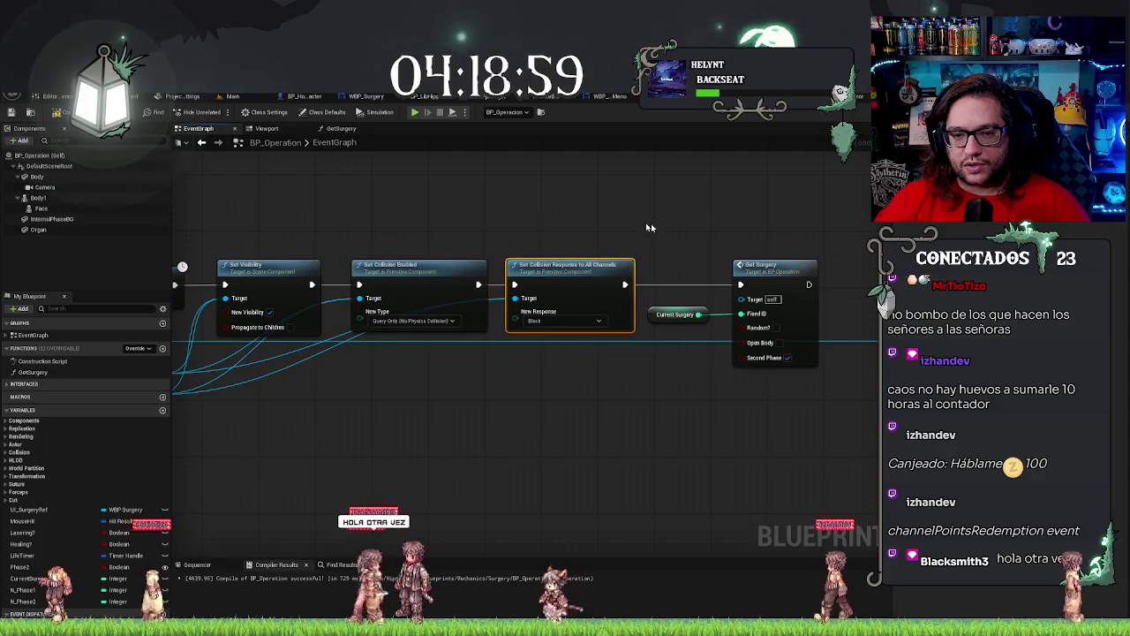
pyautogui.press('F10')
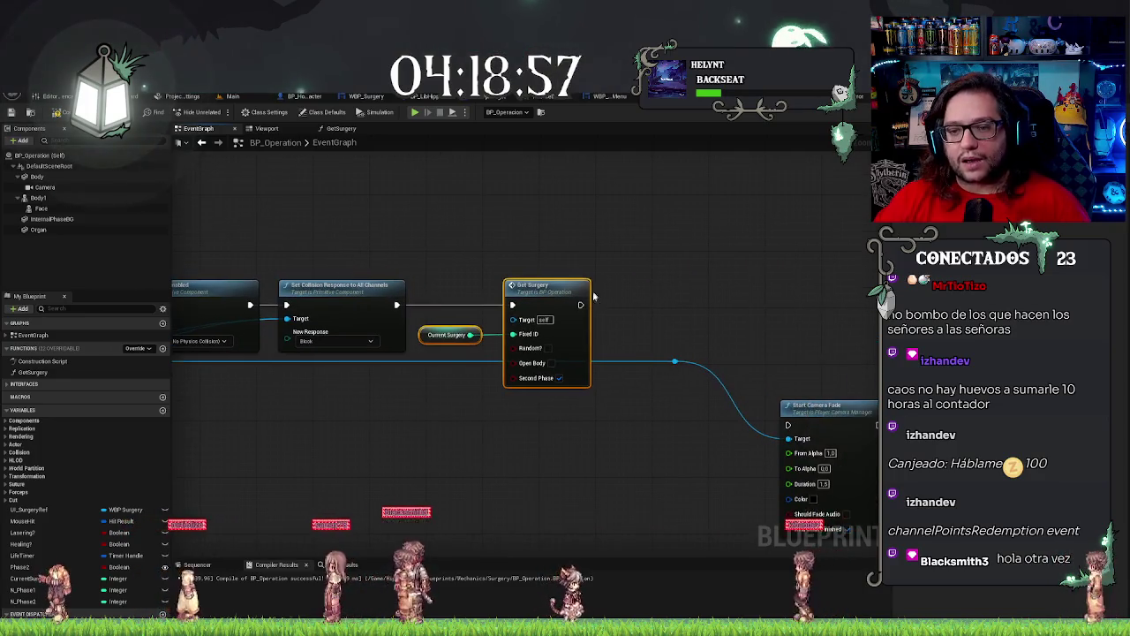
# Move Start Camera Fade after Get Surgery, wire Get Surgery's exec output into it, and straighten it.
pyautogui.moveTo(805, 420)
pyautogui.mouseDown()
pyautogui.moveTo(756, 365)
pyautogui.moveTo(742, 285)
pyautogui.mouseUp()
pyautogui.moveTo(581, 305); pyautogui.dragTo(724, 289)
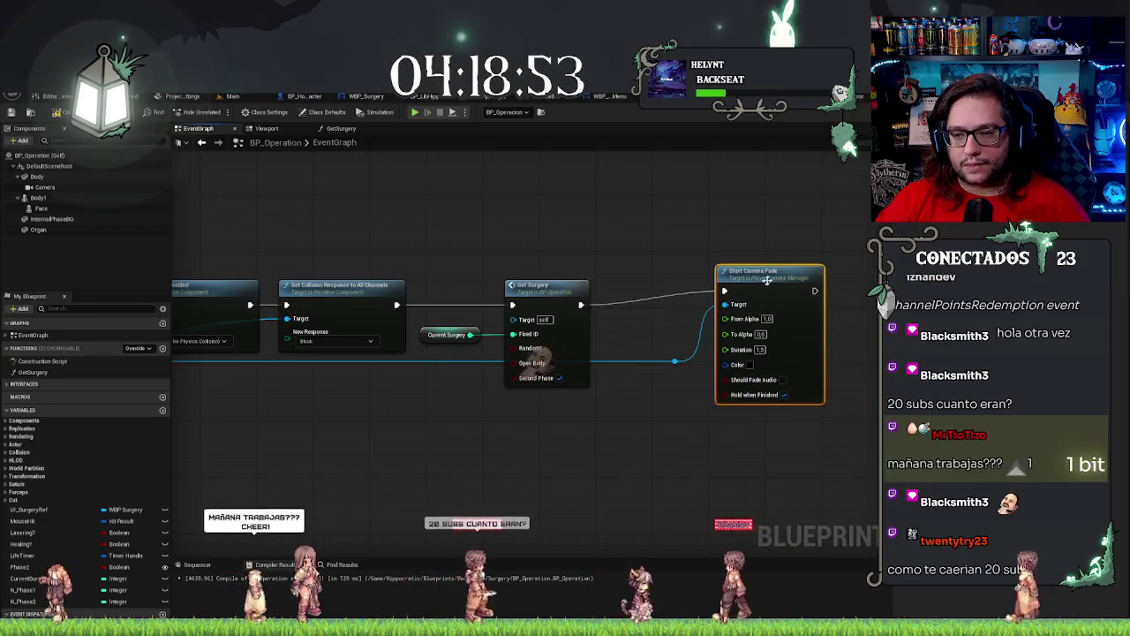
pyautogui.press('q')
pyautogui.click(645, 239)
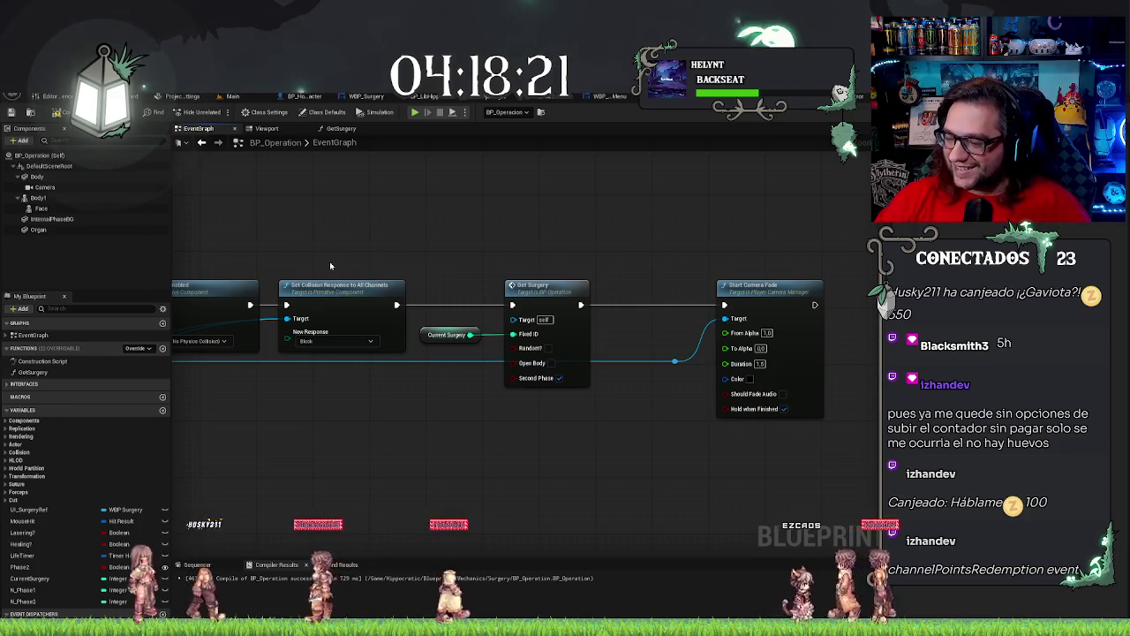
pyautogui.moveTo(532, 272); pyautogui.dragTo(573, 278)
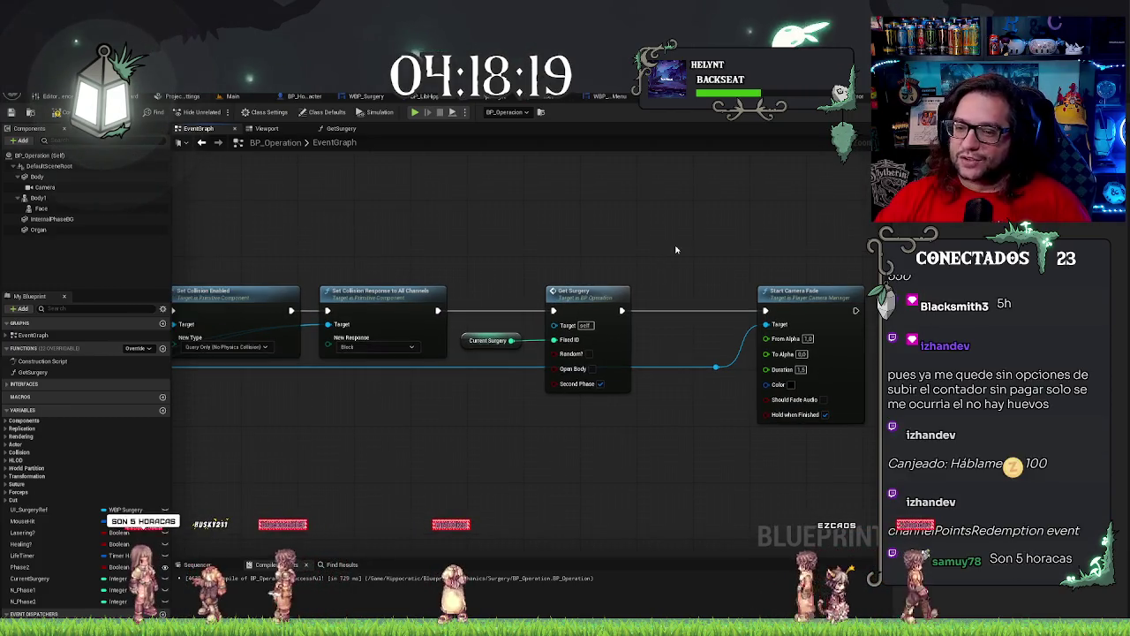
pyautogui.moveTo(677, 247)
pyautogui.mouseDown()
pyautogui.moveTo(799, 408)
pyautogui.moveTo(764, 408)
pyautogui.mouseUp()
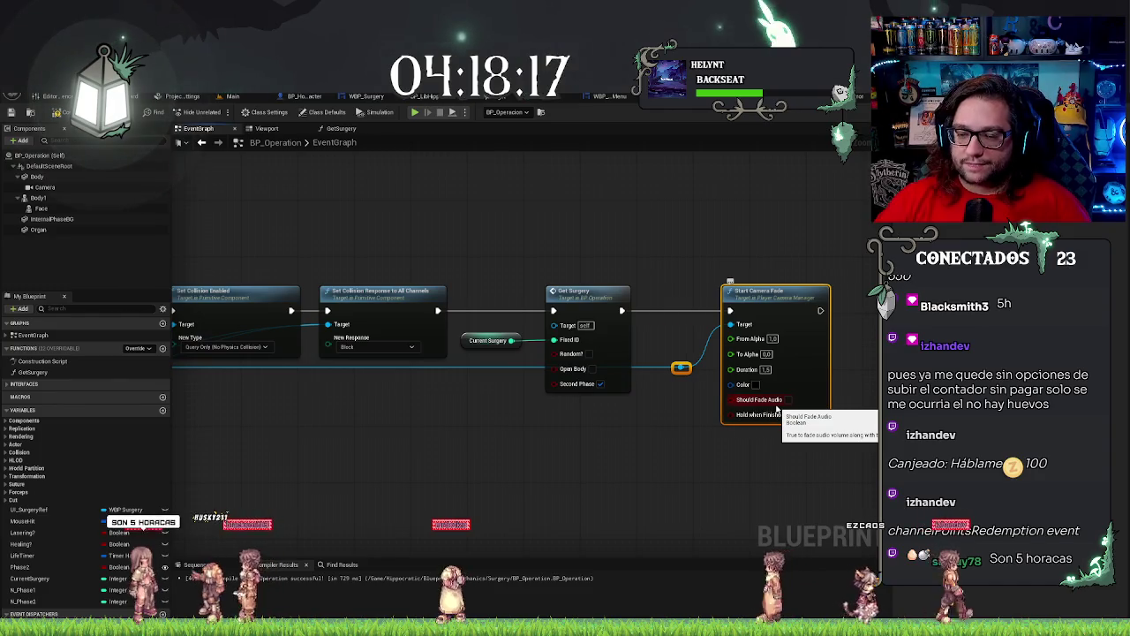
pyautogui.click(601, 225)
pyautogui.doubleClick(605, 294)
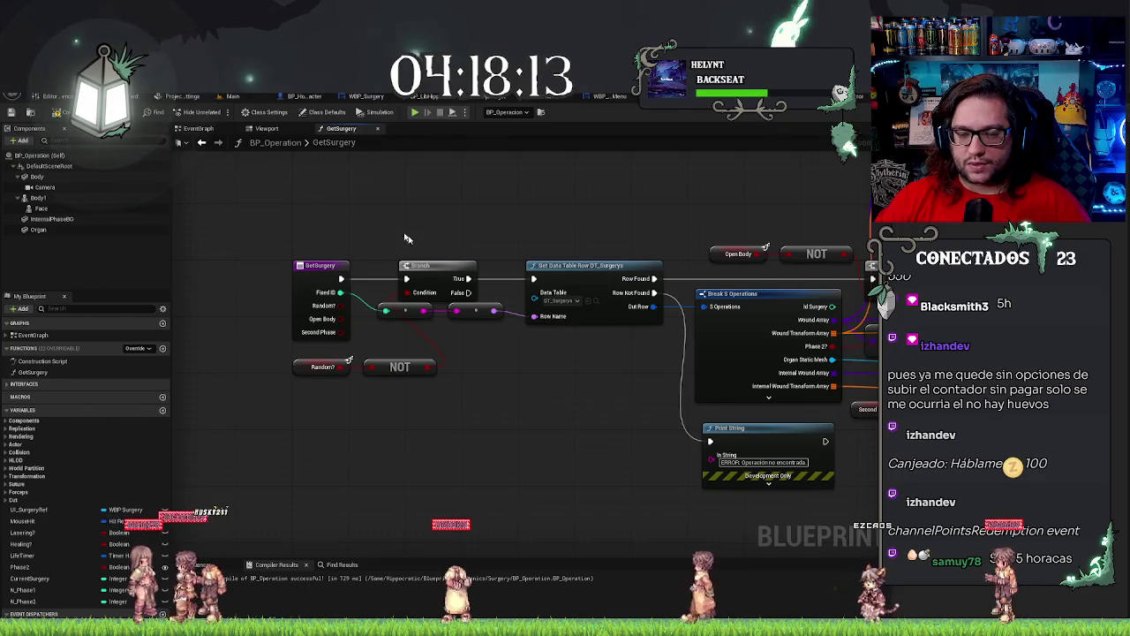
# Pan across the GetSurgery function graph and select the GET and SpawnActor nodes.
pyautogui.moveTo(638, 379); pyautogui.dragTo(550, 423)
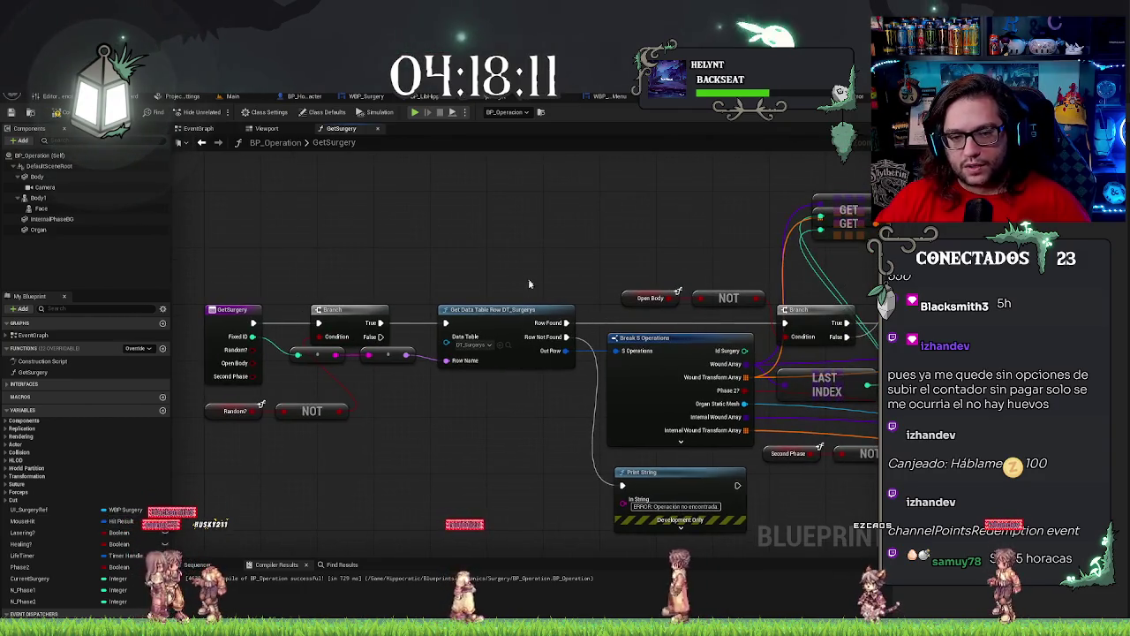
pyautogui.moveTo(528, 283); pyautogui.dragTo(436, 241)
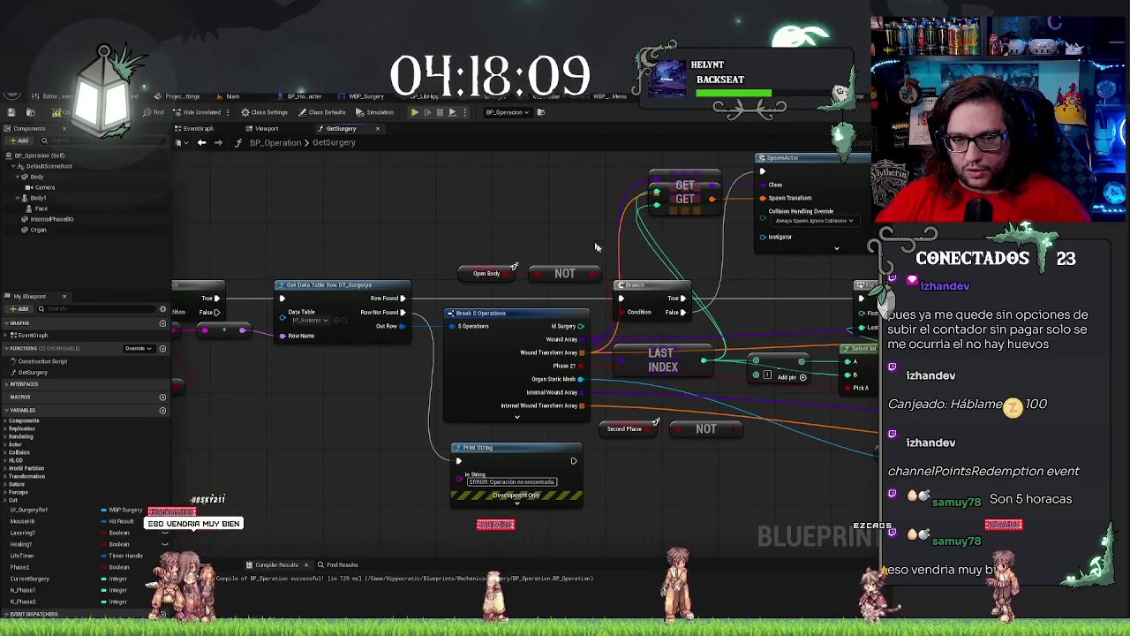
pyautogui.moveTo(755, 268); pyautogui.dragTo(673, 311)
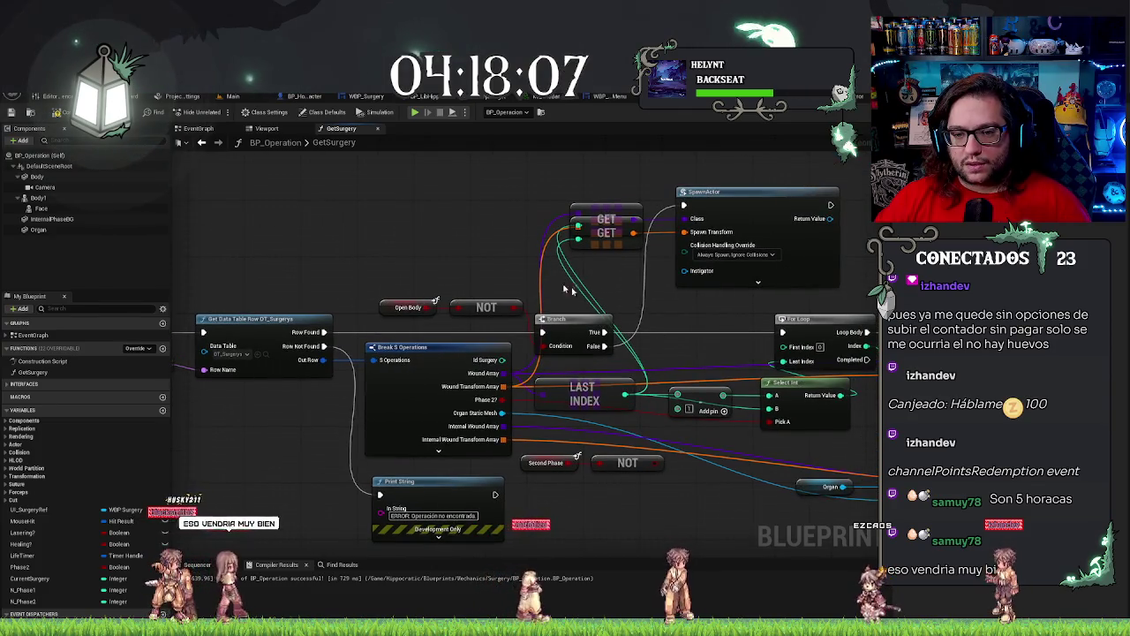
pyautogui.moveTo(705, 308); pyautogui.dragTo(643, 320)
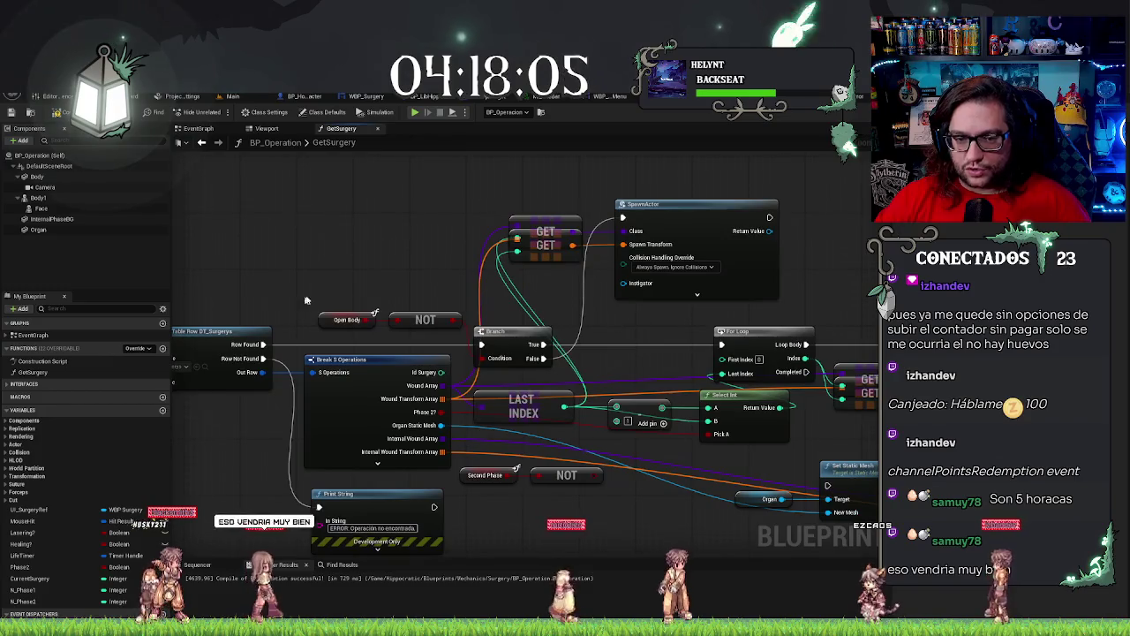
pyautogui.moveTo(590, 287); pyautogui.dragTo(508, 216)
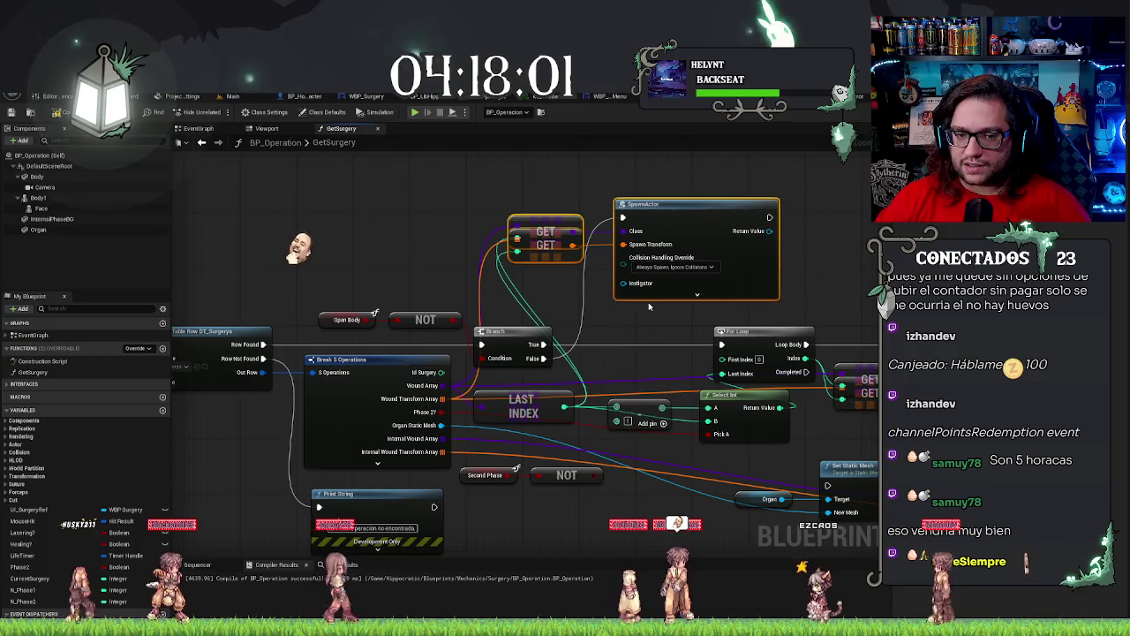
pyautogui.moveTo(610, 335); pyautogui.dragTo(513, 323)
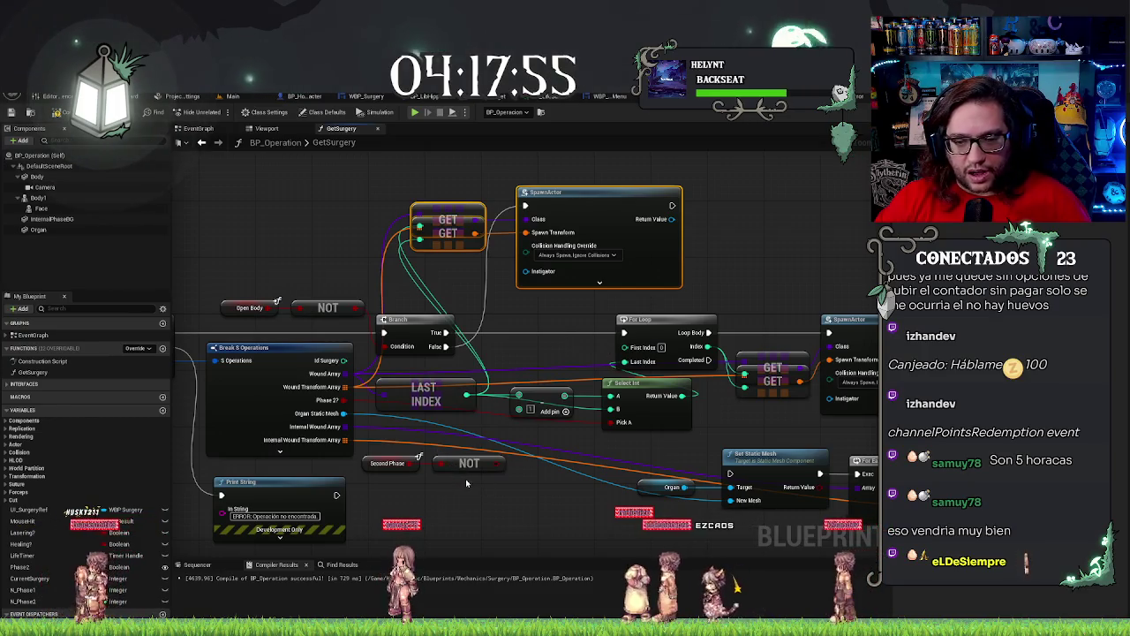
# Add a second Branch node and wire the first Branch's True output into it.
pyautogui.hotkey('ctrl', 'v')
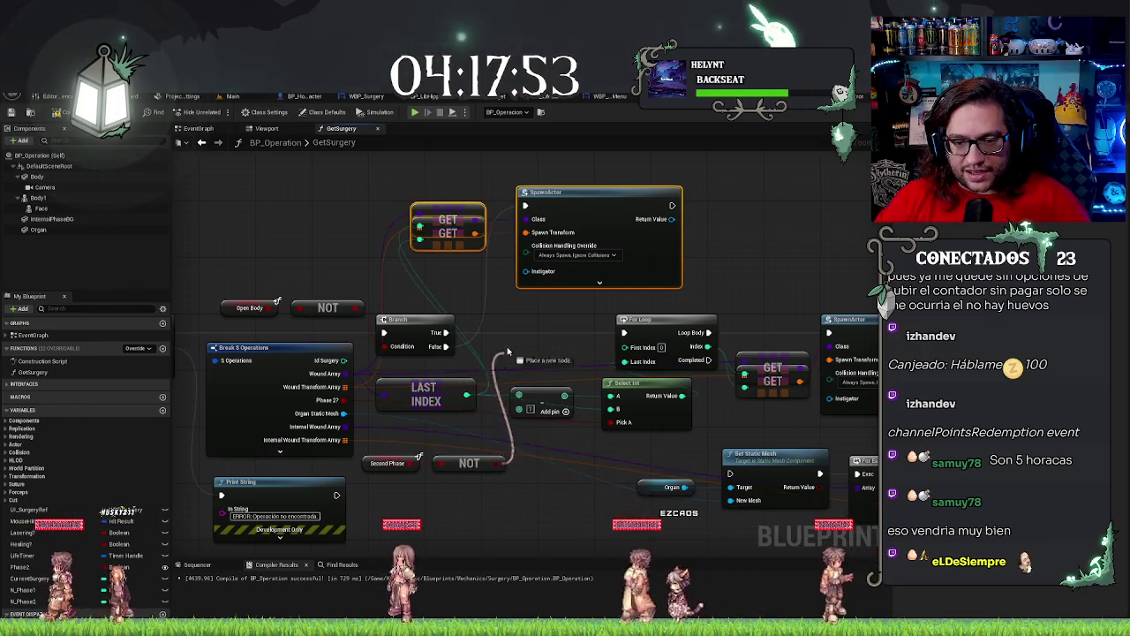
pyautogui.moveTo(532, 328); pyautogui.dragTo(542, 326)
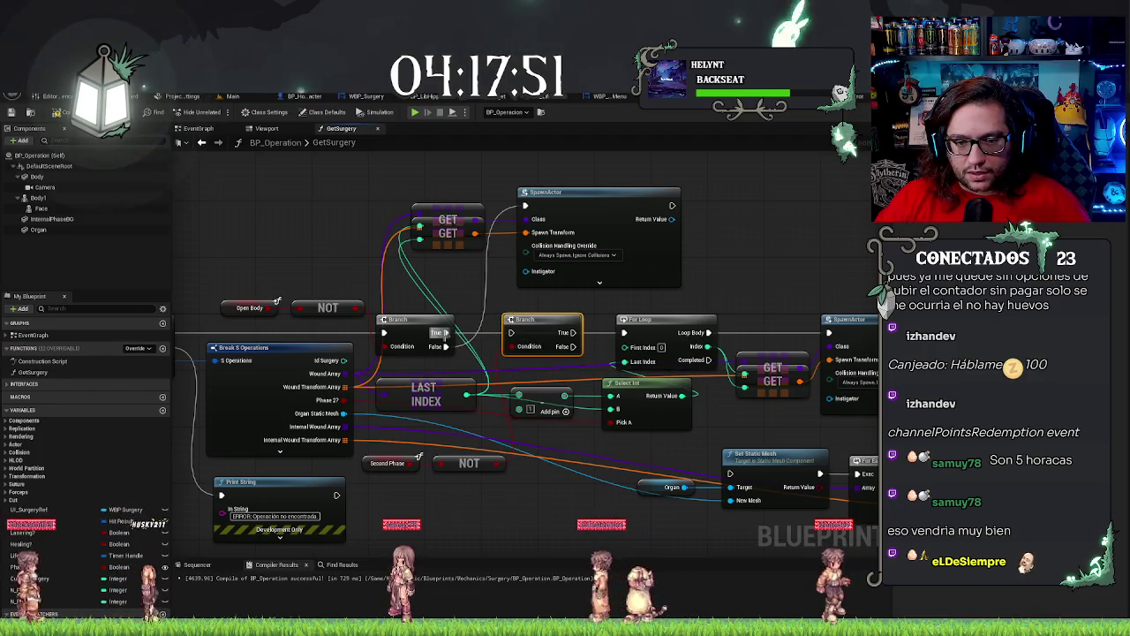
pyautogui.moveTo(445, 332); pyautogui.dragTo(510, 331)
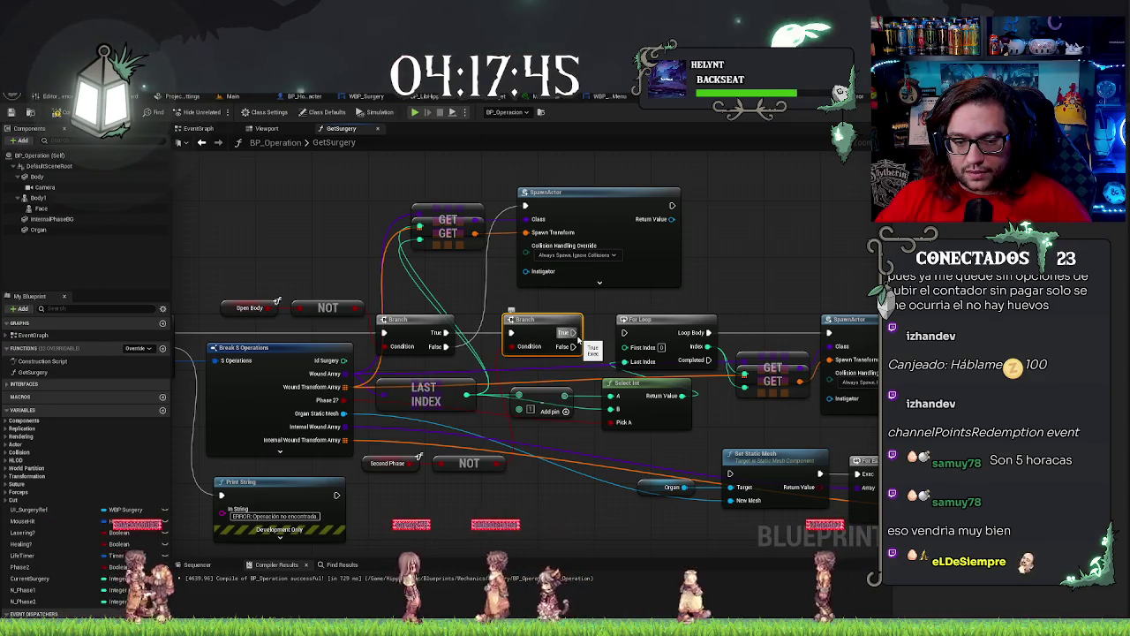
pyautogui.moveTo(578, 352); pyautogui.dragTo(505, 334)
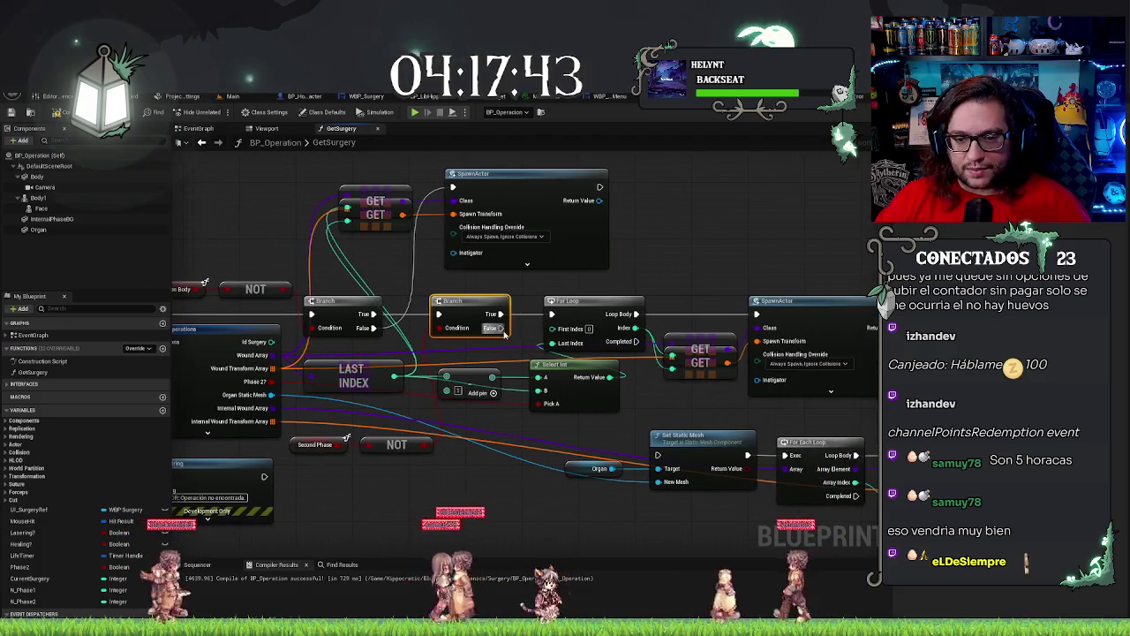
pyautogui.moveTo(557, 510); pyautogui.dragTo(466, 475)
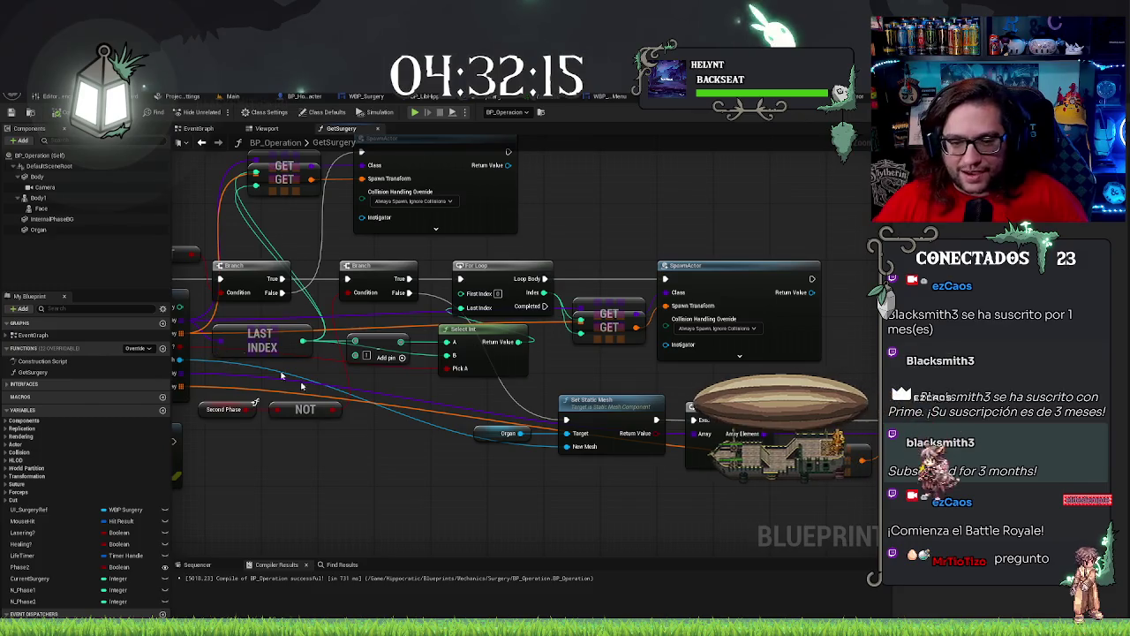
# Pan the GetSurgery graph right and down, then back up and left.
pyautogui.moveTo(226, 363); pyautogui.dragTo(270, 387)
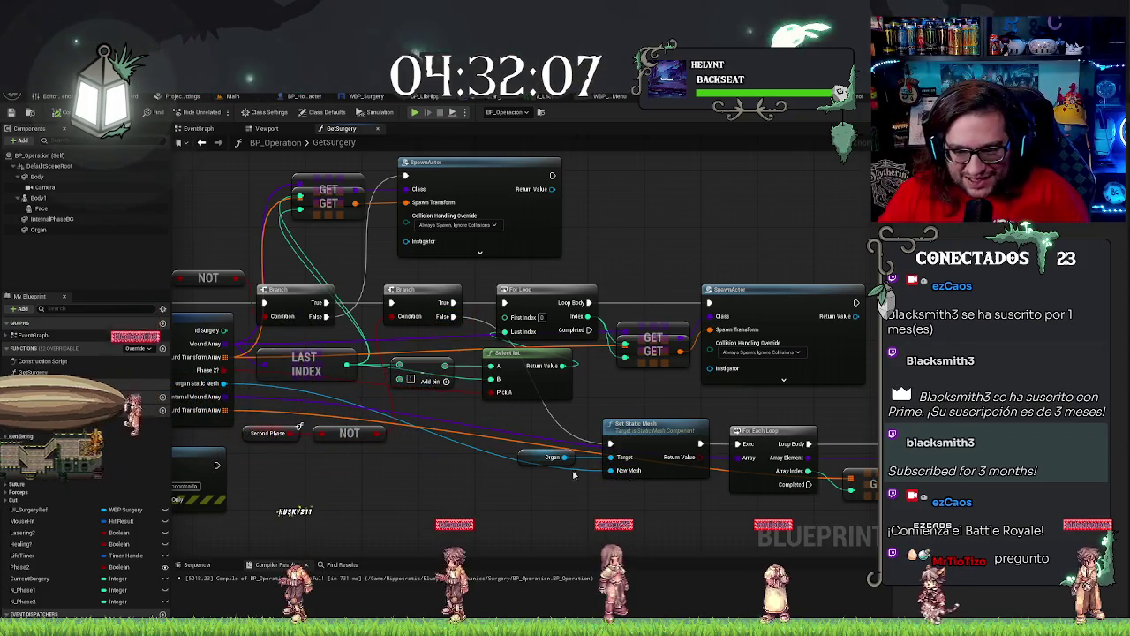
pyautogui.moveTo(530, 397); pyautogui.dragTo(450, 366)
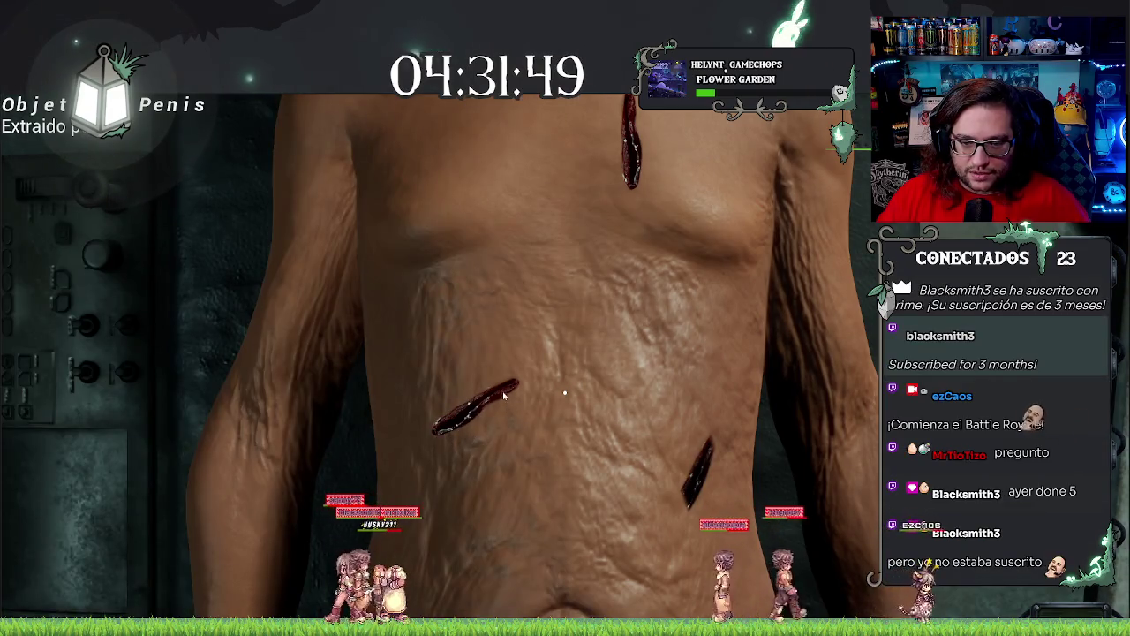
# In play, stitch the bleeding torso wound and cut along the dashed incision guide to the lungs.
pyautogui.click(468, 407)
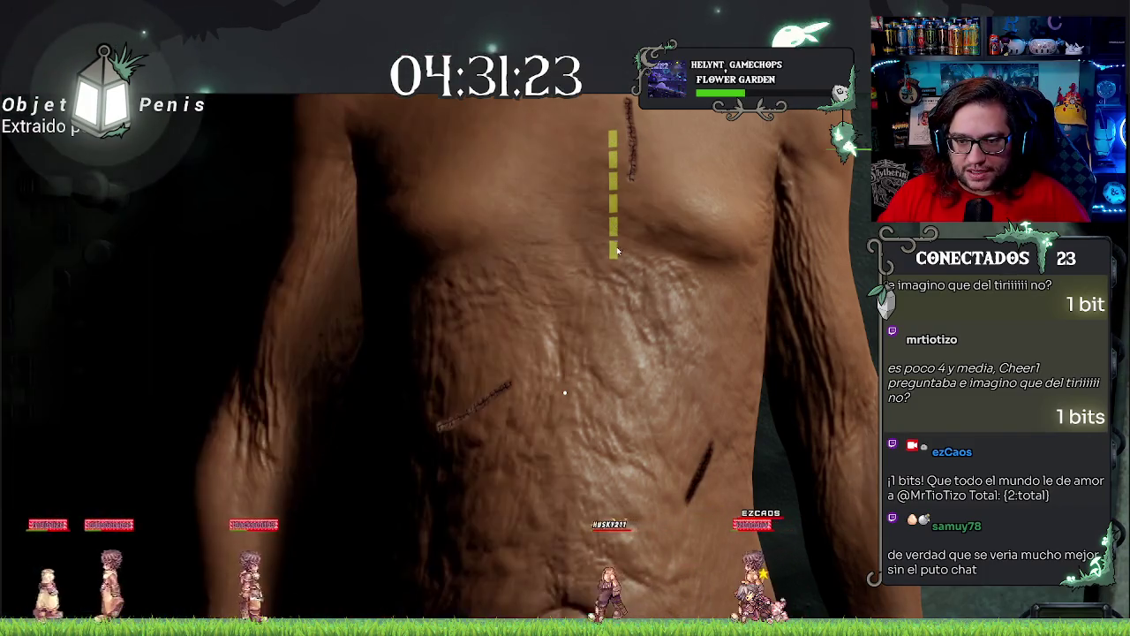
pyautogui.moveTo(613, 132); pyautogui.dragTo(613, 256)
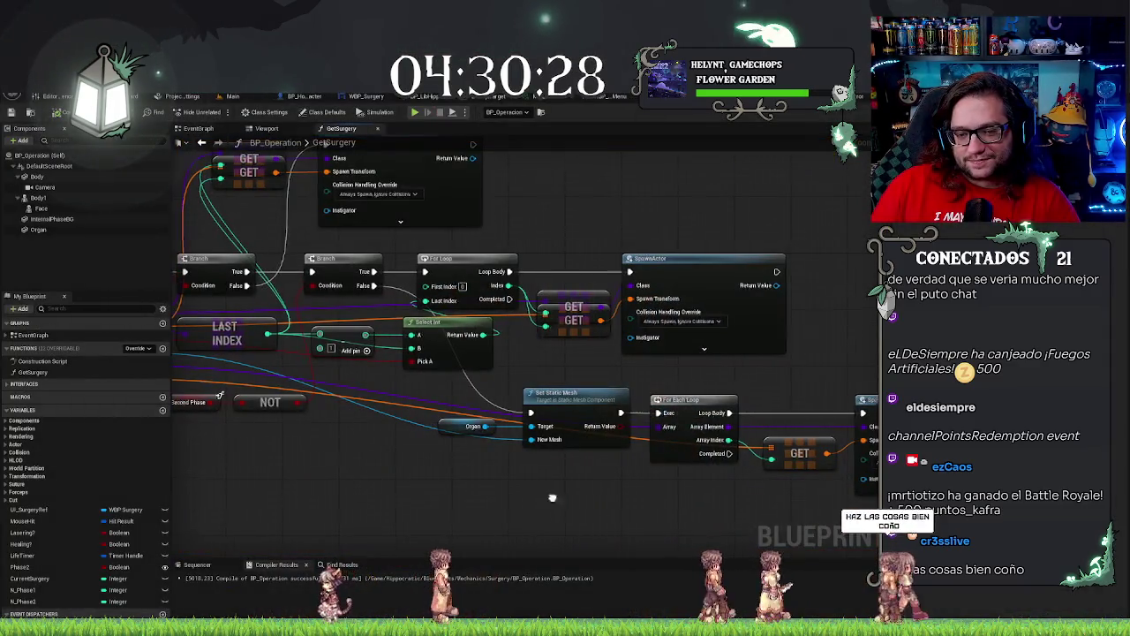
pyautogui.moveTo(479, 440); pyautogui.dragTo(594, 440)
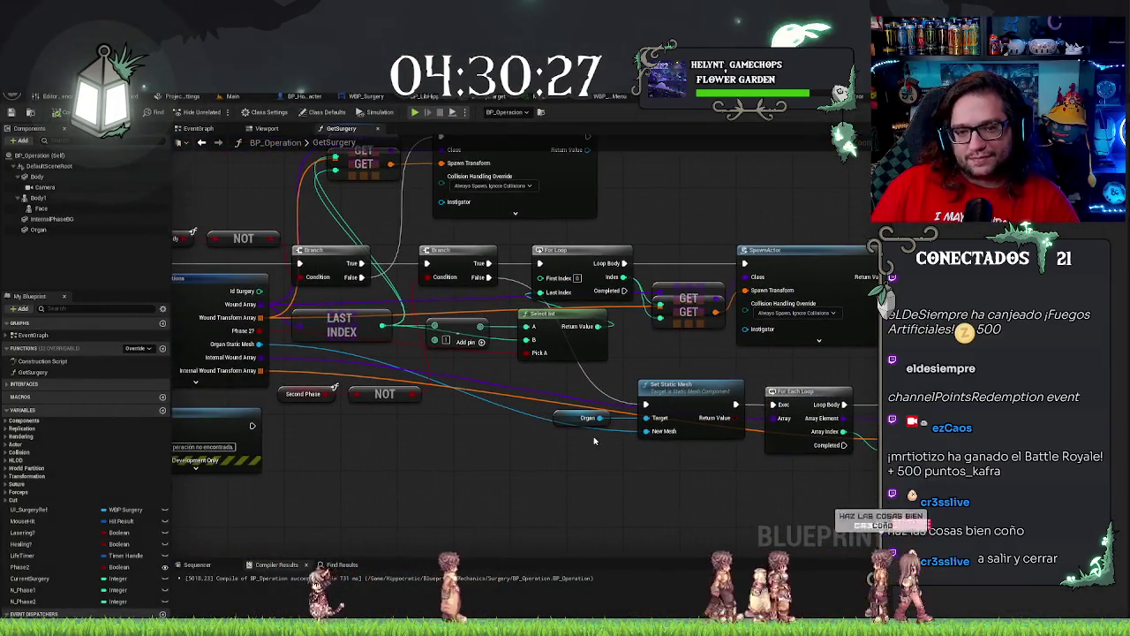
pyautogui.scroll(-4, 458, 437)
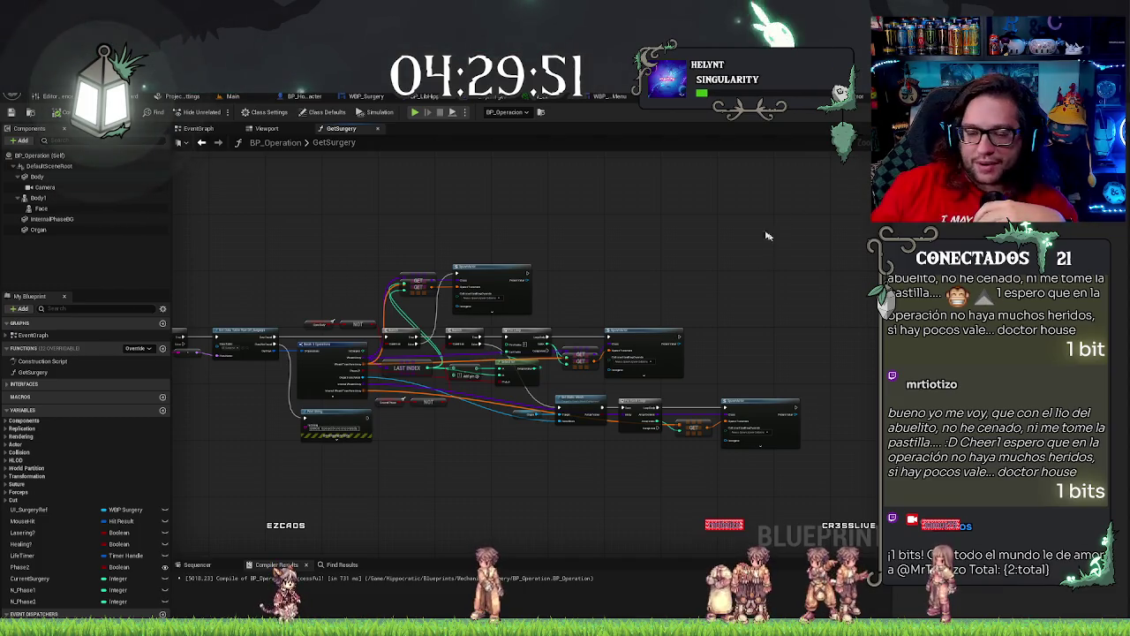
pyautogui.scroll(1, 523, 212)
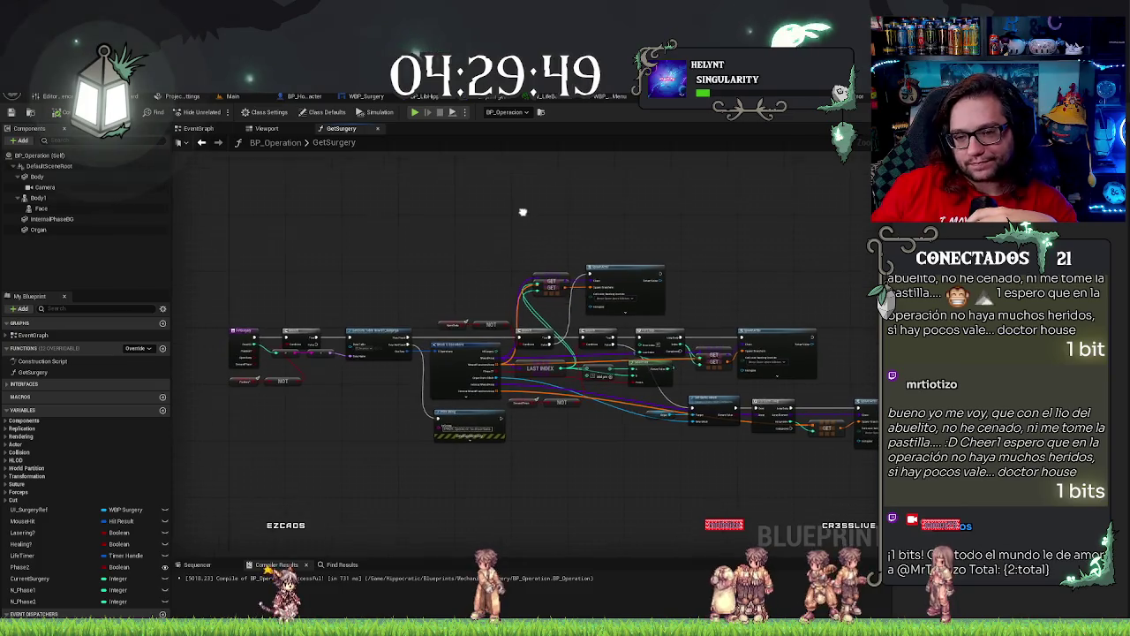
pyautogui.scroll(-1, 497, 233)
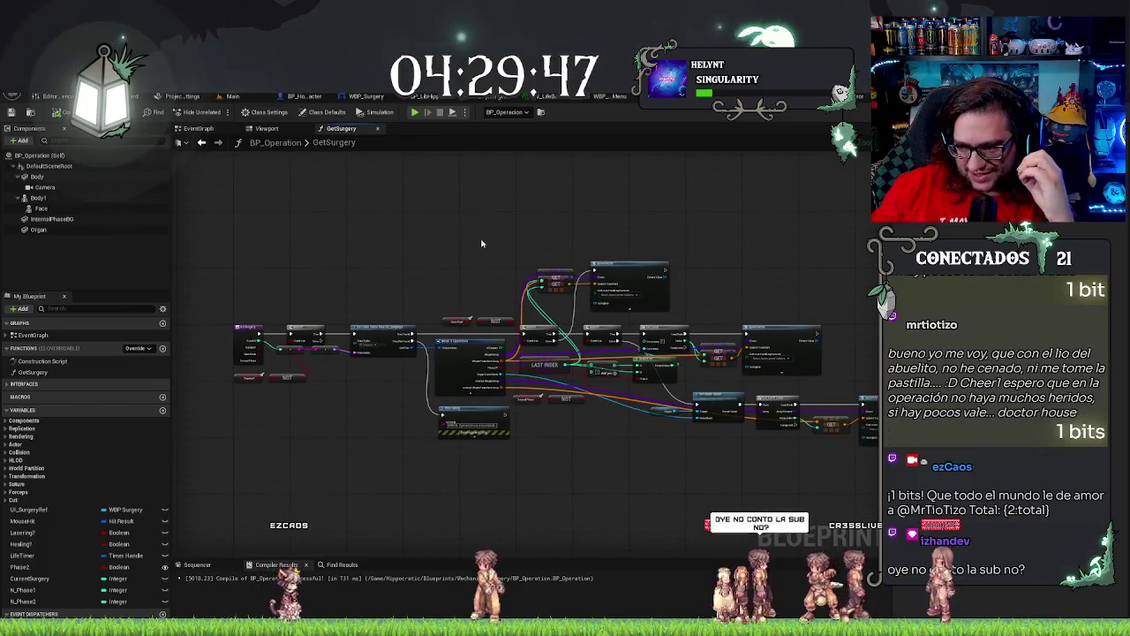
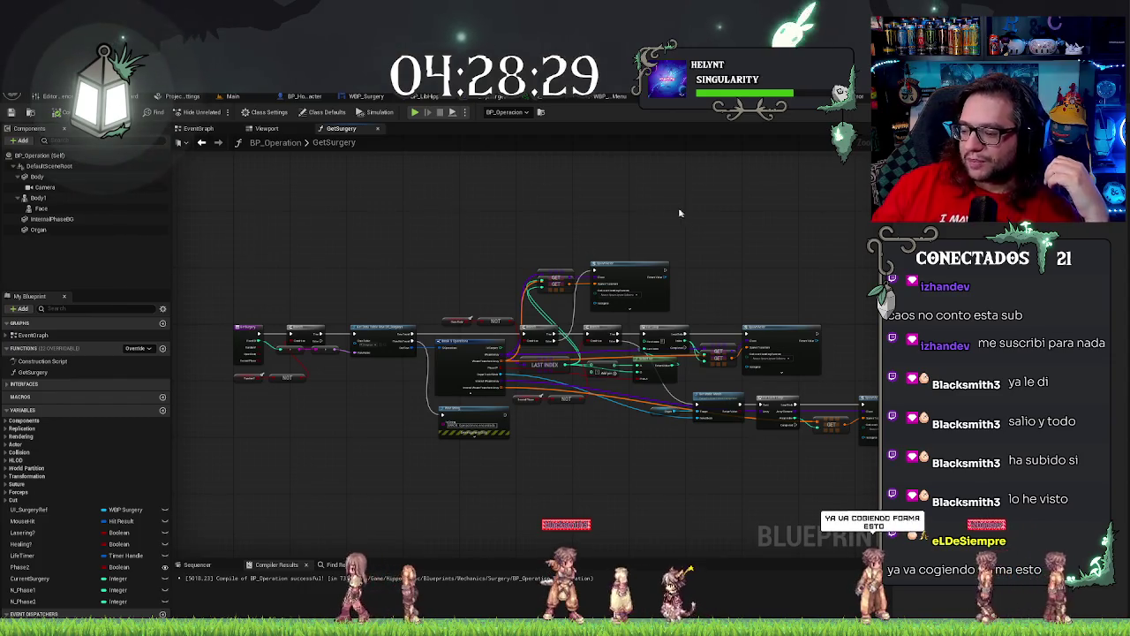
# Pan around the GetSurgery function graph to review its Get Data Table Row, For Each Loops and SpawnActor nodes.
pyautogui.moveTo(716, 201)
pyautogui.mouseDown()
pyautogui.moveTo(673, 194)
pyautogui.moveTo(768, 191)
pyautogui.mouseUp()
pyautogui.scroll(3, 673, 194)
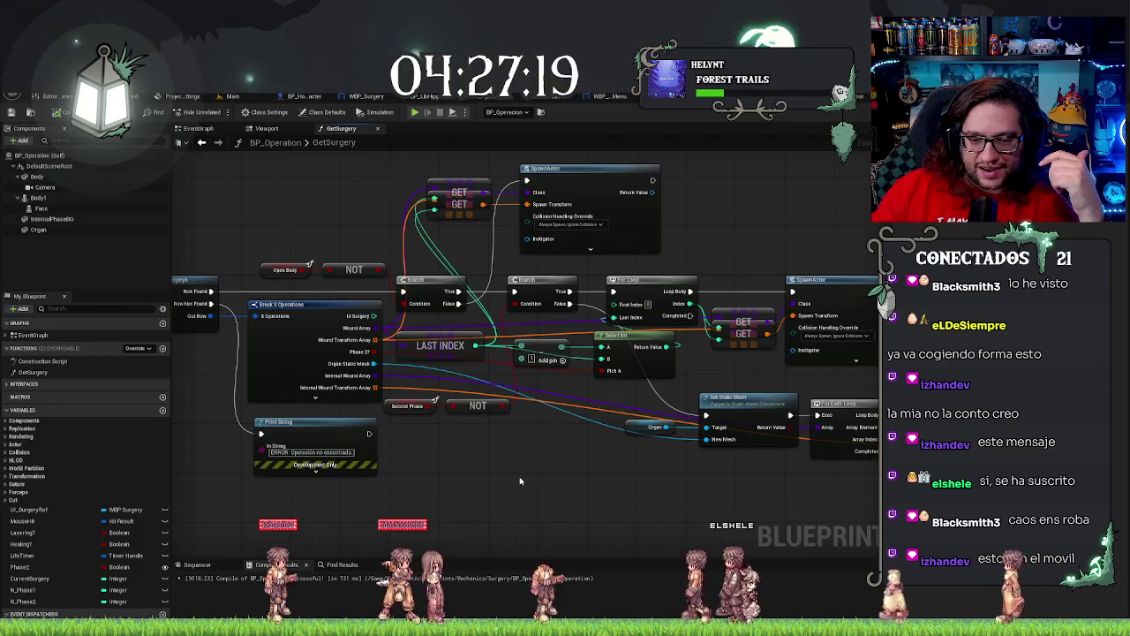
pyautogui.moveTo(541, 486); pyautogui.dragTo(527, 462)
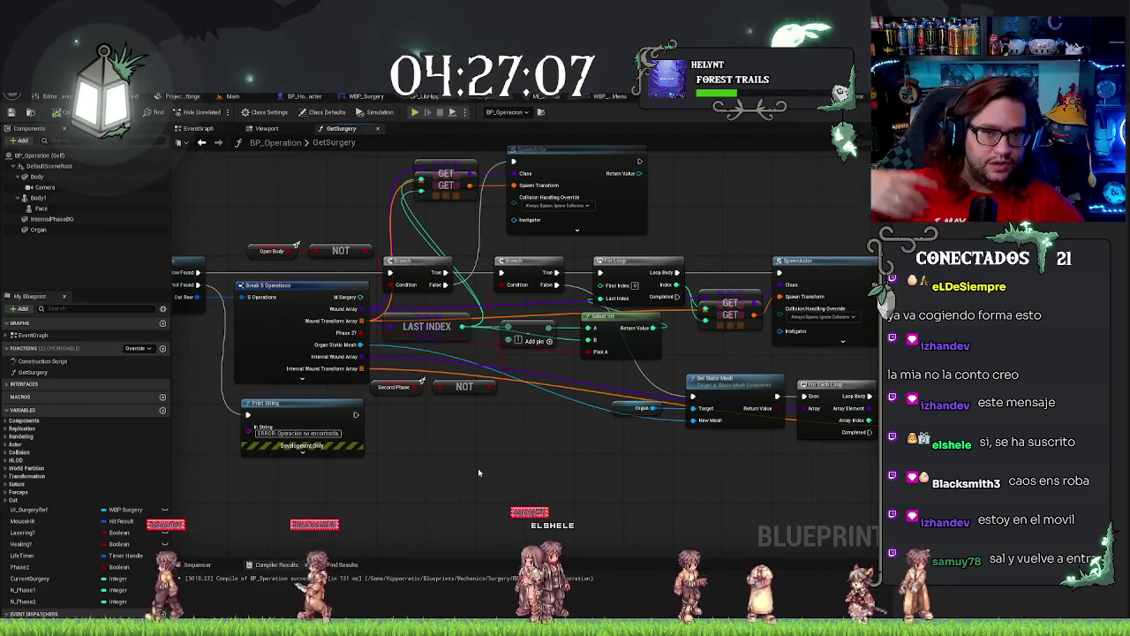
pyautogui.moveTo(578, 494); pyautogui.dragTo(615, 524)
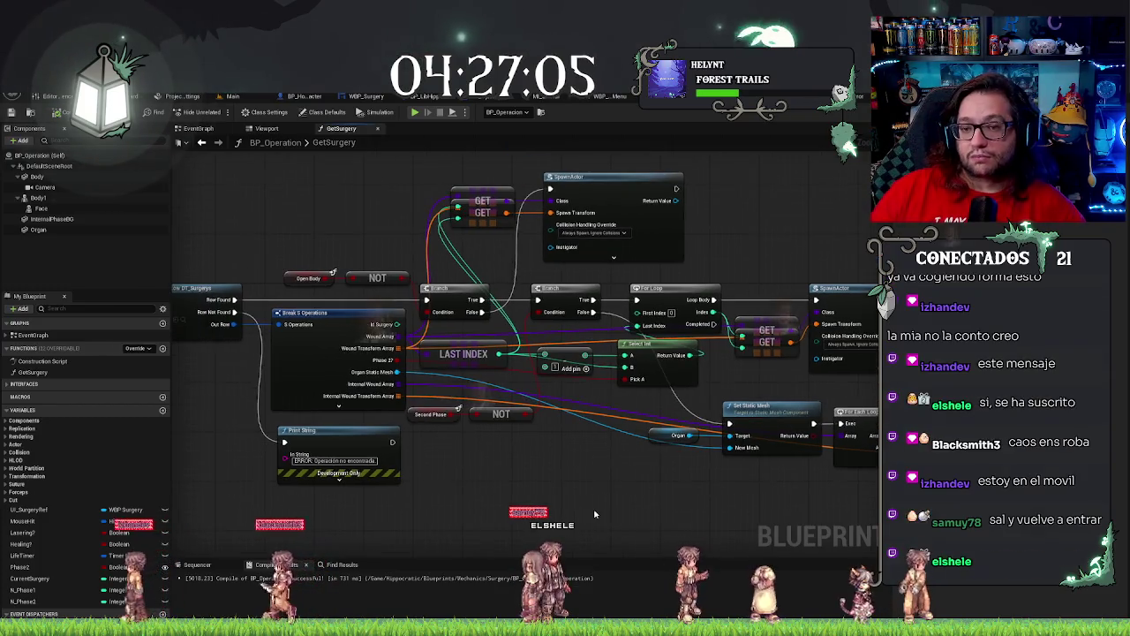
pyautogui.moveTo(502, 489); pyautogui.dragTo(302, 470)
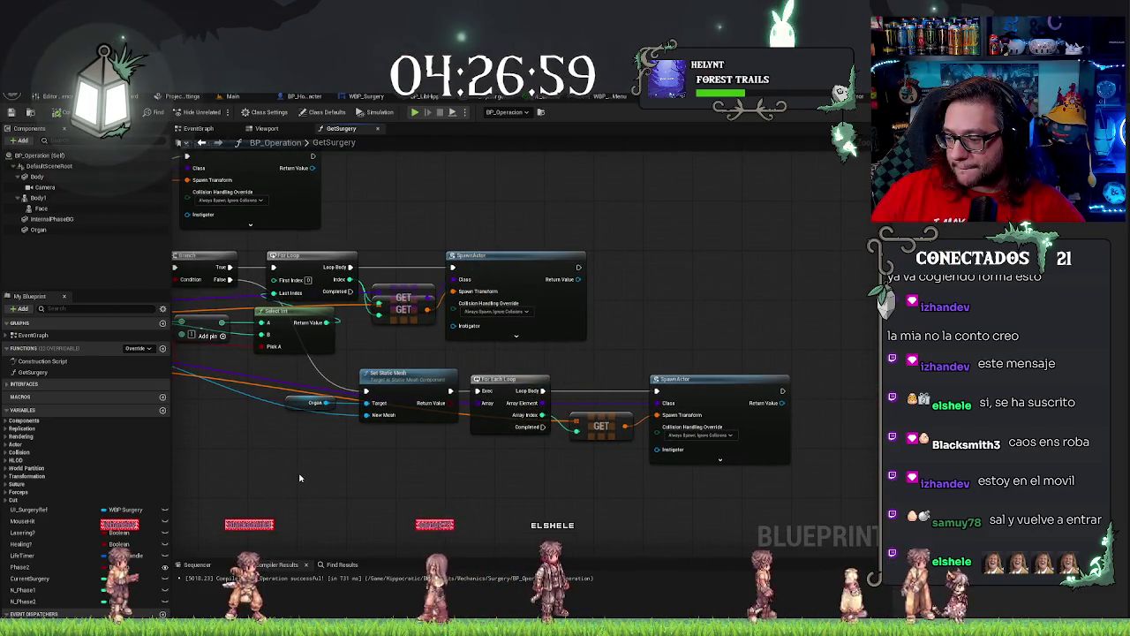
pyautogui.moveTo(300, 477)
pyautogui.mouseDown()
pyautogui.moveTo(608, 435)
pyautogui.moveTo(655, 545)
pyautogui.mouseUp()
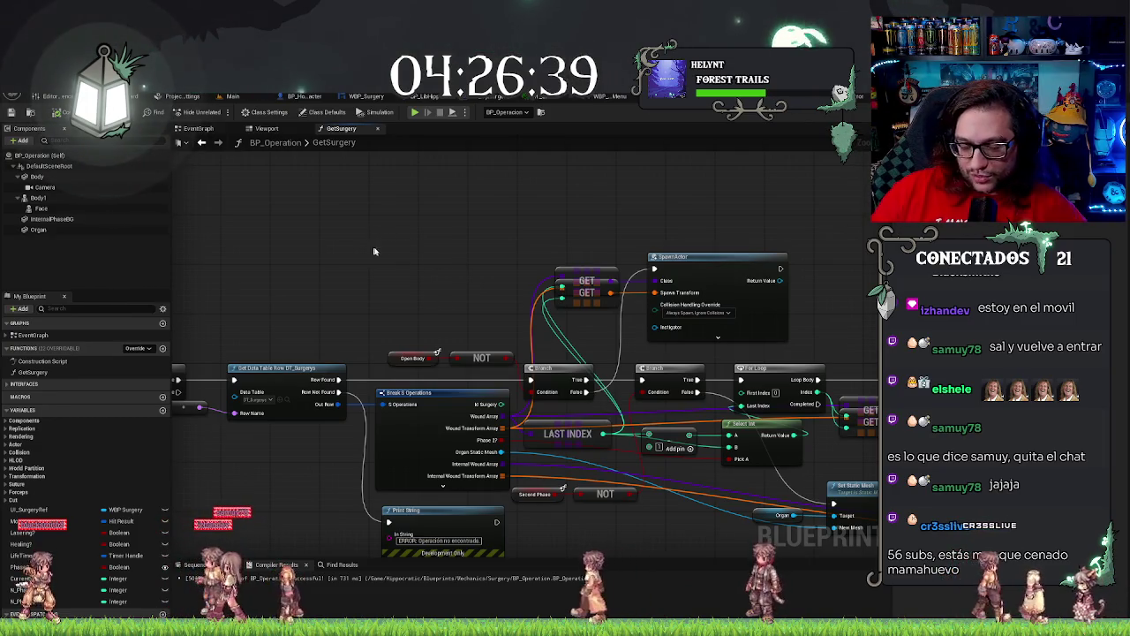
pyautogui.moveTo(390, 239); pyautogui.dragTo(303, 222)
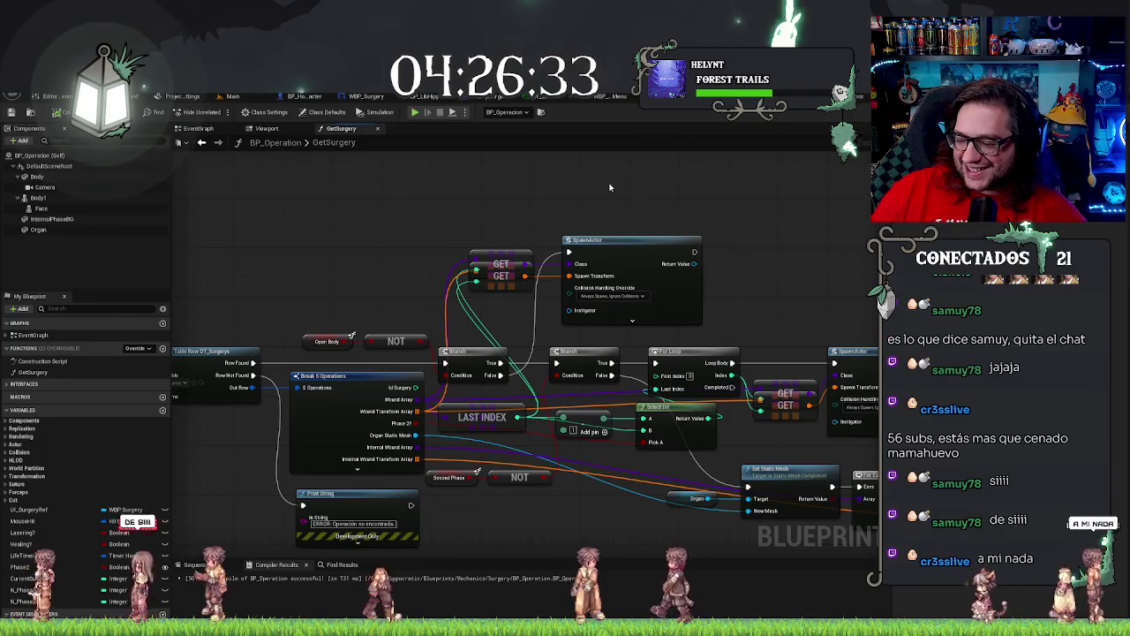
pyautogui.moveTo(497, 251)
pyautogui.mouseDown()
pyautogui.moveTo(425, 230)
pyautogui.moveTo(458, 217)
pyautogui.mouseUp()
pyautogui.moveTo(593, 514)
pyautogui.mouseDown()
pyautogui.moveTo(445, 430)
pyautogui.moveTo(317, 477)
pyautogui.moveTo(569, 461)
pyautogui.mouseUp()
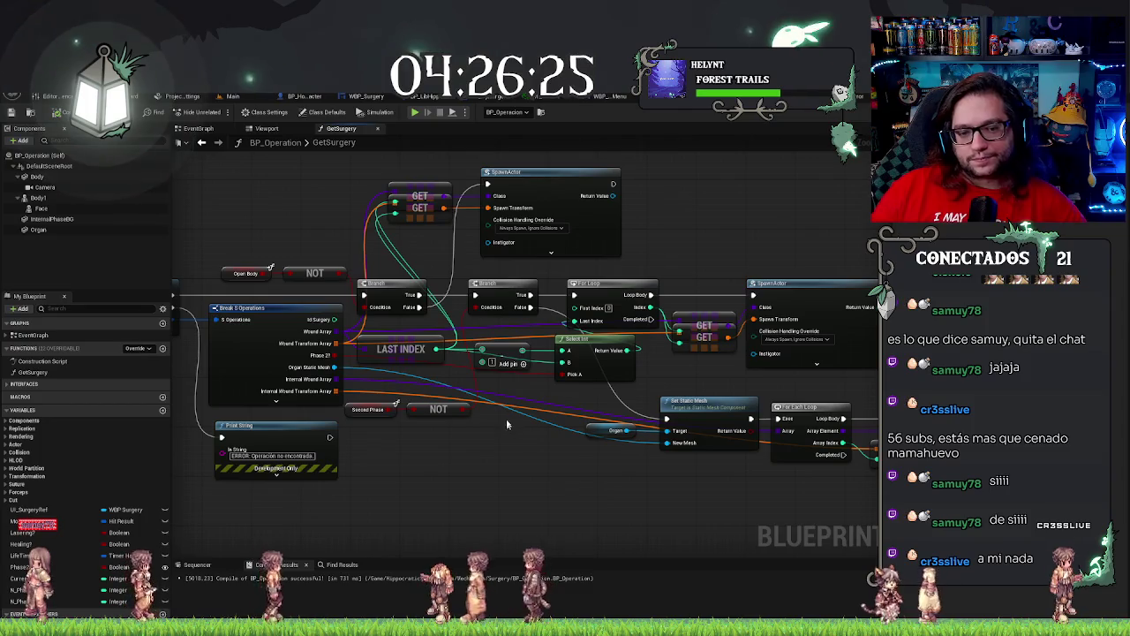
pyautogui.moveTo(431, 462); pyautogui.dragTo(576, 372)
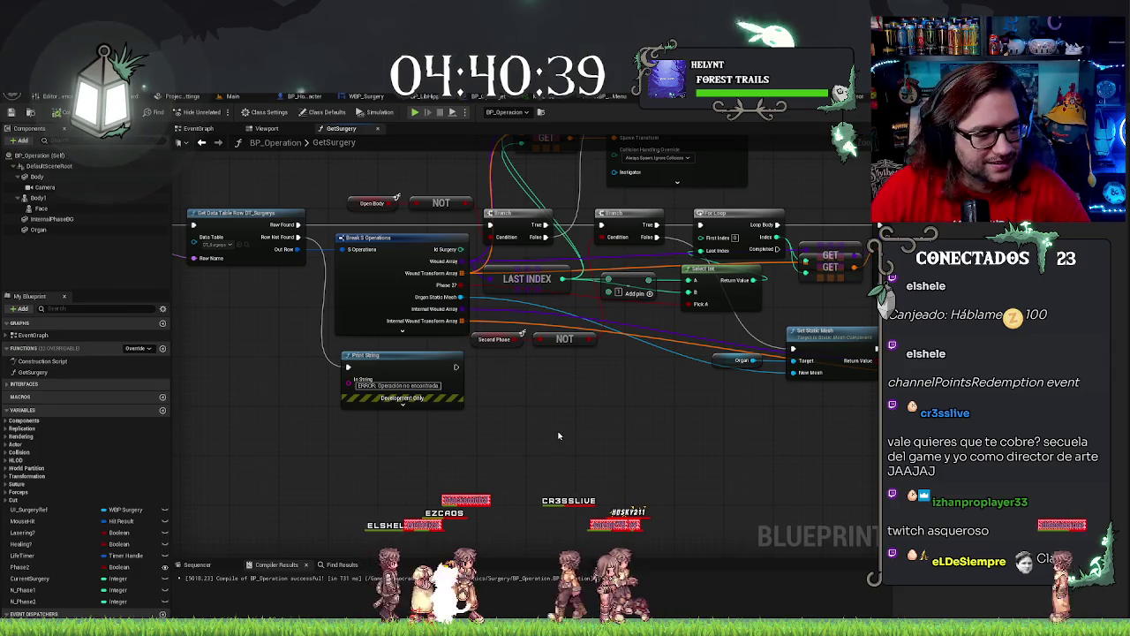
pyautogui.moveTo(665, 446)
pyautogui.mouseDown()
pyautogui.moveTo(557, 446)
pyautogui.moveTo(532, 482)
pyautogui.mouseUp()
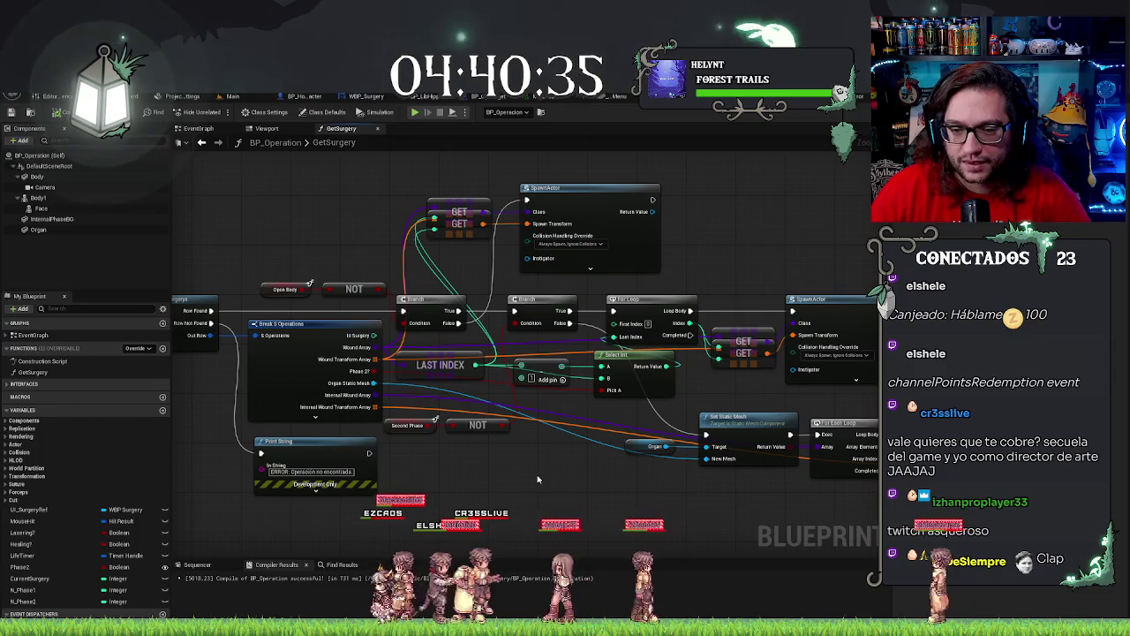
pyautogui.moveTo(542, 478)
pyautogui.mouseDown()
pyautogui.moveTo(575, 483)
pyautogui.moveTo(347, 438)
pyautogui.mouseUp()
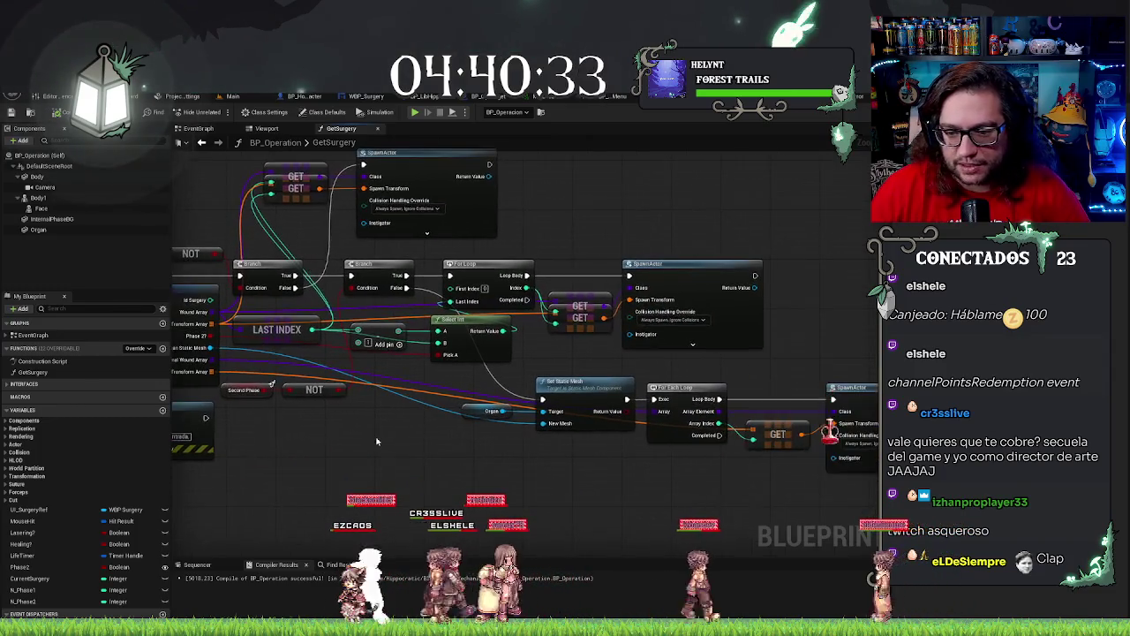
pyautogui.moveTo(582, 494); pyautogui.dragTo(547, 490)
pyautogui.moveTo(704, 505)
pyautogui.mouseDown()
pyautogui.moveTo(553, 500)
pyautogui.moveTo(474, 378)
pyautogui.mouseUp()
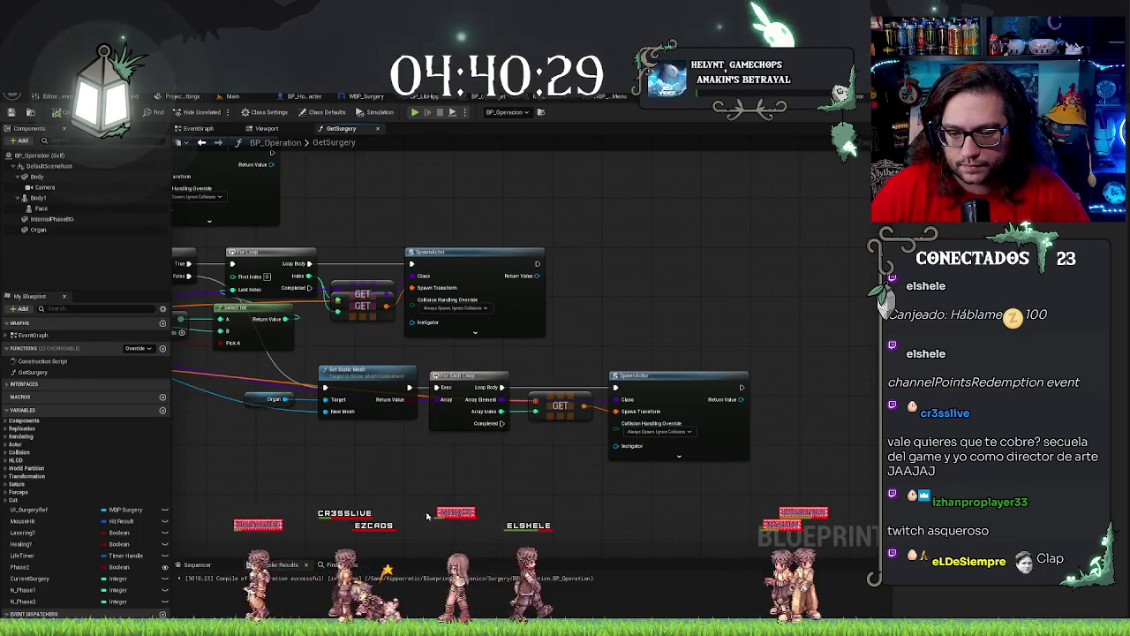
pyautogui.moveTo(421, 490); pyautogui.dragTo(547, 490)
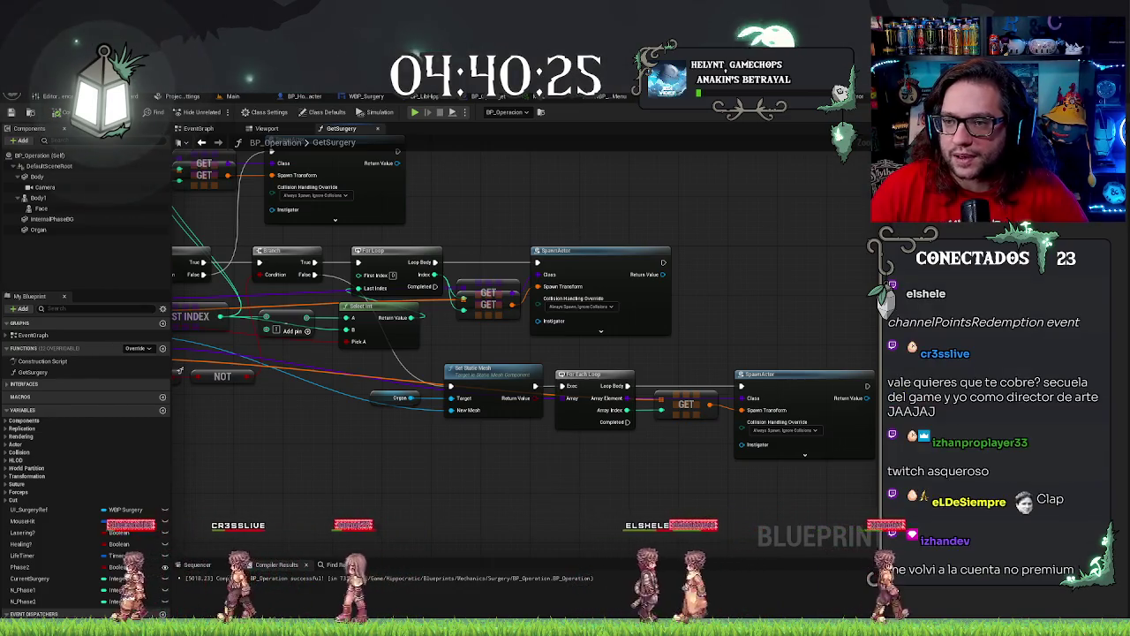
pyautogui.moveTo(547, 490); pyautogui.dragTo(669, 494)
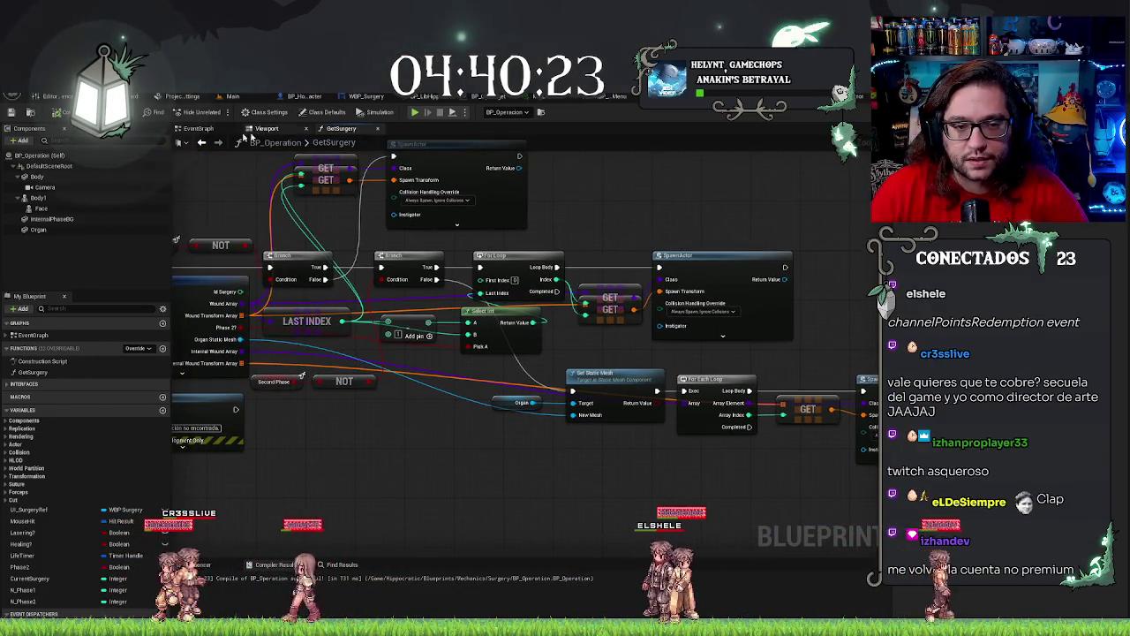
# In the EventGraph, move the Branch, Current Surgery and Get Surgery nodes further right in the SutureEnd row.
pyautogui.click(198, 128)
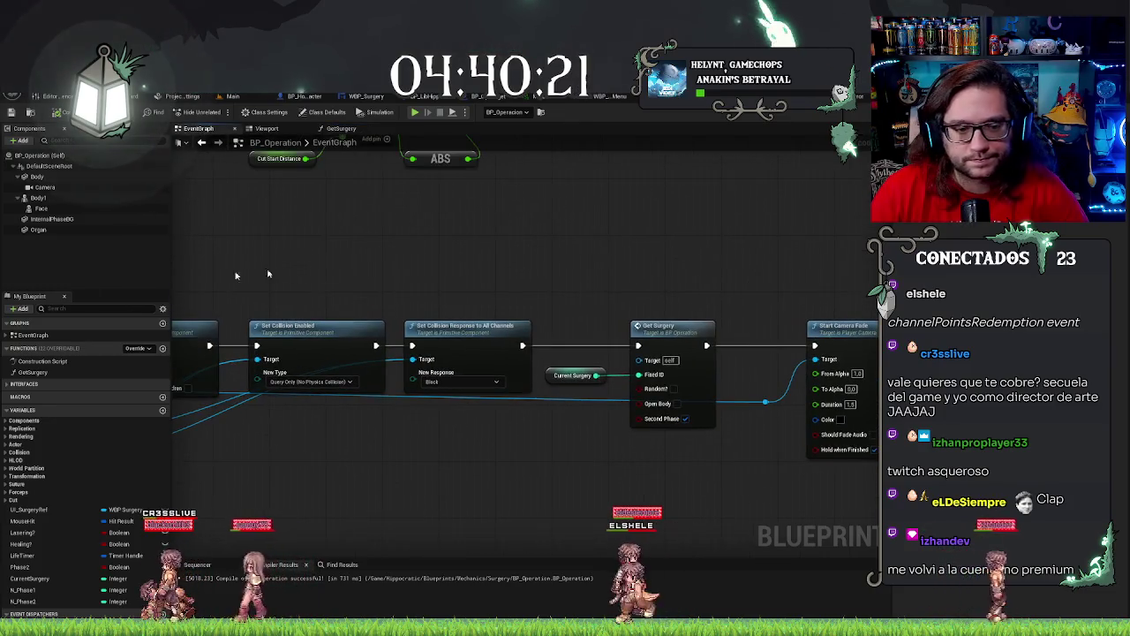
pyautogui.scroll(-2, 638, 416)
pyautogui.scroll(2, 683, 402)
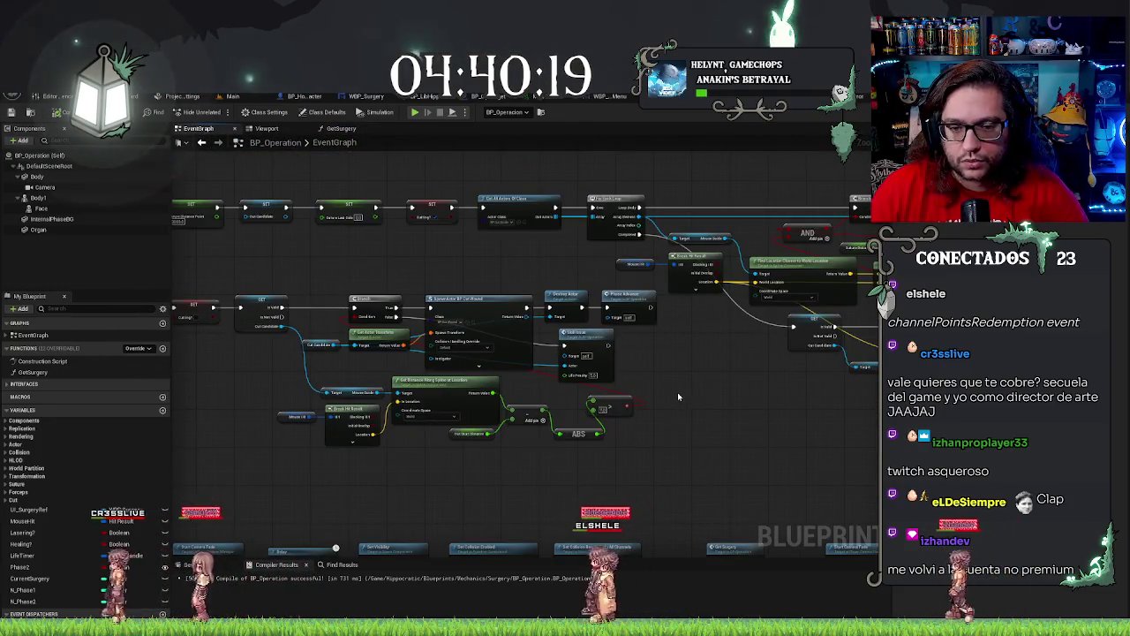
pyautogui.scroll(-5, 677, 392)
pyautogui.scroll(5, 261, 223)
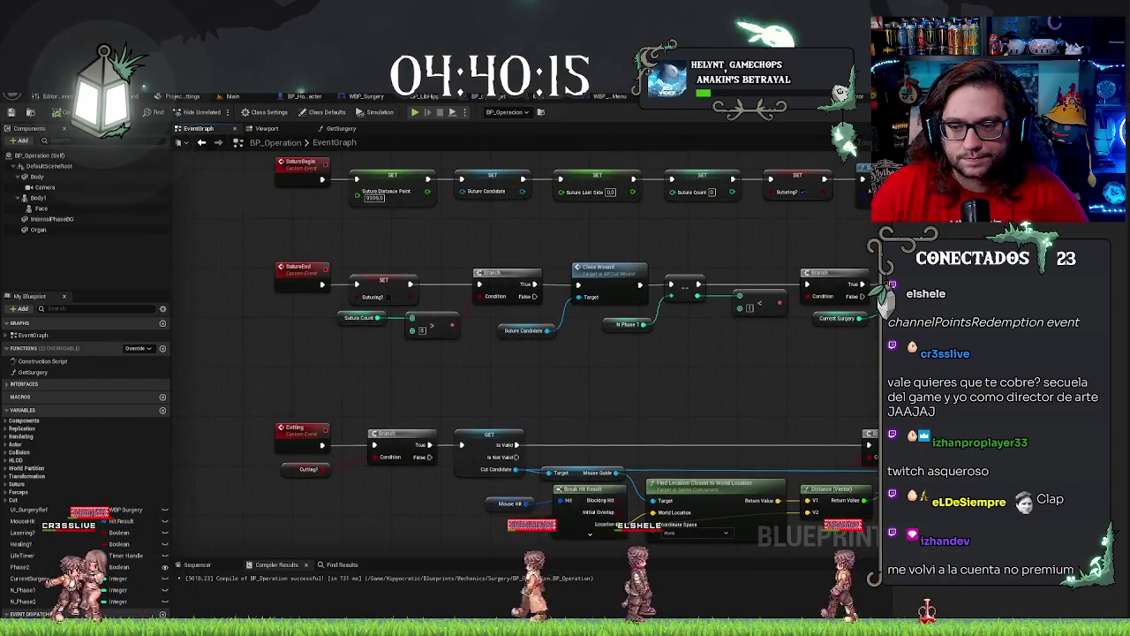
pyautogui.scroll(-2, 336, 282)
pyautogui.scroll(2, 413, 343)
pyautogui.scroll(-1, 413, 343)
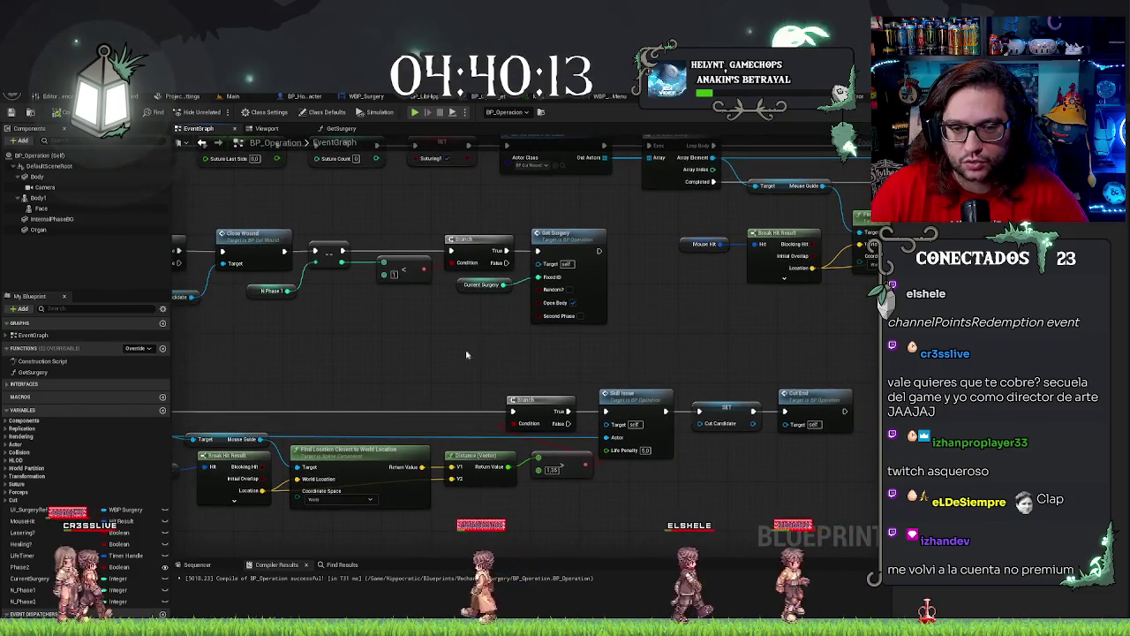
pyautogui.scroll(1, 500, 358)
pyautogui.moveTo(519, 325); pyautogui.dragTo(561, 329)
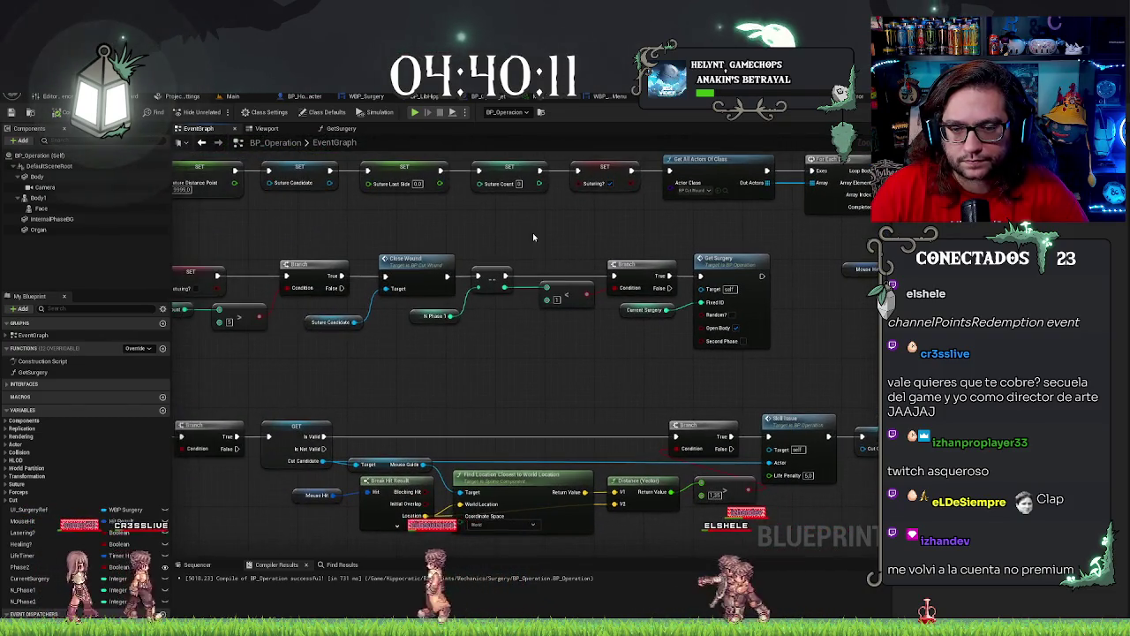
pyautogui.click(566, 296)
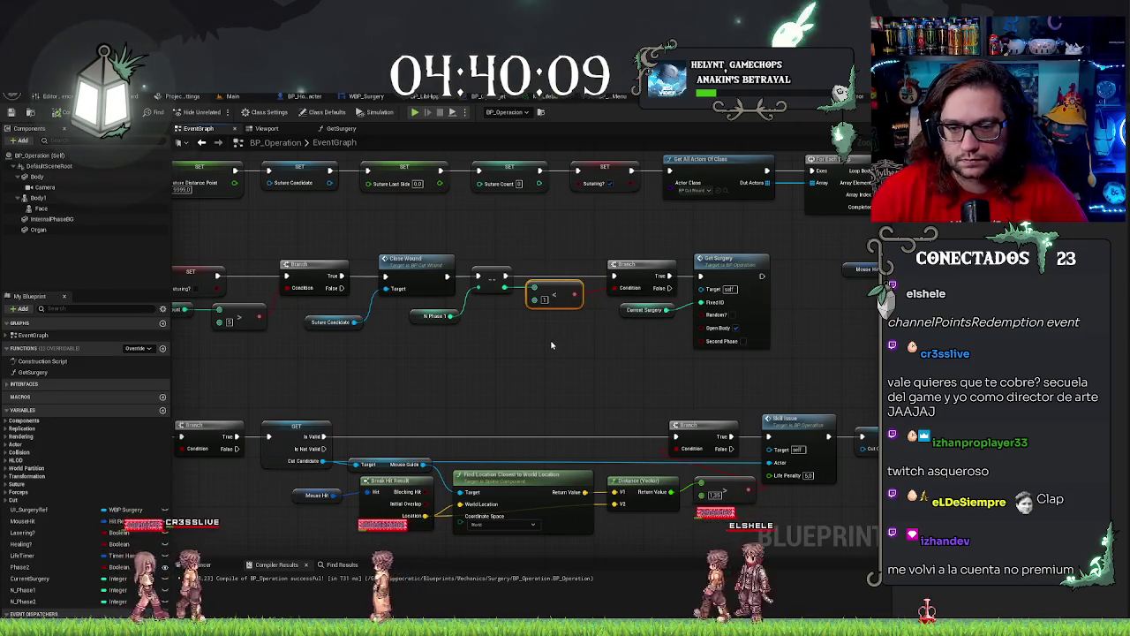
pyautogui.moveTo(601, 249); pyautogui.dragTo(721, 386)
pyautogui.hotkey('ctrl', 'z')
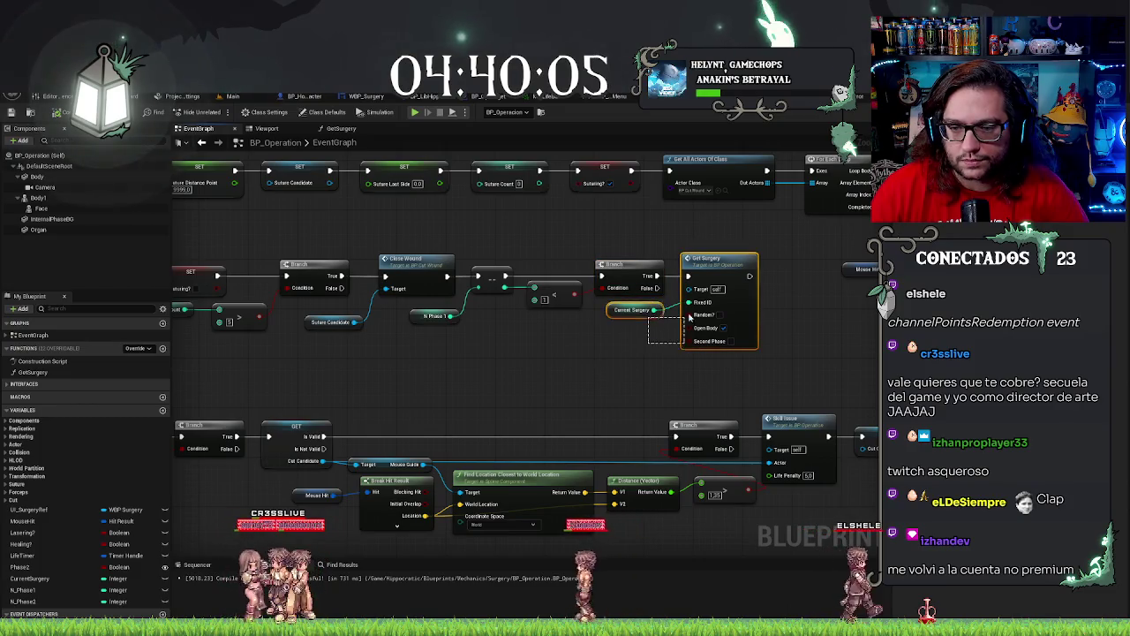
pyautogui.moveTo(667, 311); pyautogui.dragTo(737, 312)
pyautogui.click(647, 368)
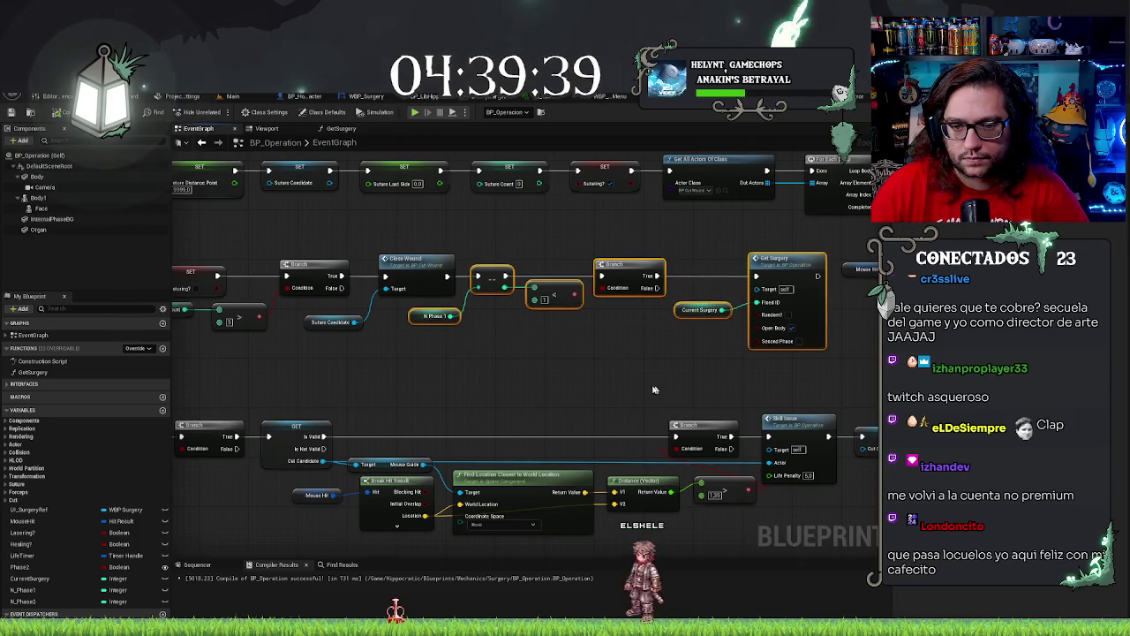
pyautogui.scroll(-8, 565, 383)
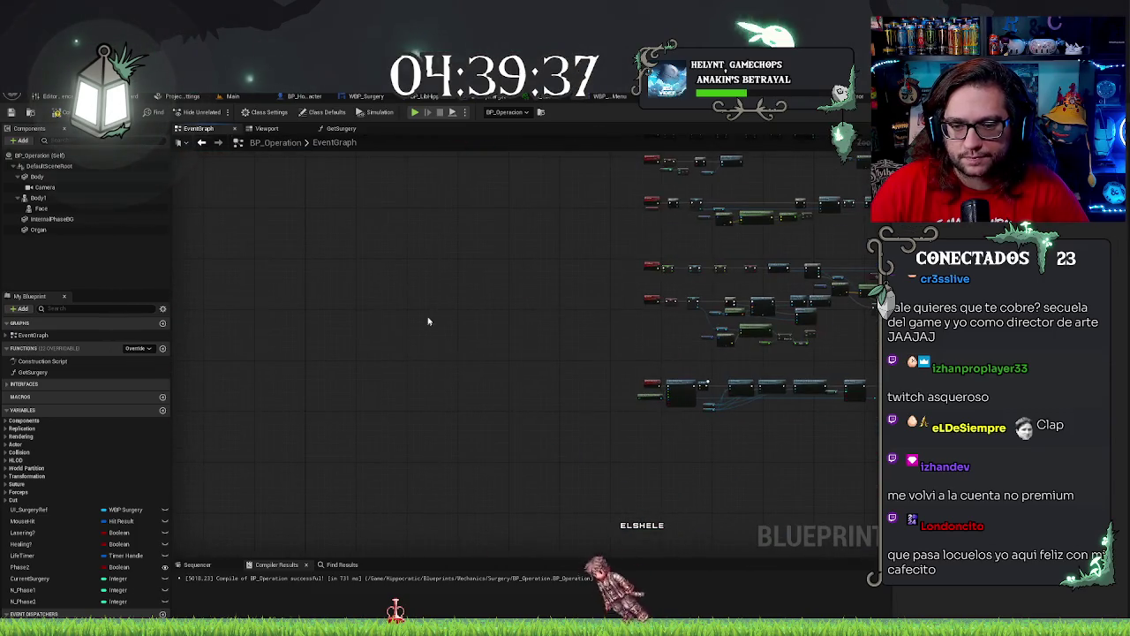
# Add a CheckEnding custom event and paste the copied N Phase 1 check and Get Surgery nodes after it.
pyautogui.rightClick(427, 321)
pyautogui.write('self')
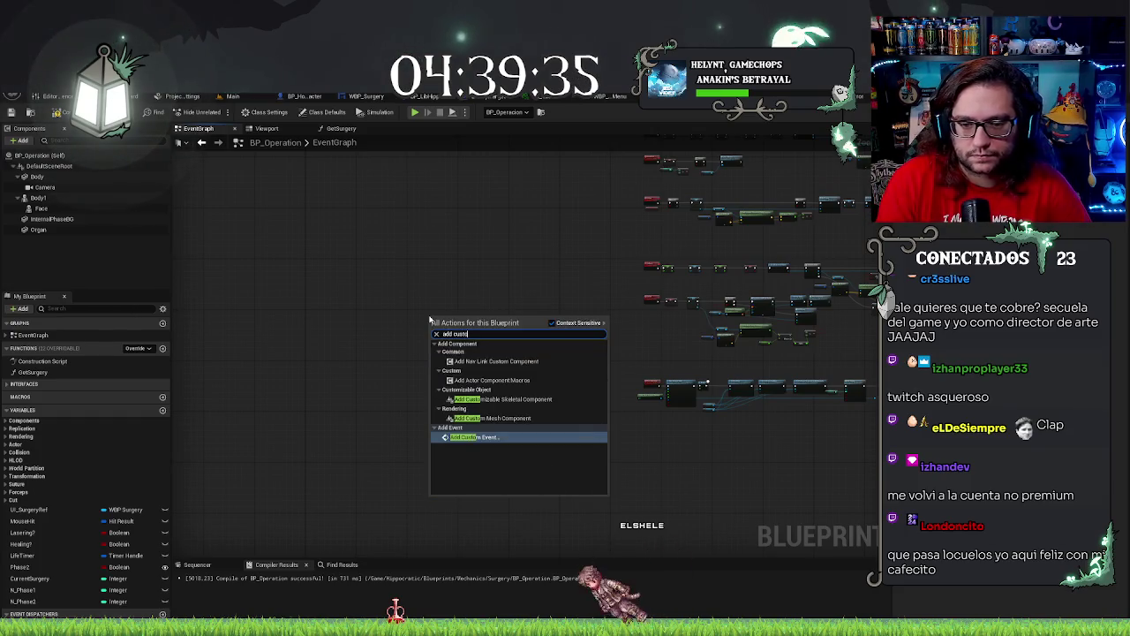
pyautogui.press('Return')
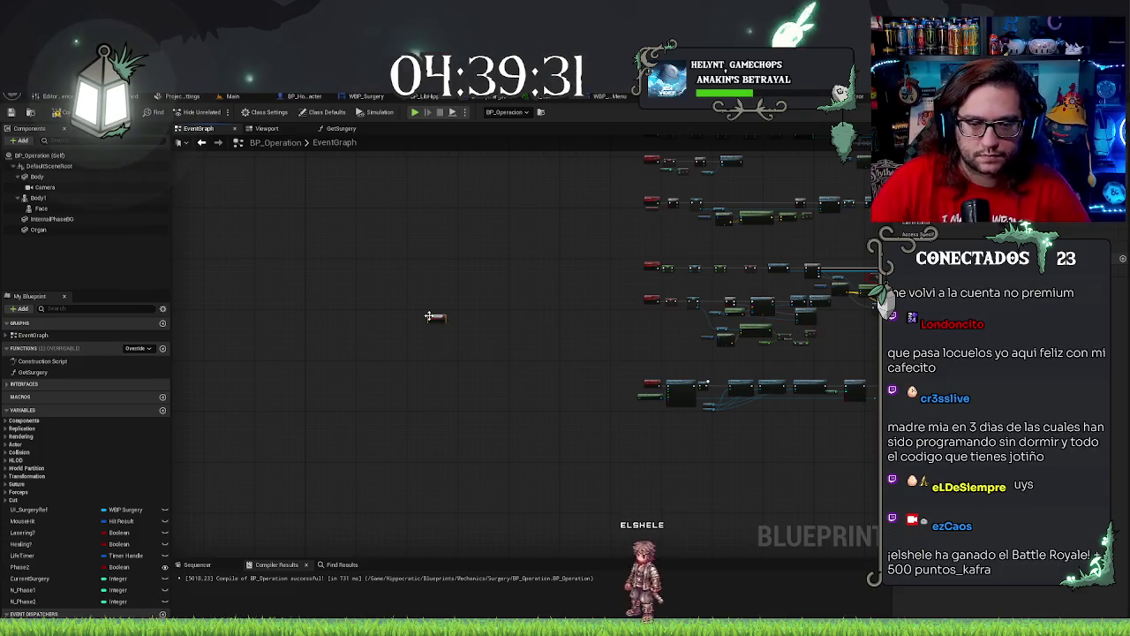
pyautogui.scroll(4, 431, 334)
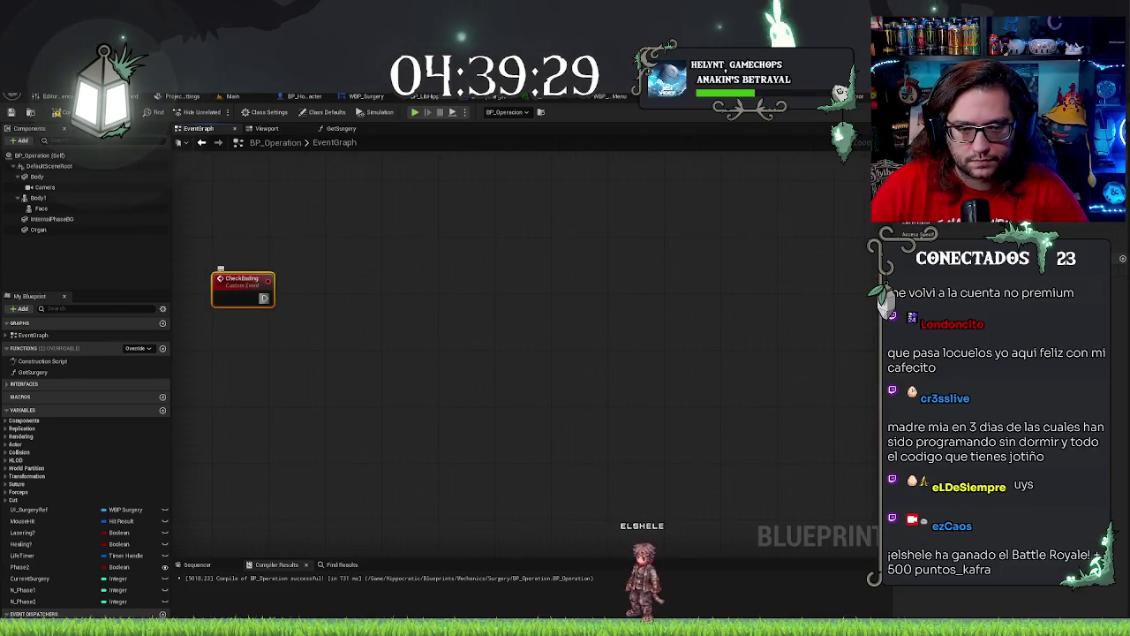
pyautogui.hotkey('ctrl', 'z')
pyautogui.hotkey('ctrl', 'z')
pyautogui.hotkey('ctrl', 'z')
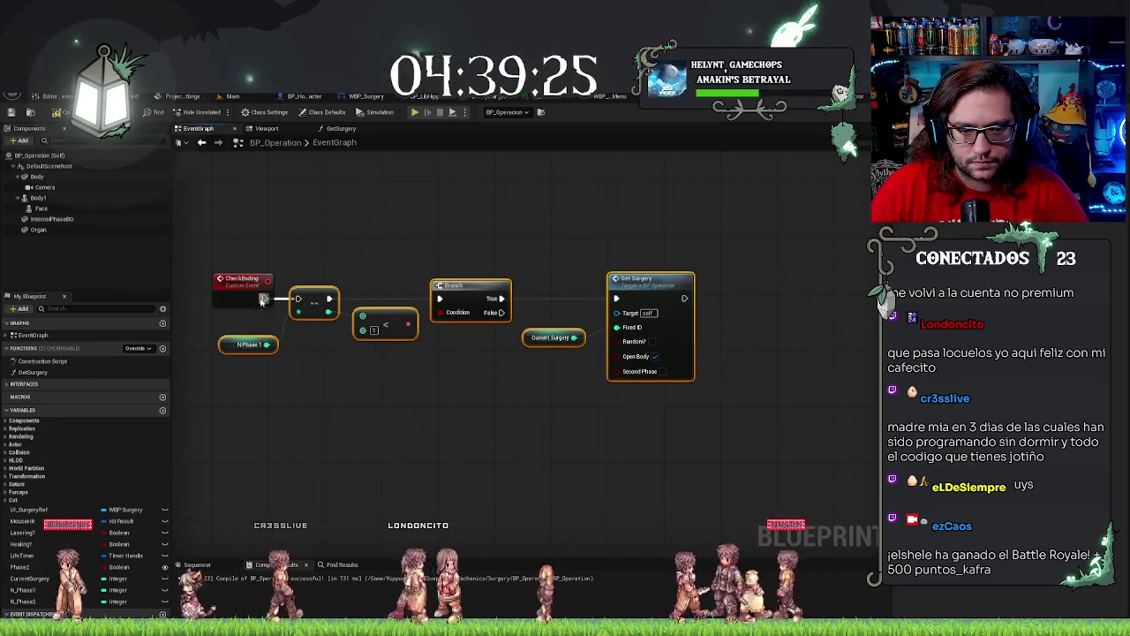
pyautogui.moveTo(409, 221); pyautogui.dragTo(613, 224)
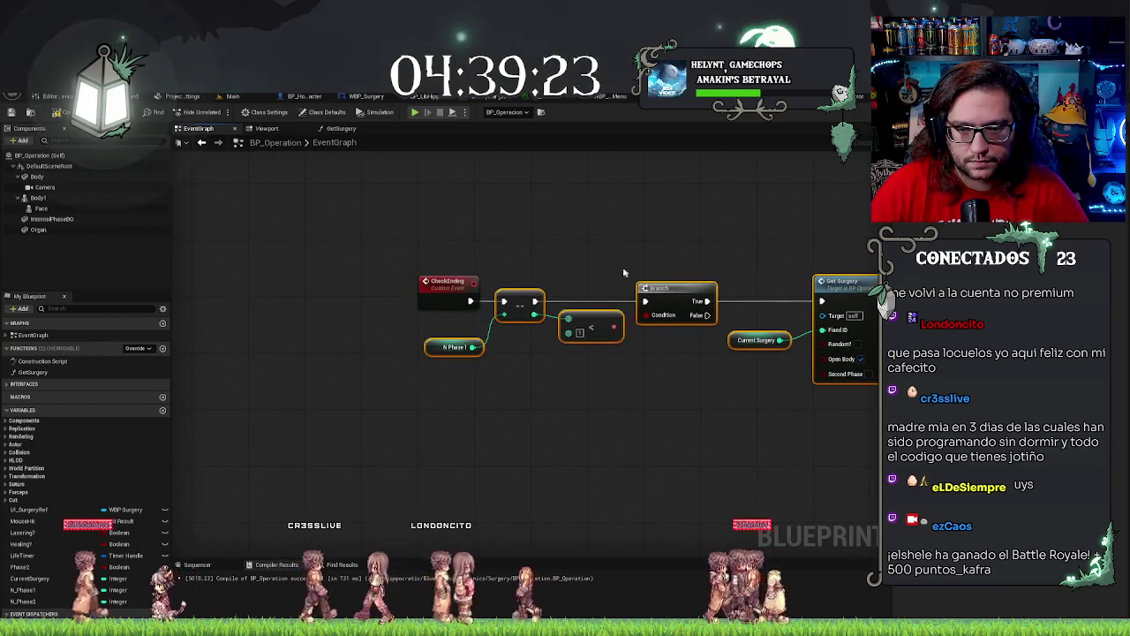
pyautogui.moveTo(516, 294); pyautogui.dragTo(678, 296)
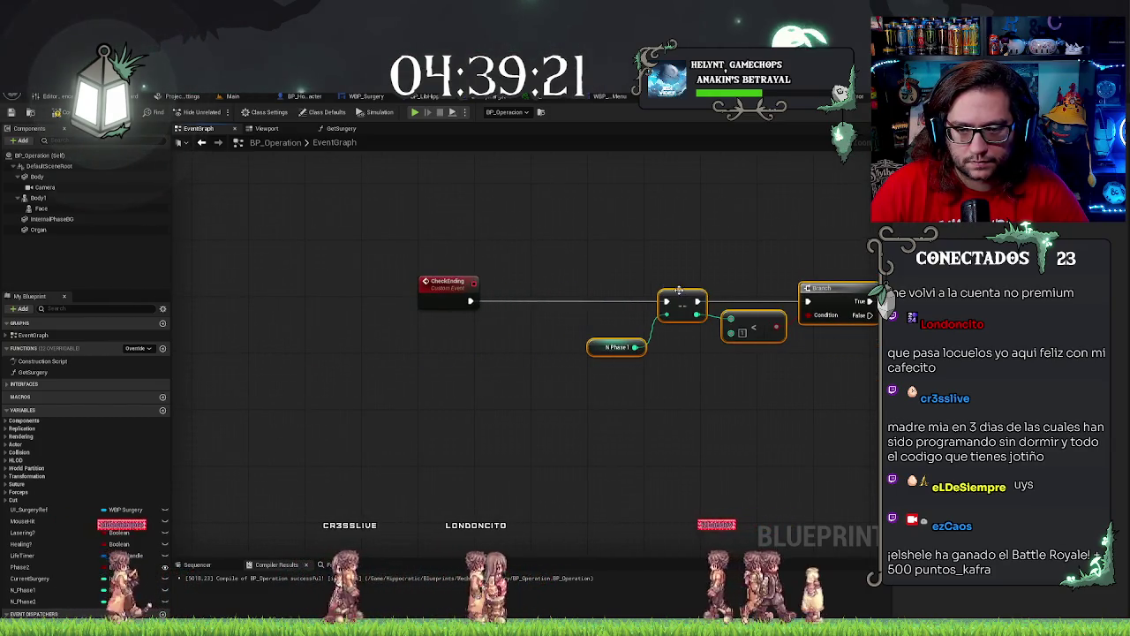
# Add a Phase 2 variable getter and a Branch for the Phase 2 check.
pyautogui.moveTo(17, 572)
pyautogui.mouseDown()
pyautogui.moveTo(44, 579)
pyautogui.moveTo(405, 380)
pyautogui.mouseUp()
pyautogui.click(476, 325)
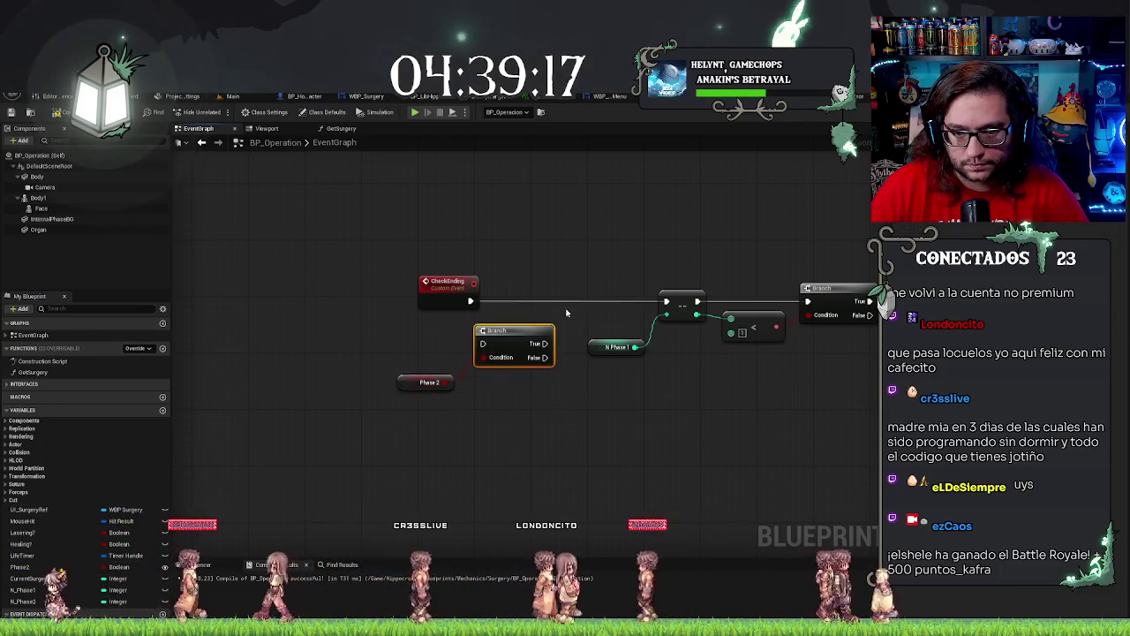
pyautogui.scroll(-4, 517, 340)
# Insert a SET Phase 2 node between the PhaseAdvance event and Start Camera Fade.
pyautogui.scroll(3, 477, 360)
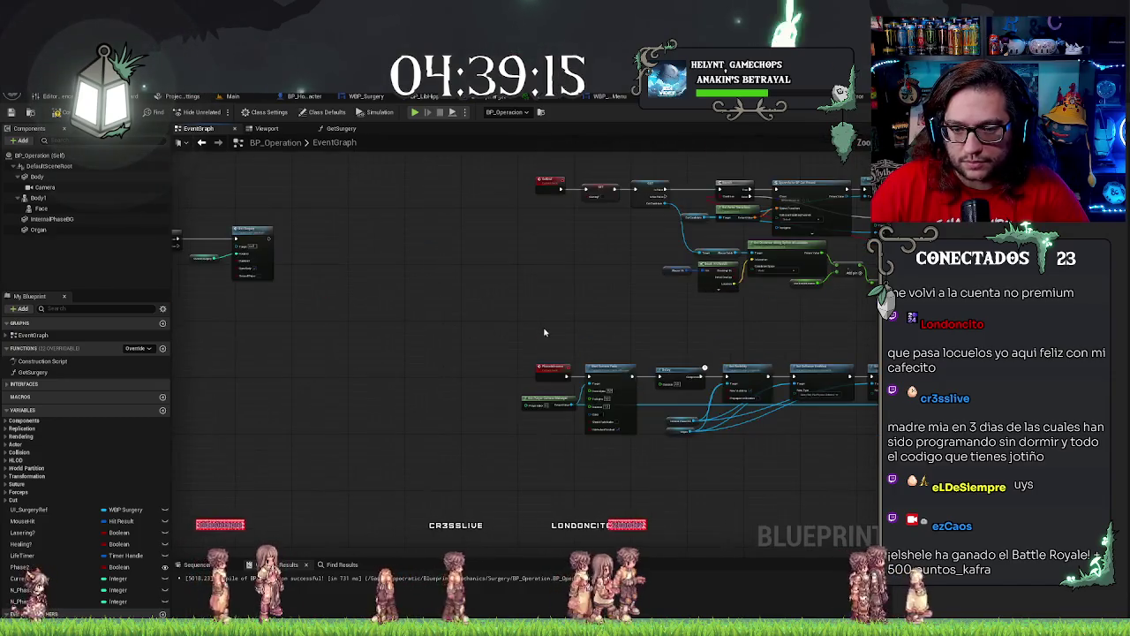
pyautogui.rightClick(545, 335)
pyautogui.click(295, 254)
pyautogui.scroll(2, 540, 292)
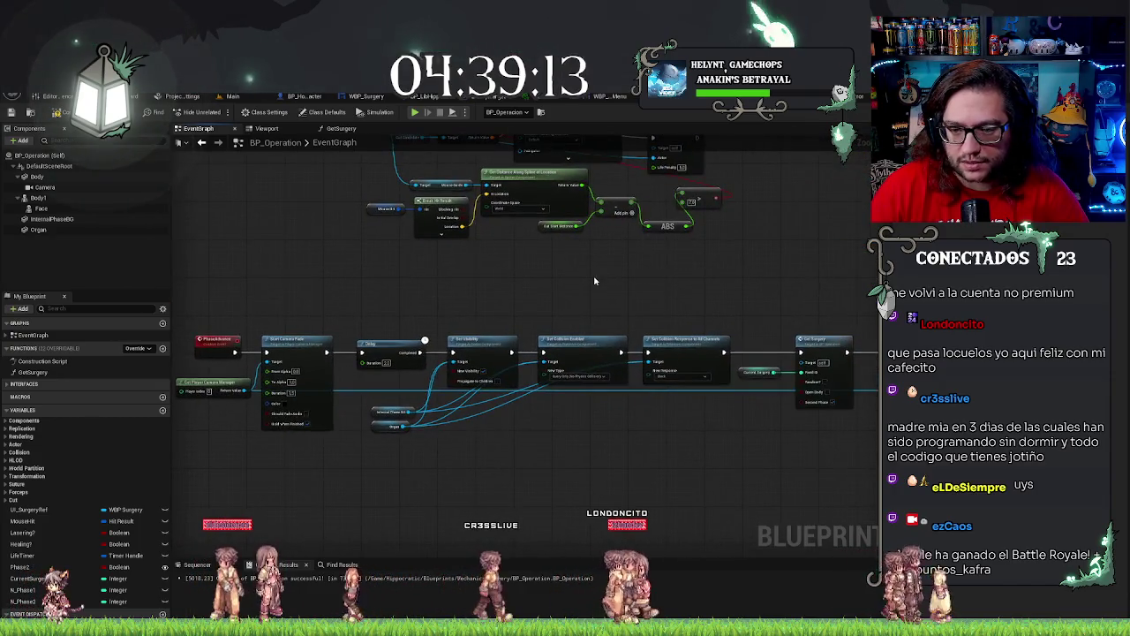
pyautogui.scroll(-1, 539, 292)
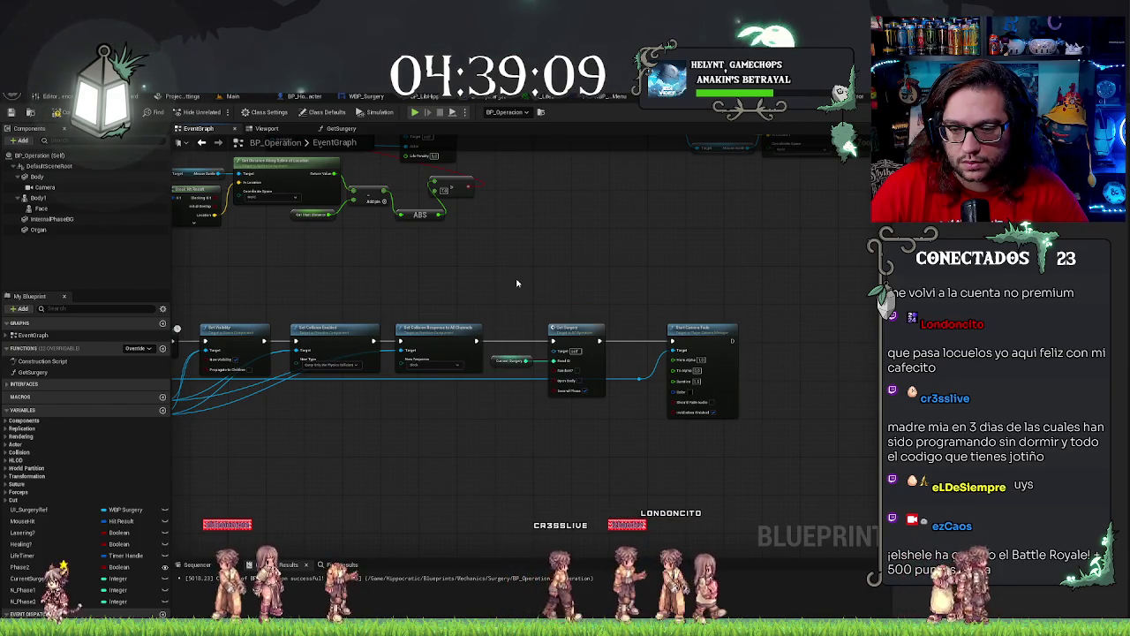
pyautogui.scroll(2, 570, 438)
pyautogui.moveTo(323, 413)
pyautogui.mouseDown()
pyautogui.moveTo(374, 412)
pyautogui.moveTo(390, 430)
pyautogui.mouseUp()
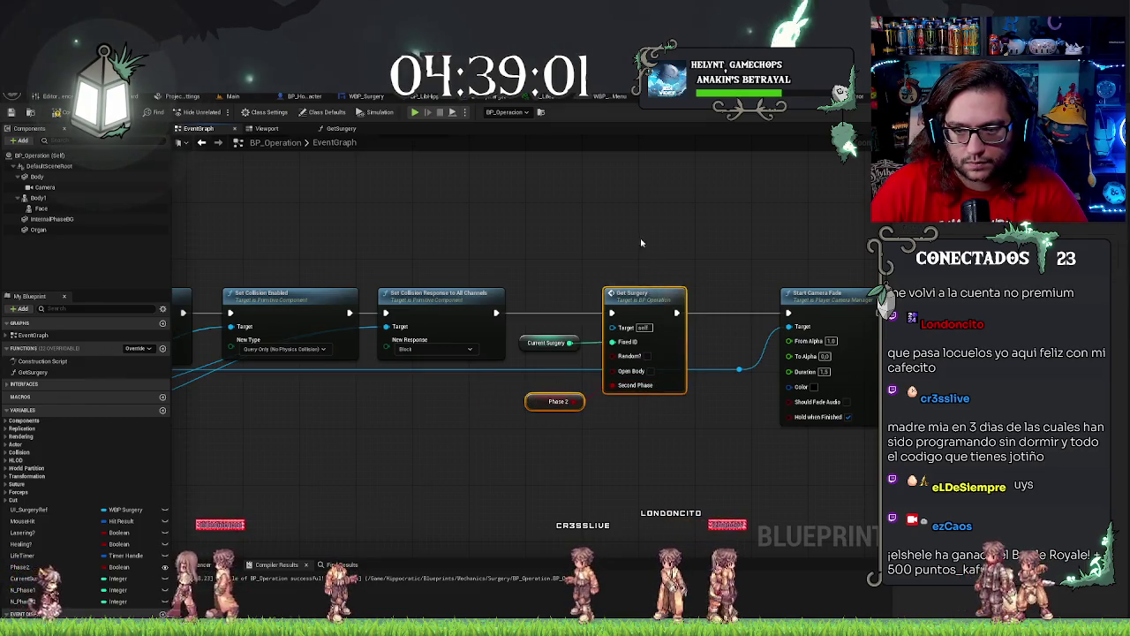
pyautogui.moveTo(517, 452); pyautogui.dragTo(389, 387)
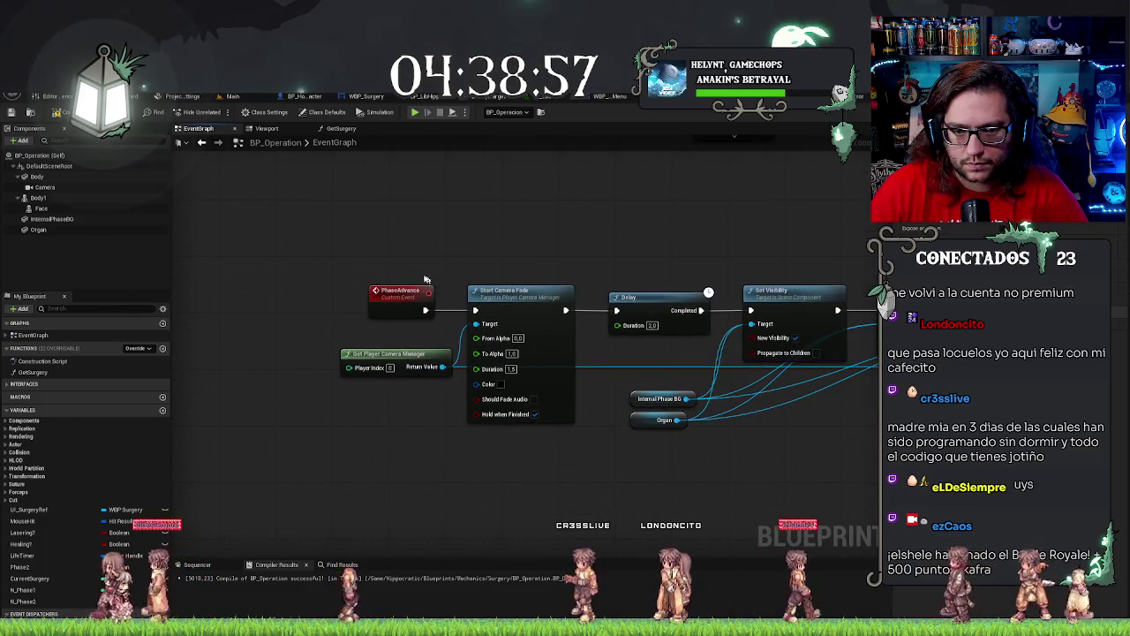
pyautogui.click(393, 297)
pyautogui.moveTo(393, 296); pyautogui.dragTo(292, 297)
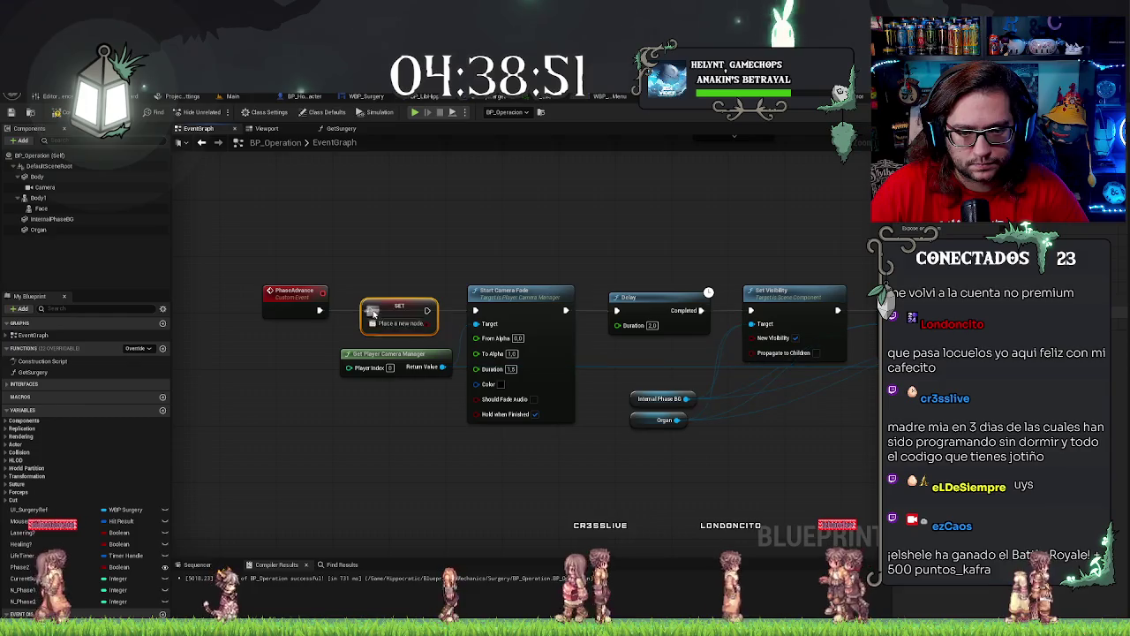
pyautogui.moveTo(427, 310); pyautogui.dragTo(475, 310)
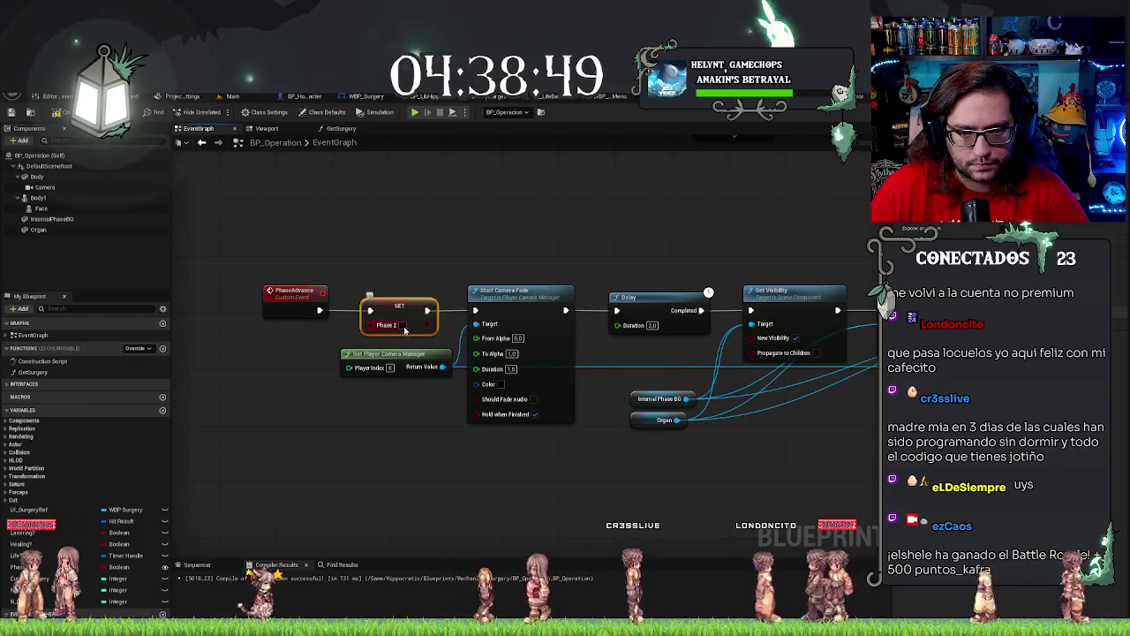
# Pan across the Get Surgery and camera fade nodes and bring up the blueprint actions list.
pyautogui.scroll(-1, 294, 198)
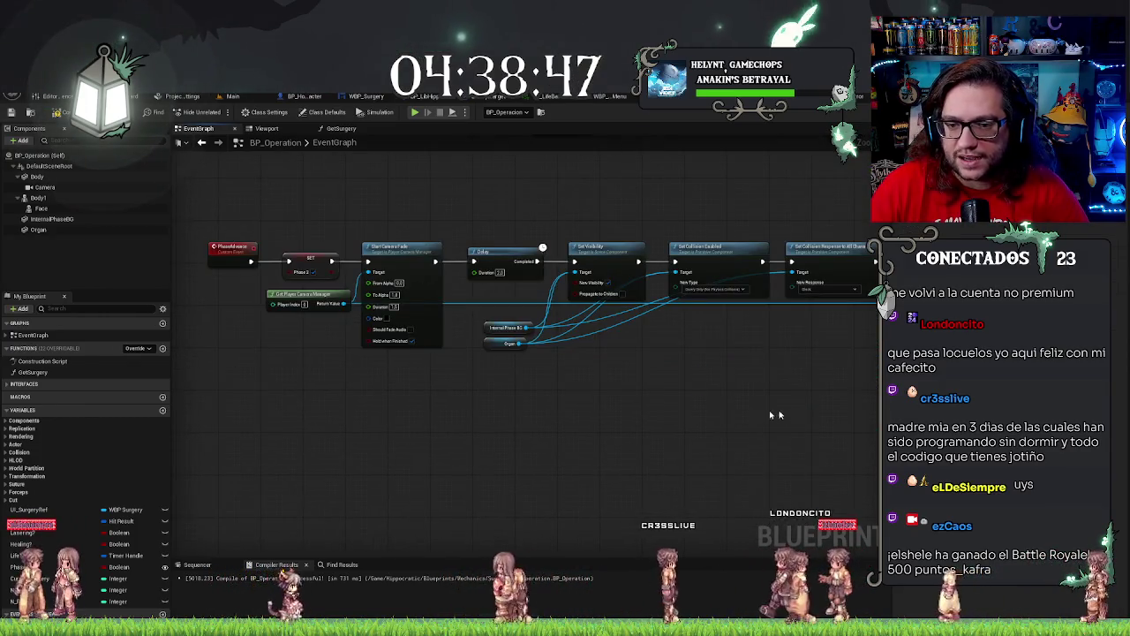
pyautogui.moveTo(770, 411)
pyautogui.mouseDown()
pyautogui.moveTo(741, 409)
pyautogui.moveTo(629, 251)
pyautogui.mouseUp()
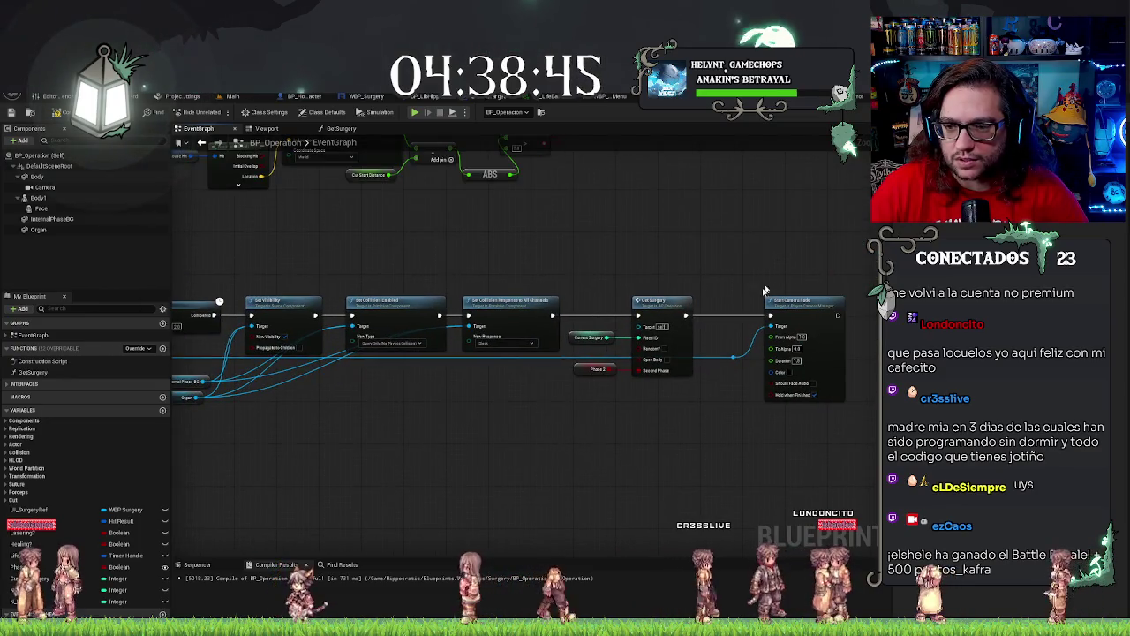
pyautogui.moveTo(764, 291); pyautogui.dragTo(663, 428)
pyautogui.scroll(-2, 394, 246)
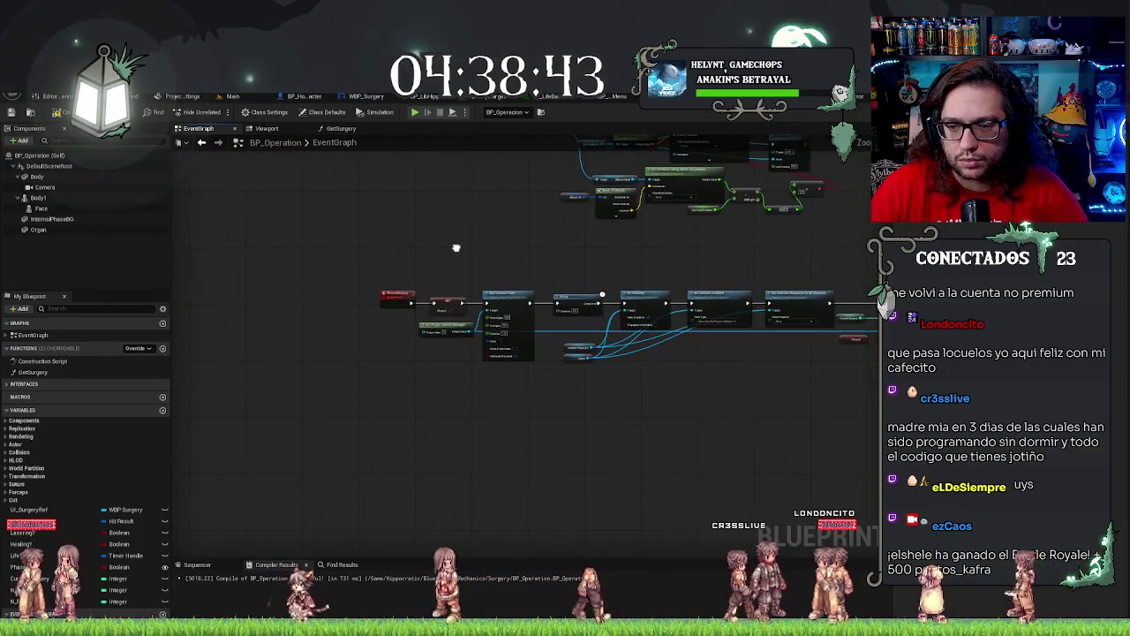
pyautogui.scroll(2, 387, 265)
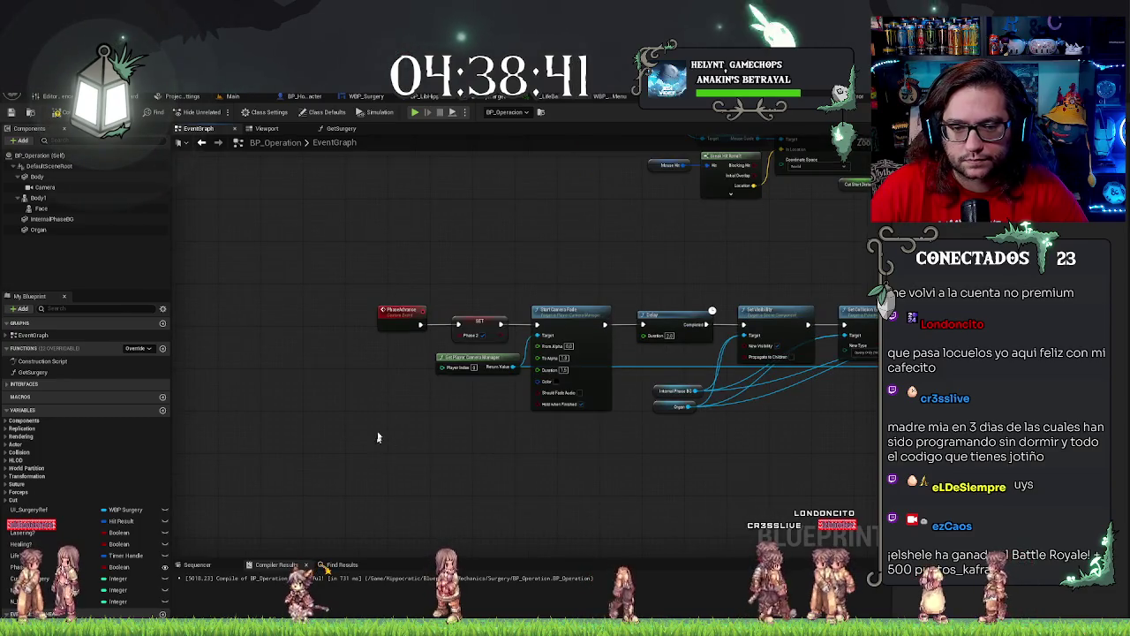
pyautogui.rightClick(413, 422)
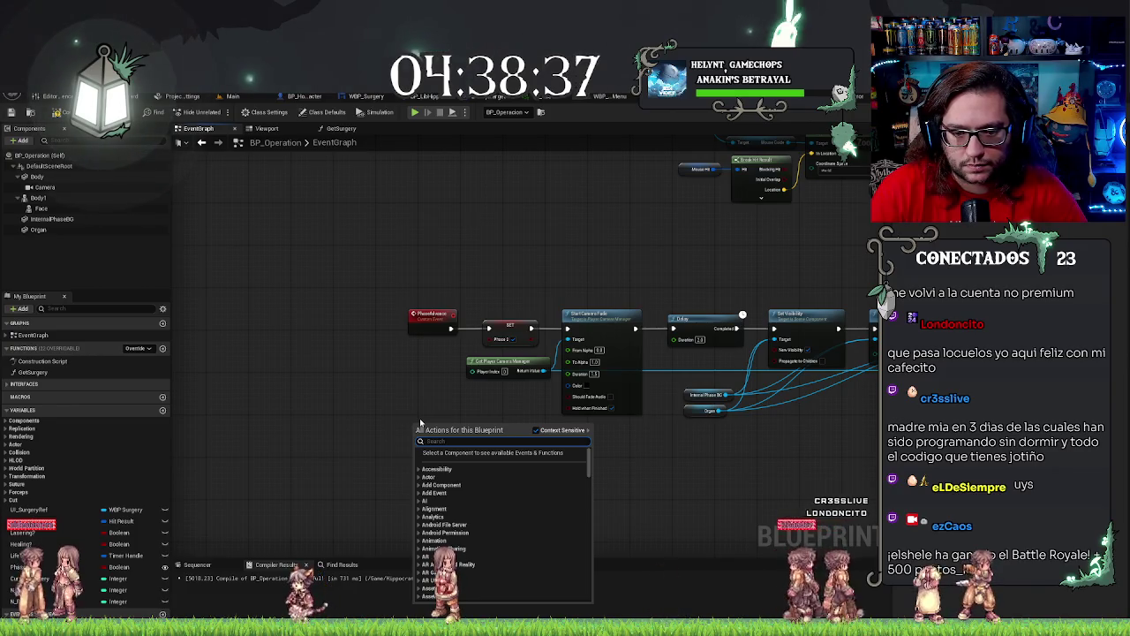
# Add a ReturnToEnd custom event with its own copy of the SET Phase 2 node.
pyautogui.write('add custo')
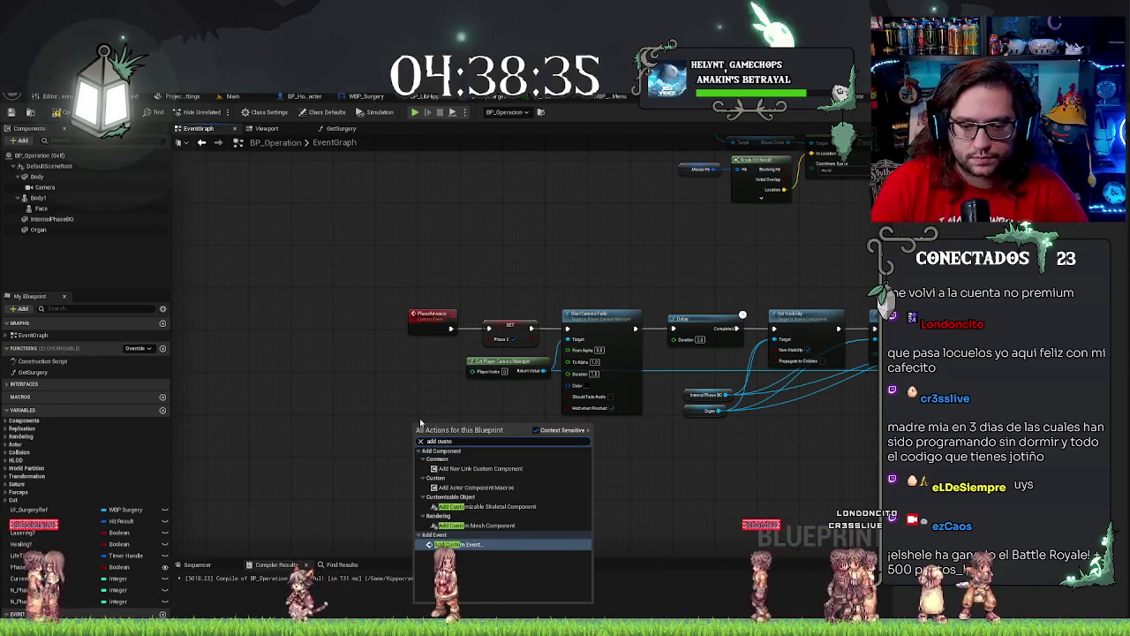
pyautogui.press('Return')
pyautogui.write('ReturnToEnd')
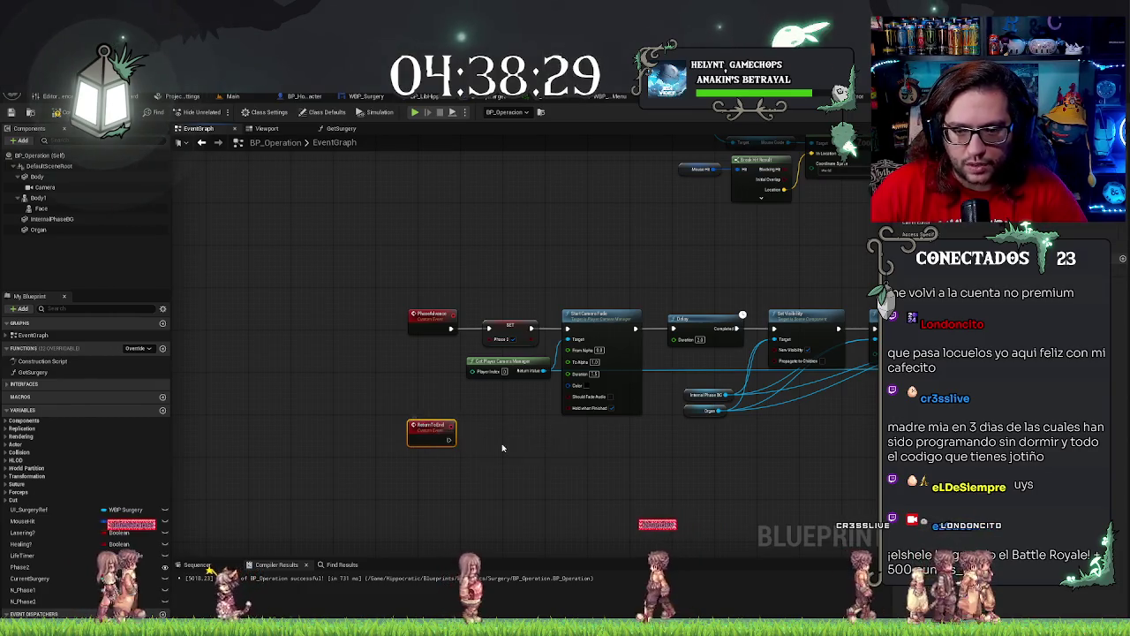
pyautogui.moveTo(515, 439)
pyautogui.mouseDown()
pyautogui.moveTo(495, 369)
pyautogui.moveTo(459, 369)
pyautogui.mouseUp()
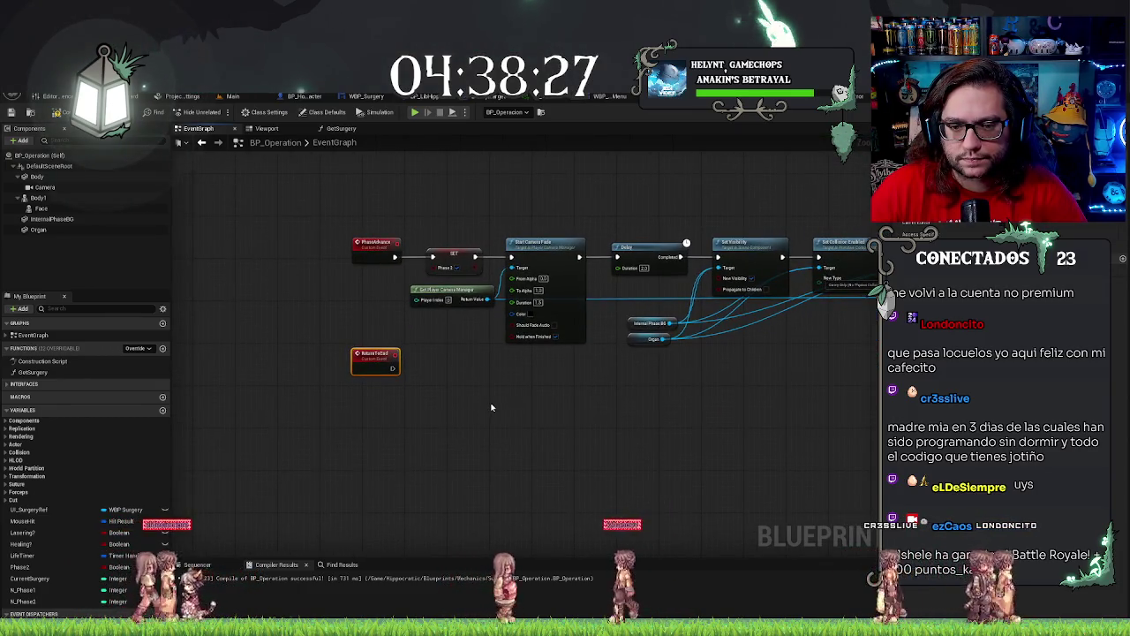
pyautogui.moveTo(491, 407); pyautogui.dragTo(671, 464)
pyautogui.moveTo(625, 272); pyautogui.dragTo(634, 324)
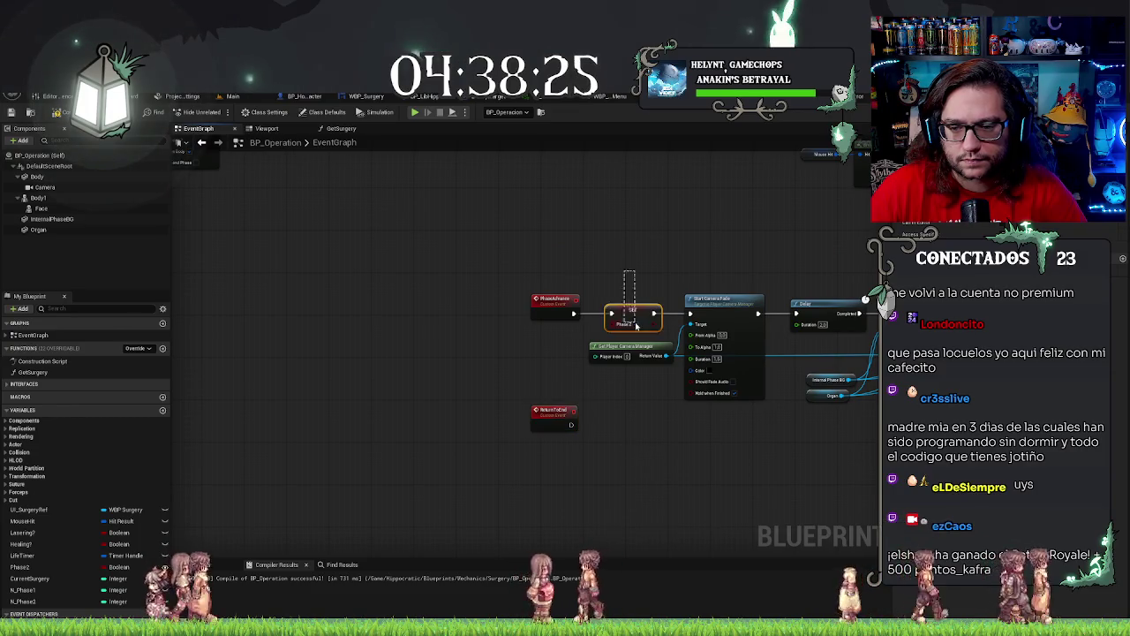
pyautogui.hotkey('ctrl', 'v')
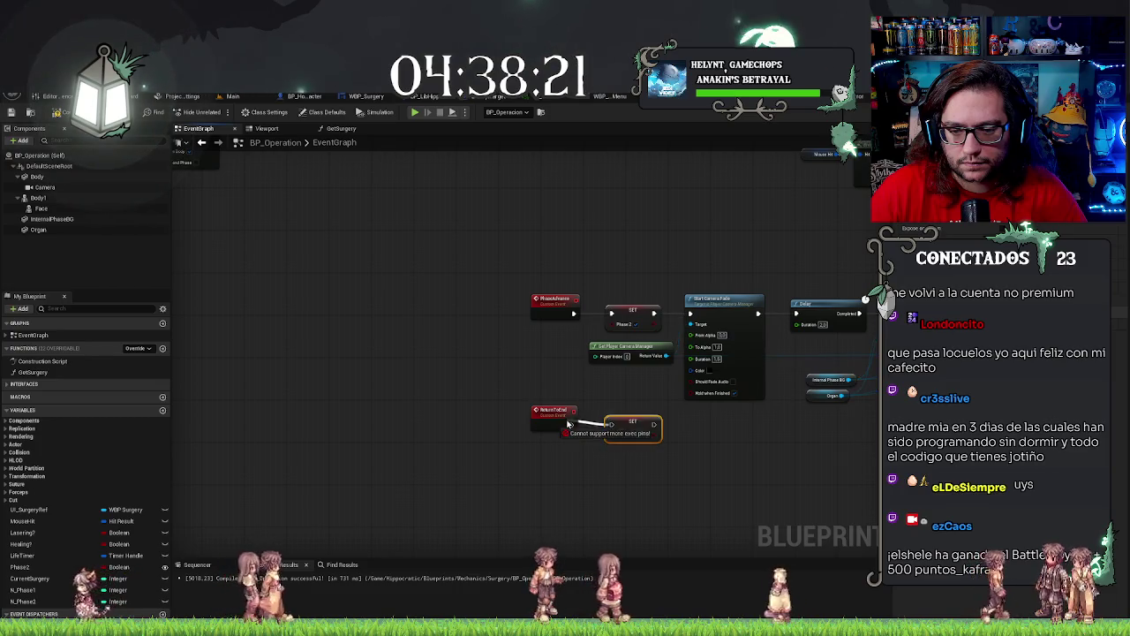
pyautogui.moveTo(495, 364); pyautogui.dragTo(354, 314)
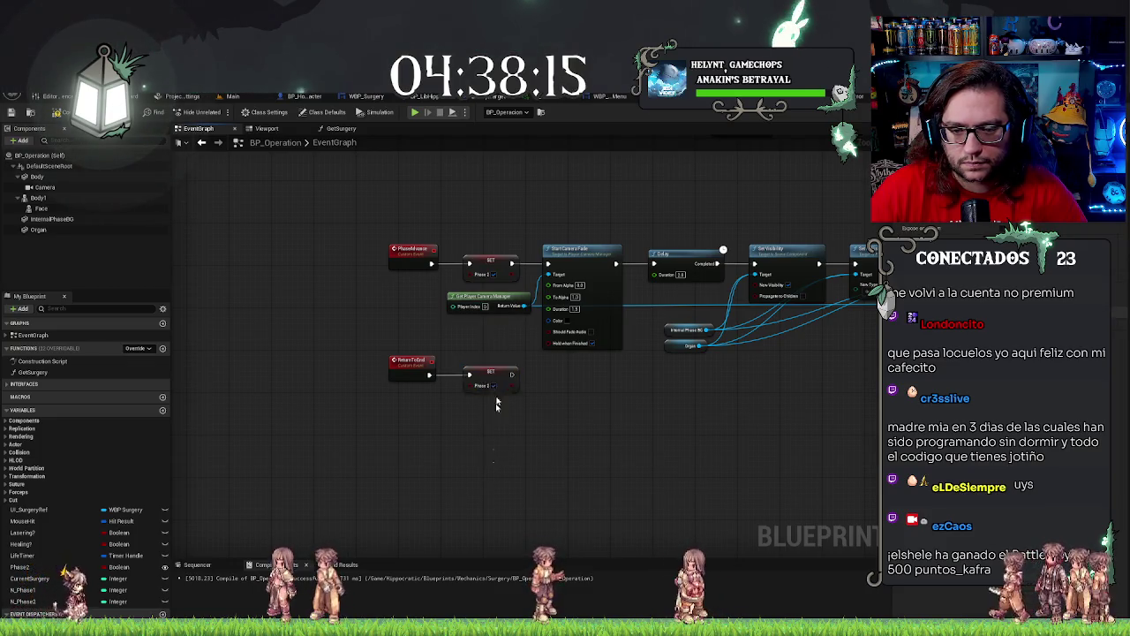
pyautogui.moveTo(592, 370)
pyautogui.mouseDown()
pyautogui.moveTo(472, 385)
pyautogui.moveTo(620, 360)
pyautogui.mouseUp()
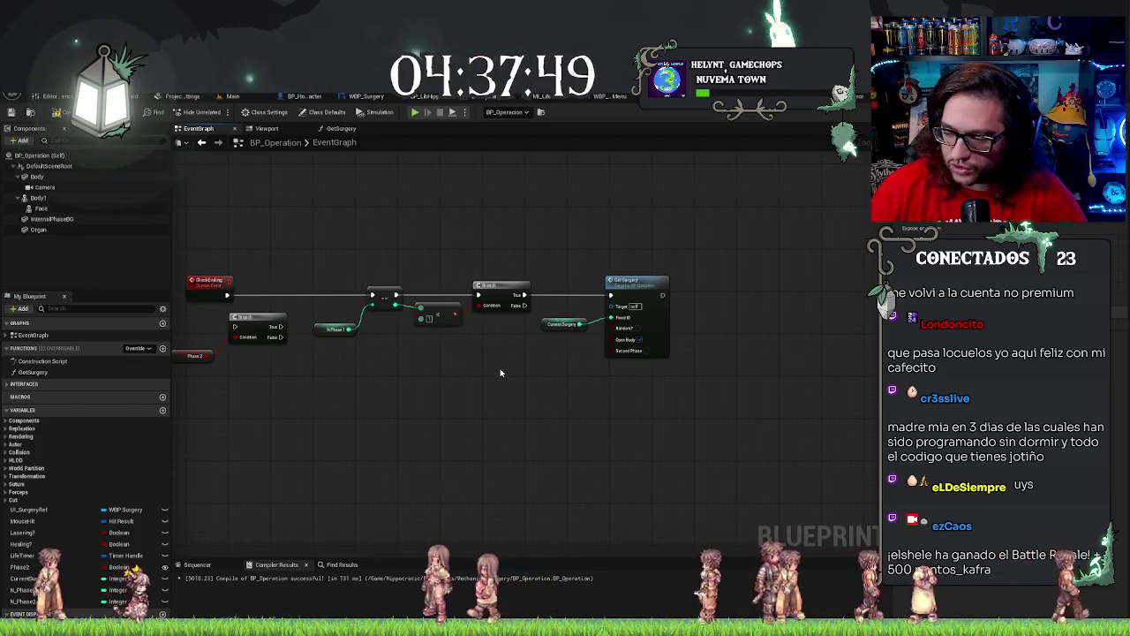
pyautogui.scroll(2, 303, 327)
# Place a Branch with a Phase 2 getter after CheckEnding and line up the comparison and Get Surgery nodes.
pyautogui.moveTo(322, 362)
pyautogui.mouseDown()
pyautogui.moveTo(437, 296)
pyautogui.moveTo(470, 252)
pyautogui.mouseUp()
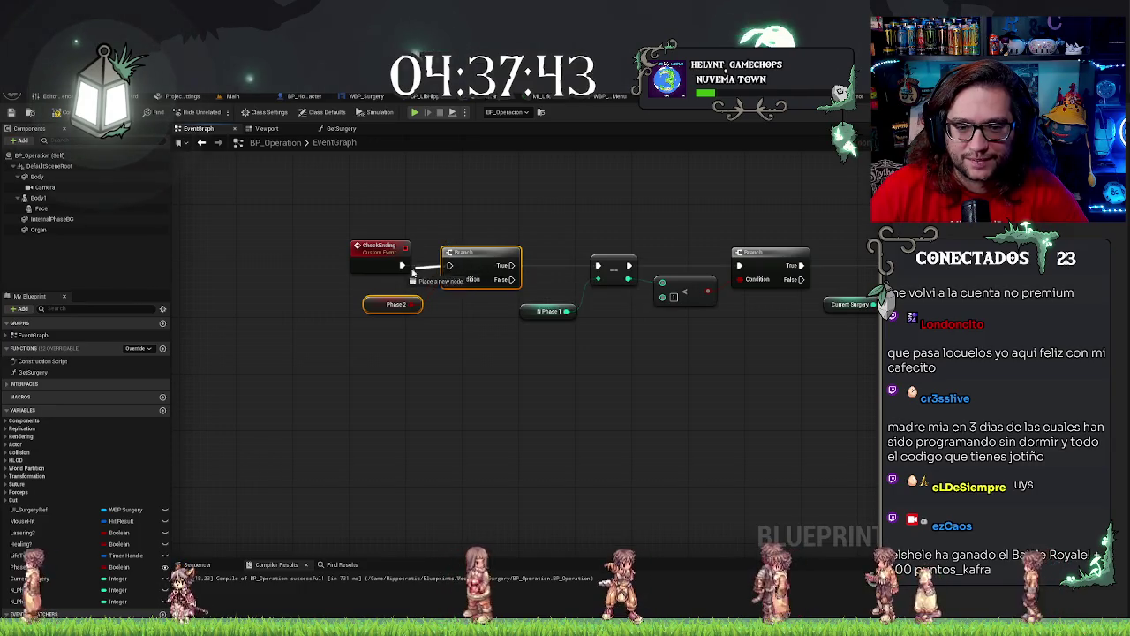
pyautogui.moveTo(384, 346)
pyautogui.mouseDown()
pyautogui.moveTo(469, 328)
pyautogui.moveTo(421, 312)
pyautogui.mouseUp()
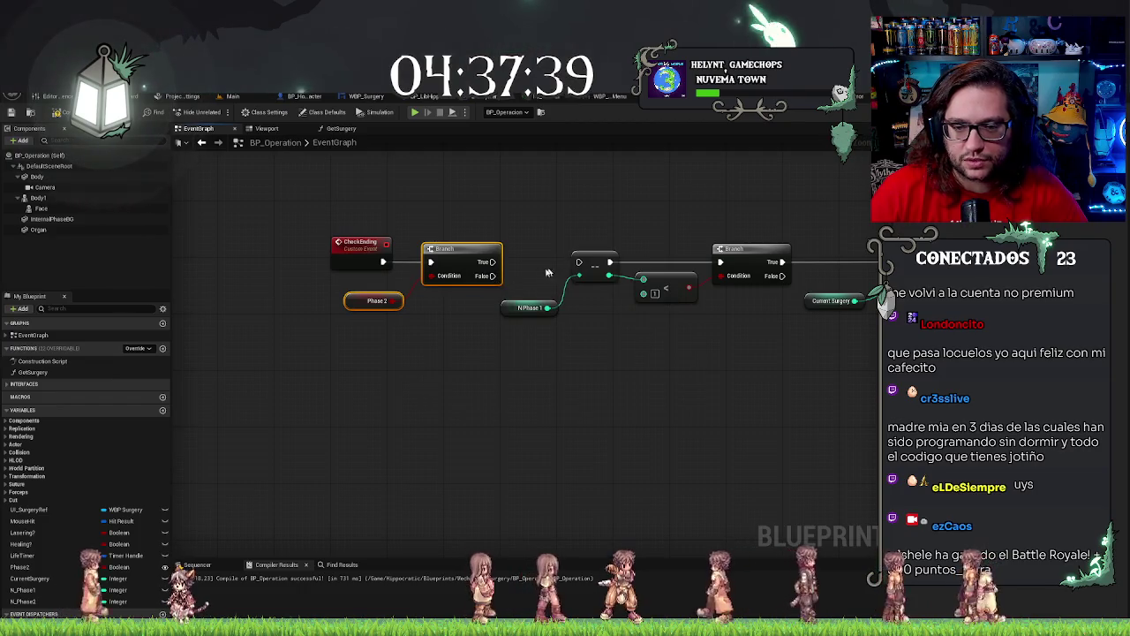
pyautogui.moveTo(580, 210)
pyautogui.mouseDown()
pyautogui.moveTo(457, 219)
pyautogui.moveTo(870, 328)
pyautogui.moveTo(831, 373)
pyautogui.moveTo(810, 373)
pyautogui.mouseUp()
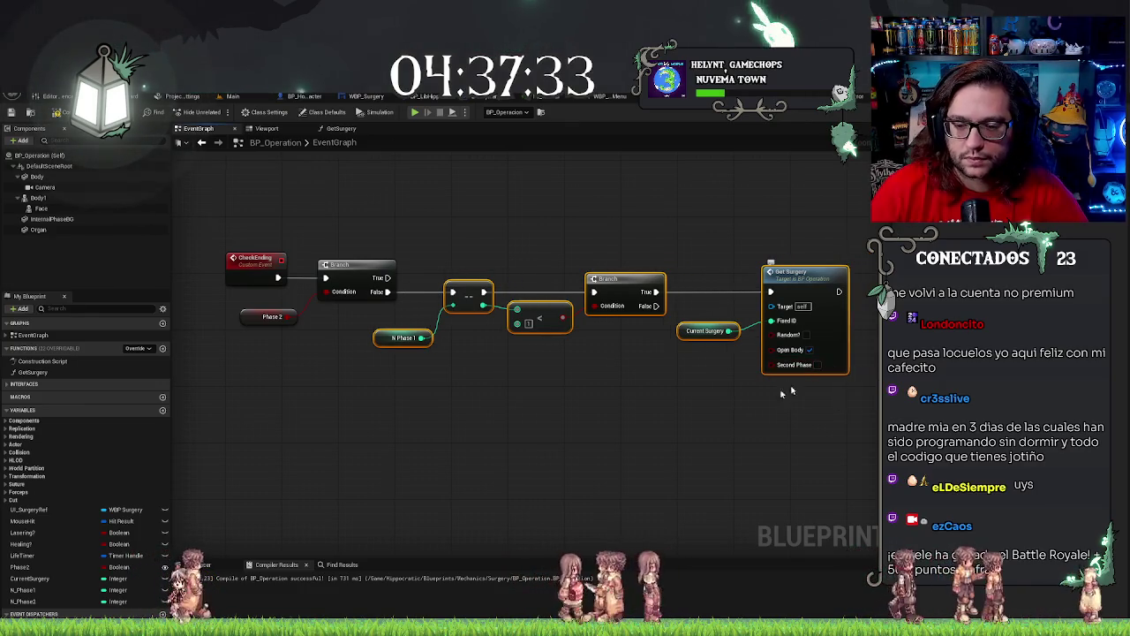
pyautogui.click(379, 314)
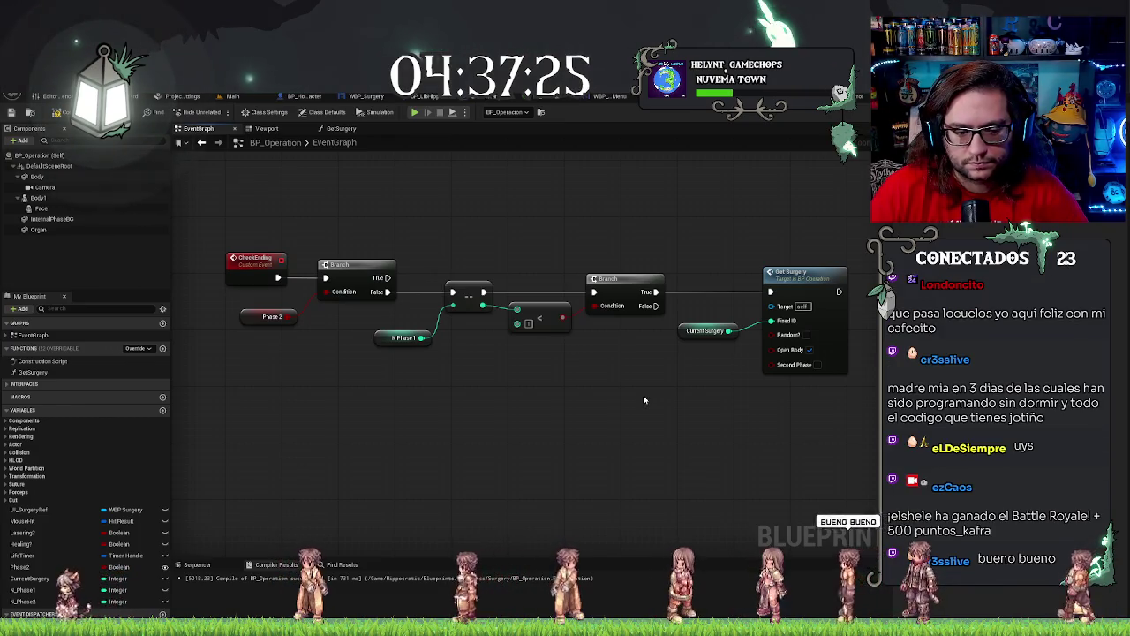
pyautogui.scroll(-4, 644, 400)
pyautogui.scroll(-3, 642, 243)
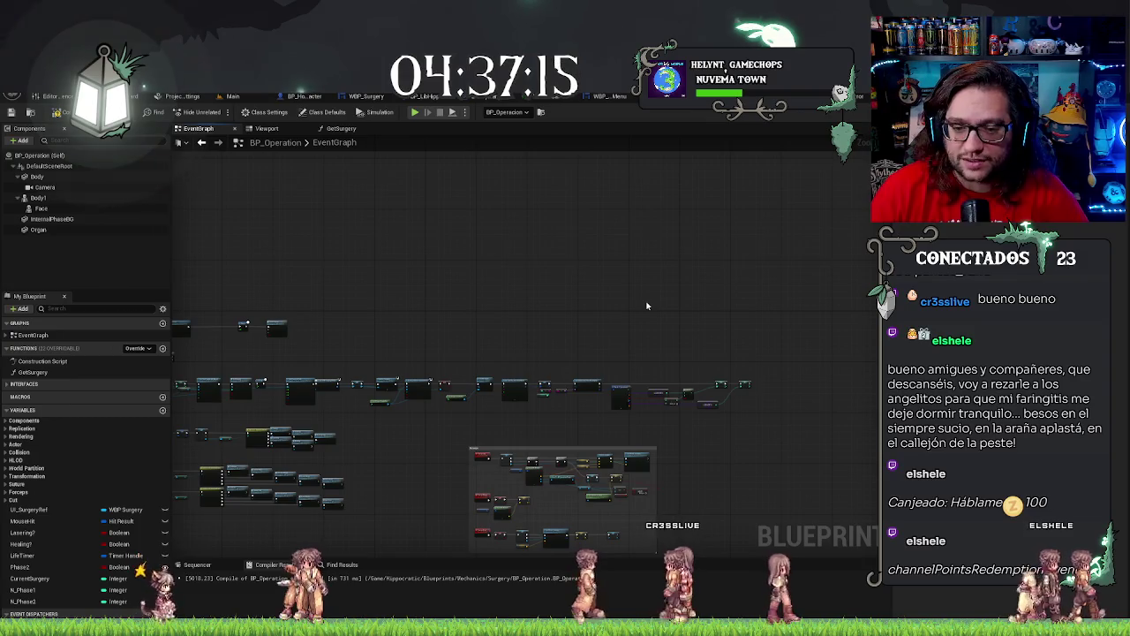
pyautogui.scroll(5, 648, 306)
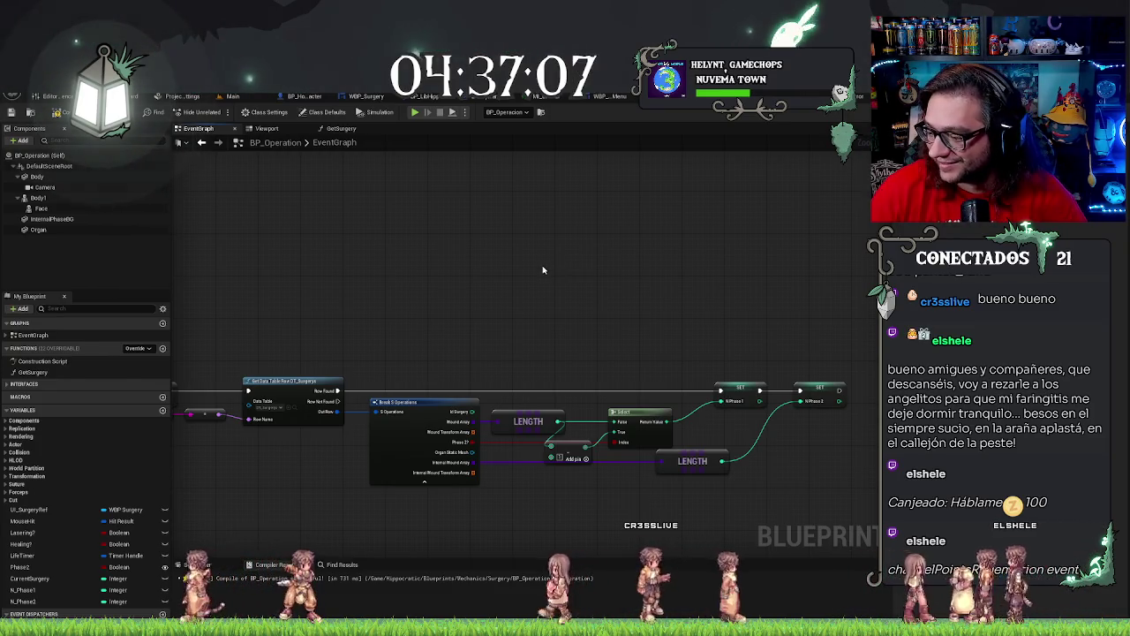
pyautogui.scroll(-5, 537, 269)
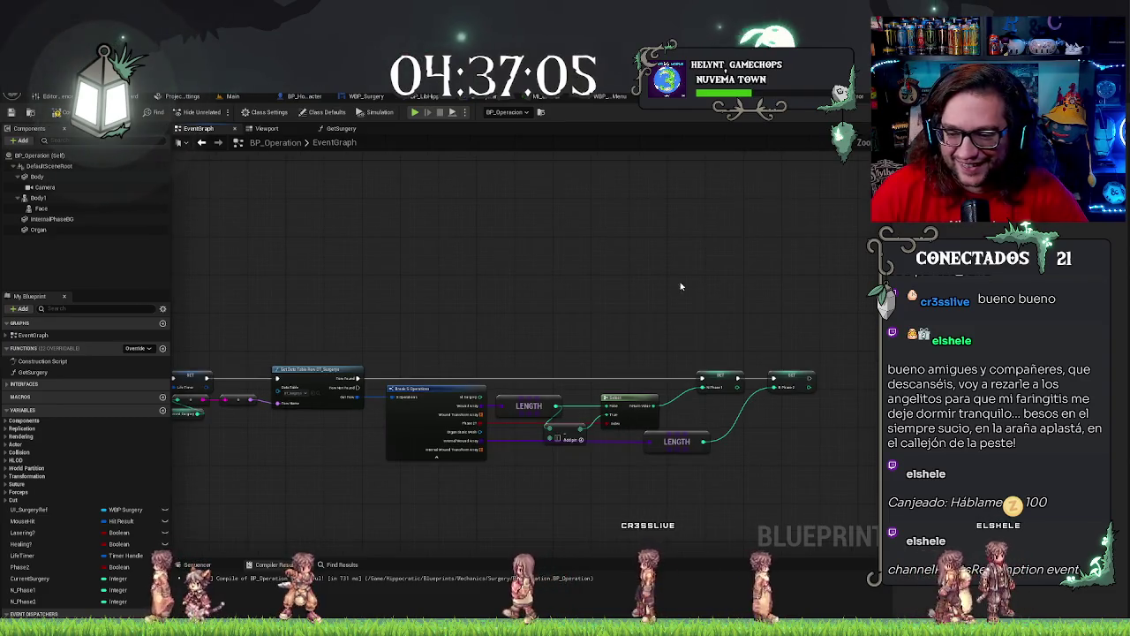
pyautogui.scroll(-2, 641, 261)
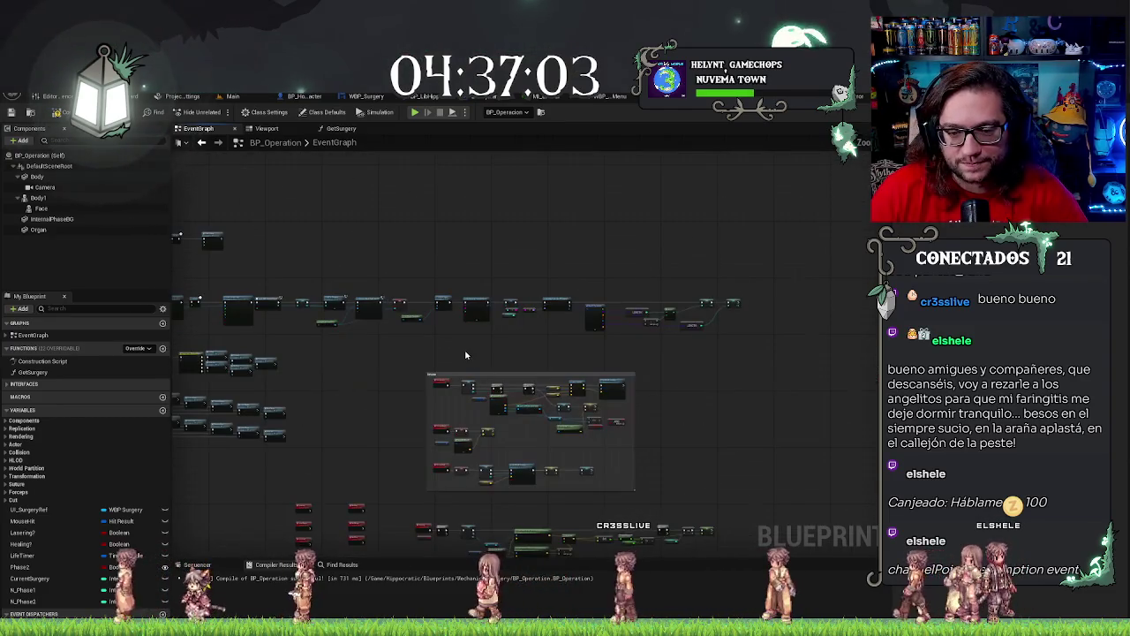
pyautogui.scroll(4, 368, 307)
pyautogui.scroll(-4, 368, 306)
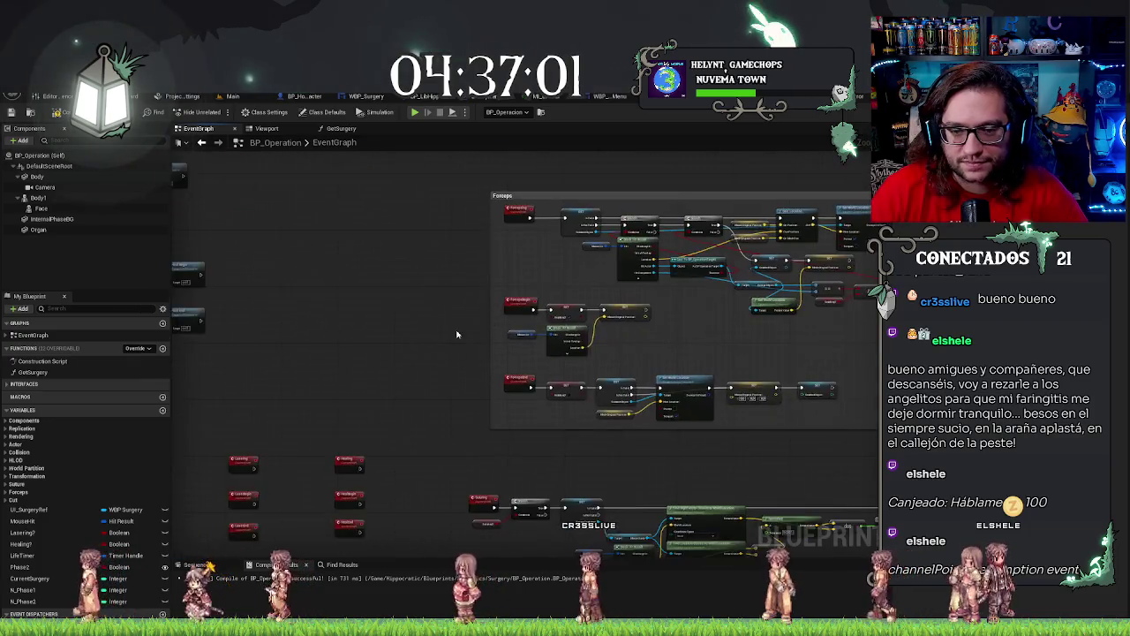
pyautogui.scroll(5, 497, 314)
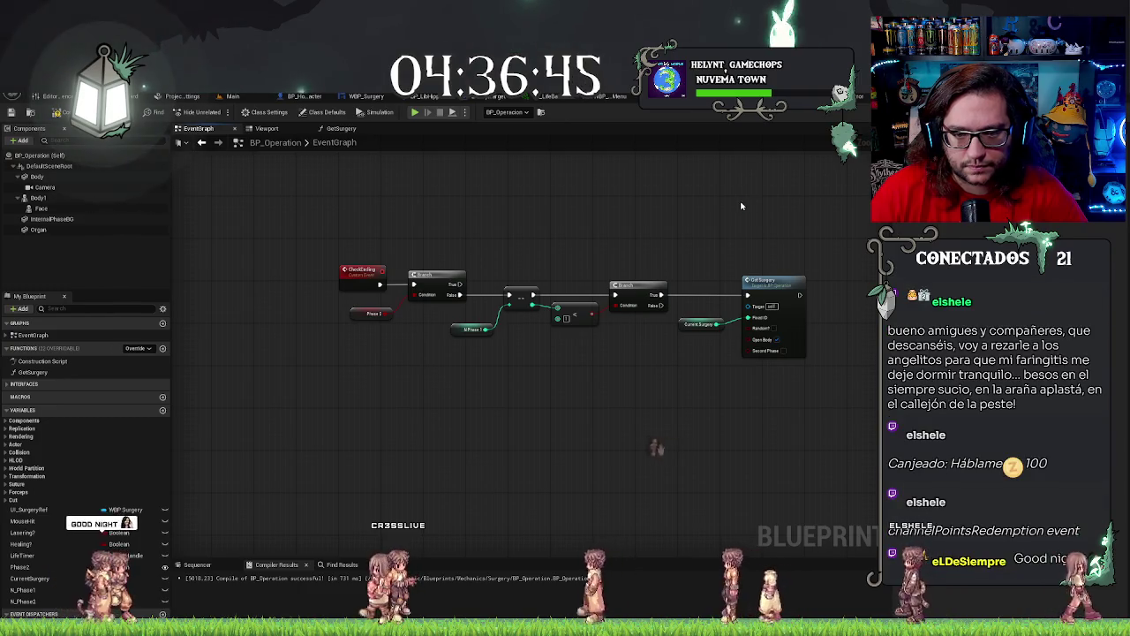
# Paste the Branch/==/< copy, switch its getter to N Phase 2, and feed it from the first Branch's True.
pyautogui.click(19, 567)
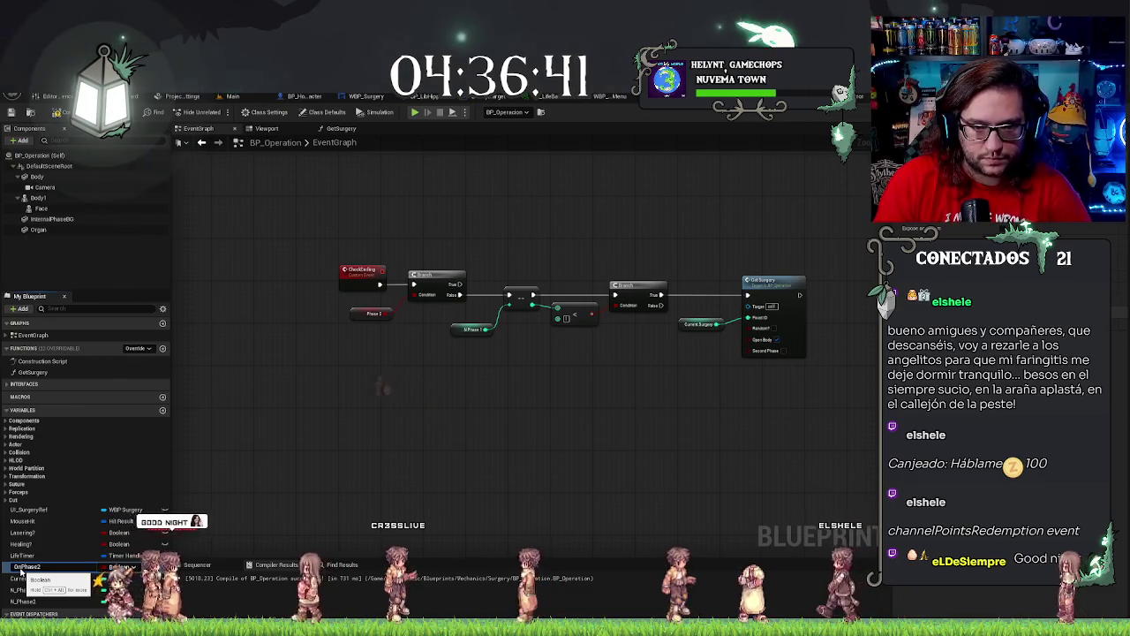
pyautogui.moveTo(469, 374)
pyautogui.mouseDown()
pyautogui.moveTo(477, 384)
pyautogui.moveTo(507, 352)
pyautogui.mouseUp()
pyautogui.hotkey('ctrl', 'v')
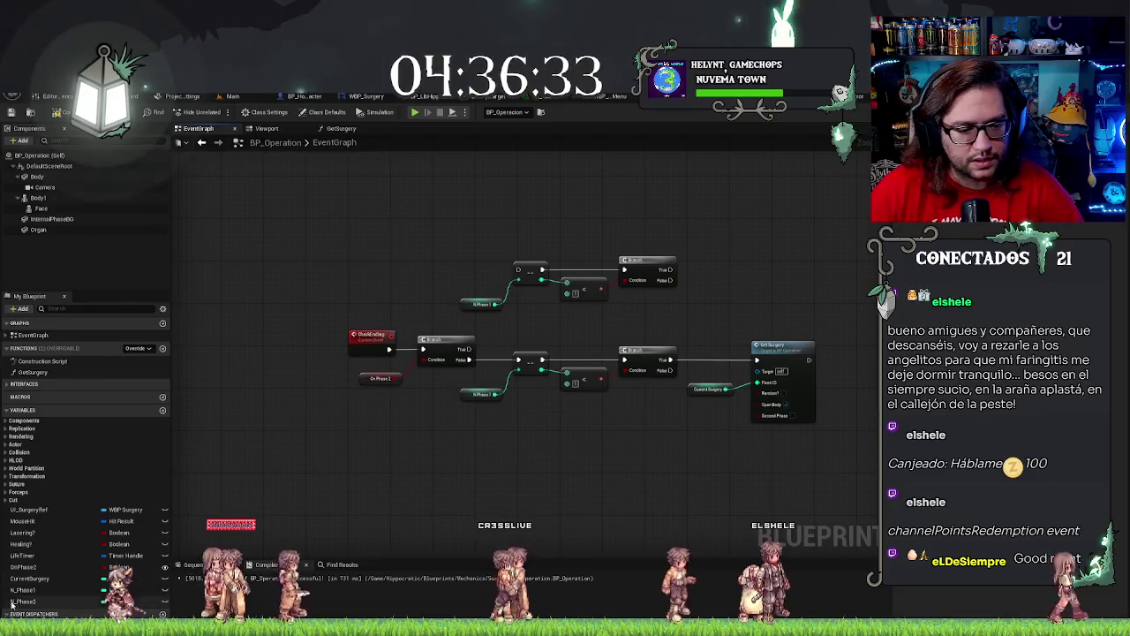
pyautogui.moveTo(22, 601)
pyautogui.mouseDown()
pyautogui.moveTo(265, 459)
pyautogui.moveTo(468, 307)
pyautogui.mouseUp()
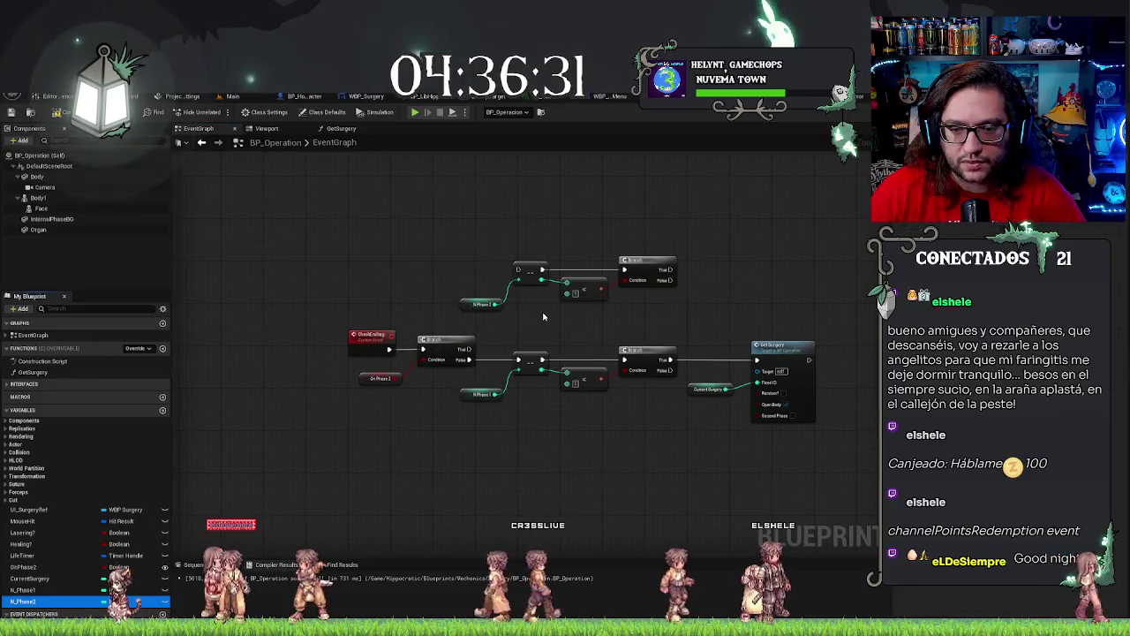
pyautogui.moveTo(470, 349)
pyautogui.mouseDown()
pyautogui.moveTo(510, 265)
pyautogui.moveTo(520, 270)
pyautogui.mouseUp()
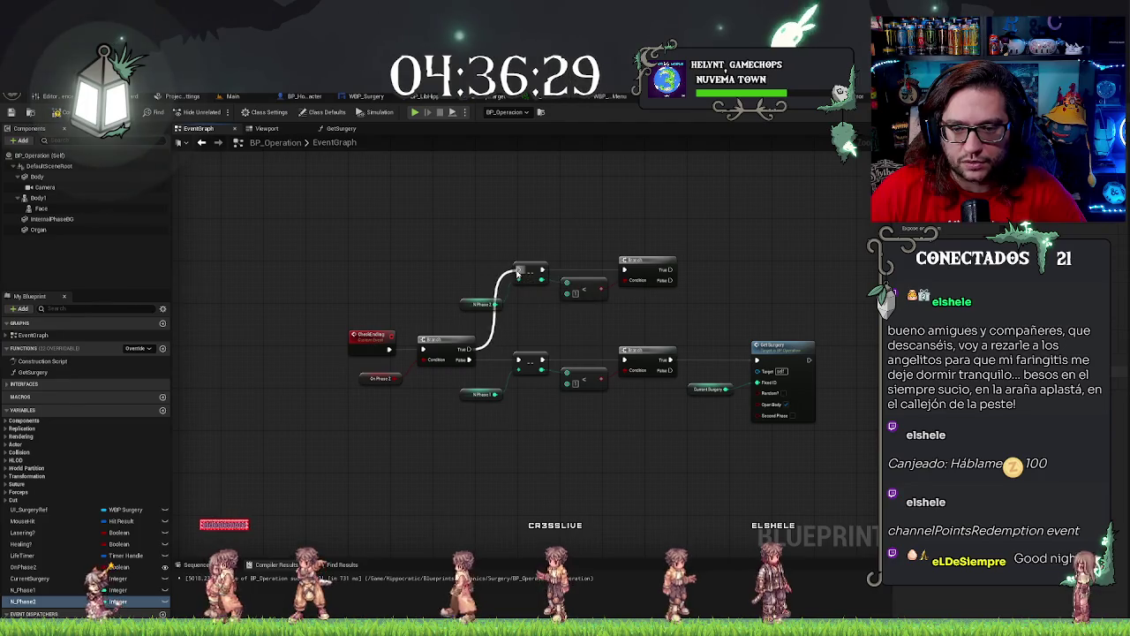
pyautogui.scroll(2, 492, 330)
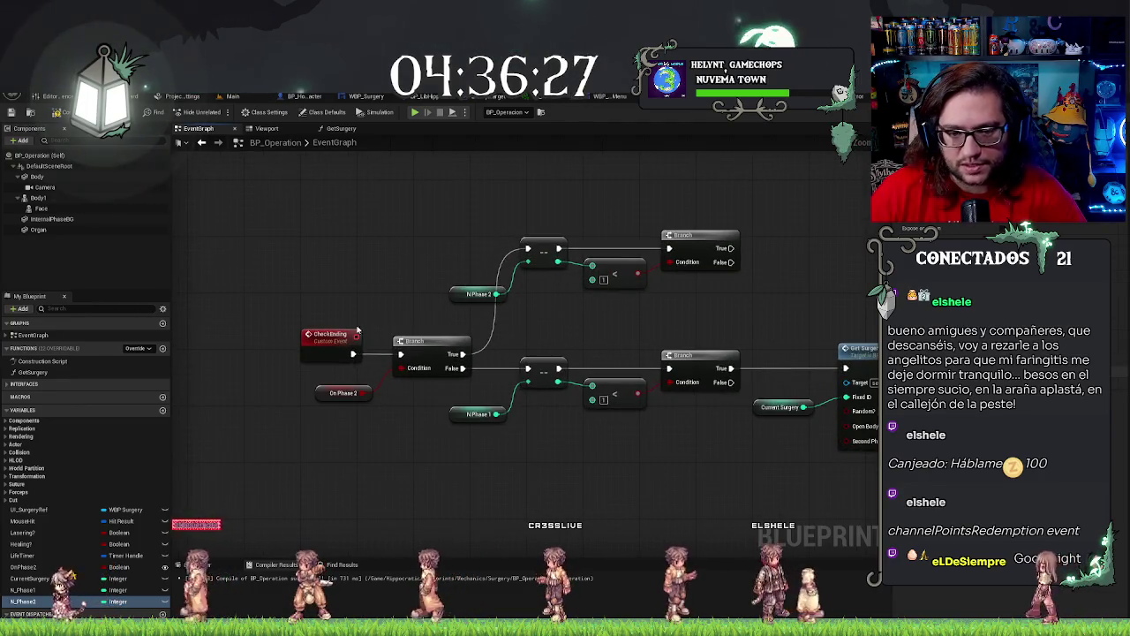
pyautogui.moveTo(270, 300); pyautogui.dragTo(420, 420)
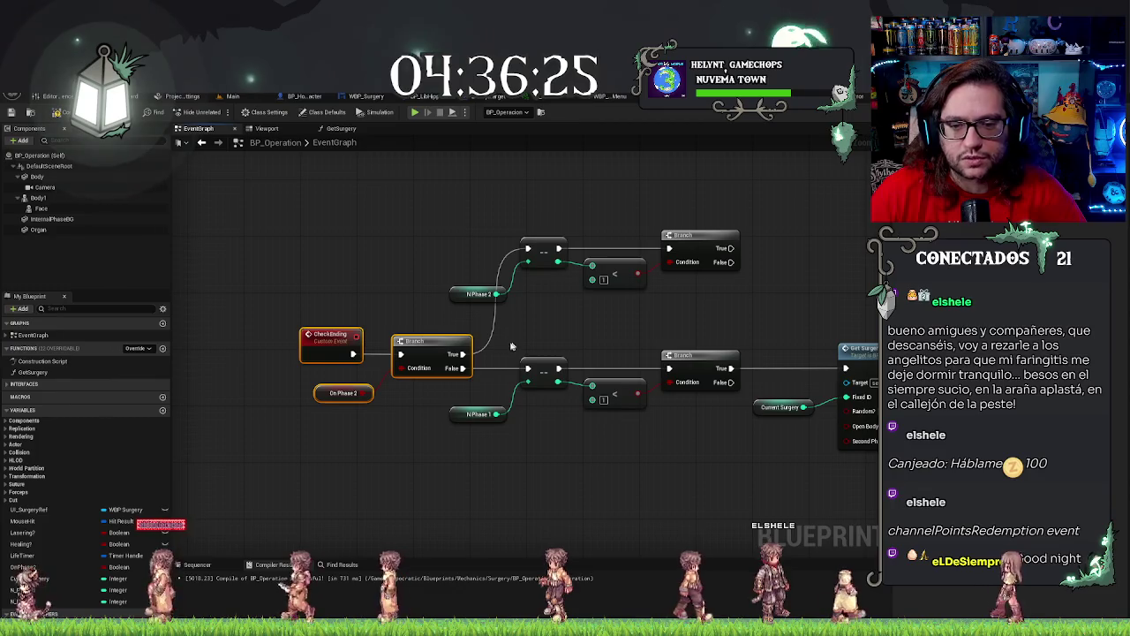
pyautogui.moveTo(448, 197)
pyautogui.mouseDown()
pyautogui.moveTo(574, 265)
pyautogui.moveTo(799, 311)
pyautogui.moveTo(656, 292)
pyautogui.mouseUp()
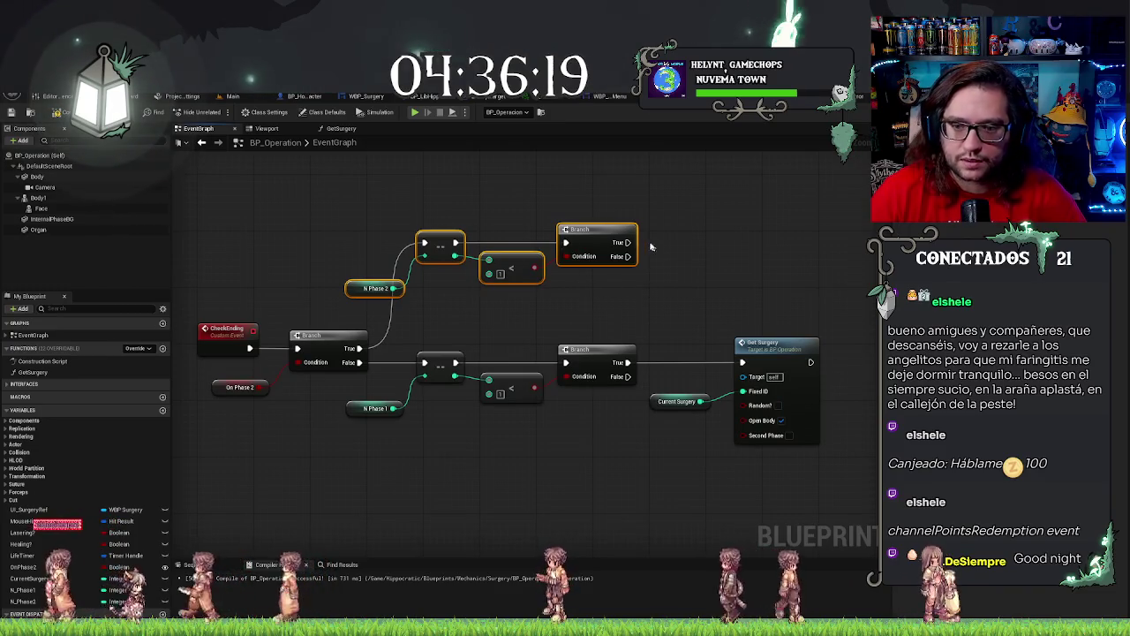
pyautogui.moveTo(678, 256); pyautogui.dragTo(521, 278)
pyautogui.scroll(-2, 535, 309)
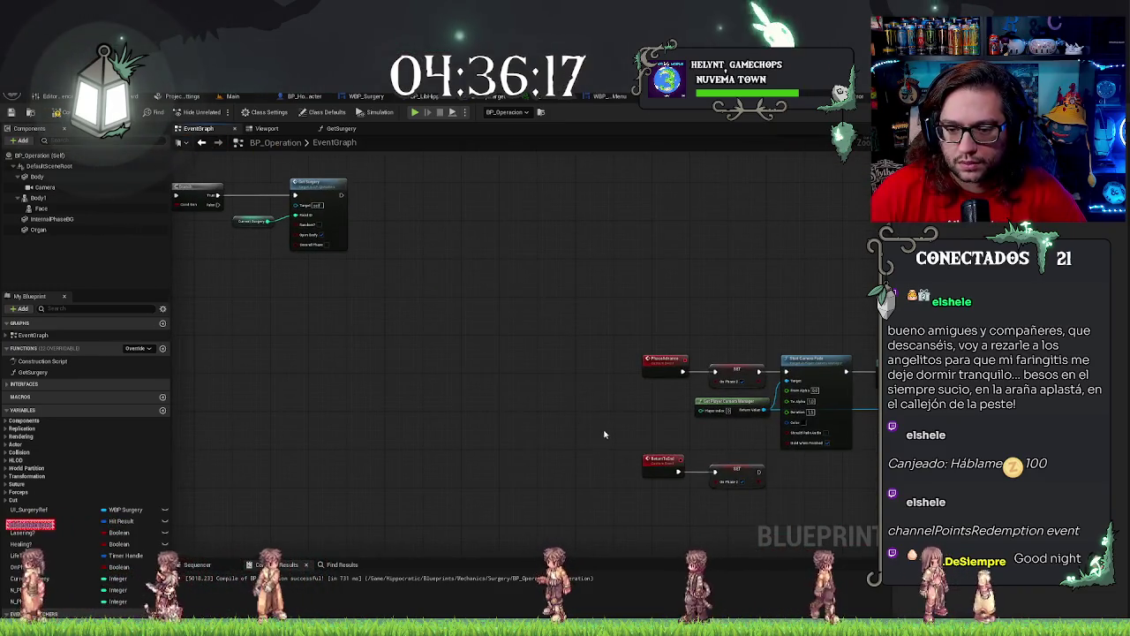
# Call Return to End from the N Phase 2 Branch's True output and align it with the pin.
pyautogui.moveTo(605, 434)
pyautogui.mouseDown()
pyautogui.moveTo(584, 386)
pyautogui.moveTo(733, 443)
pyautogui.mouseUp()
pyautogui.moveTo(432, 226); pyautogui.dragTo(454, 231)
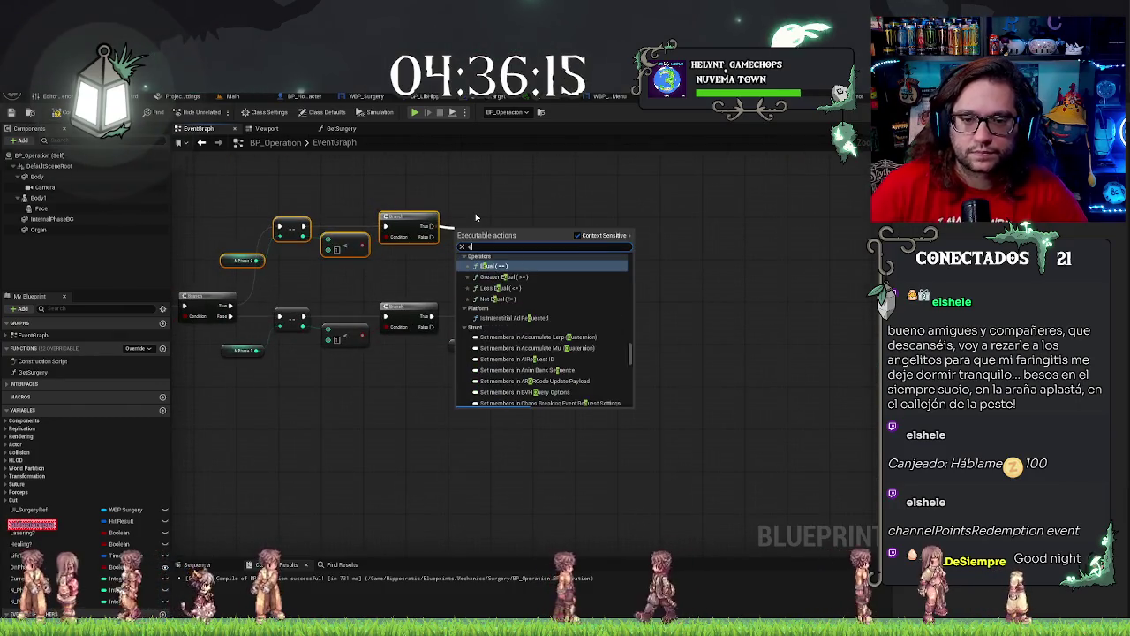
pyautogui.write('exit')
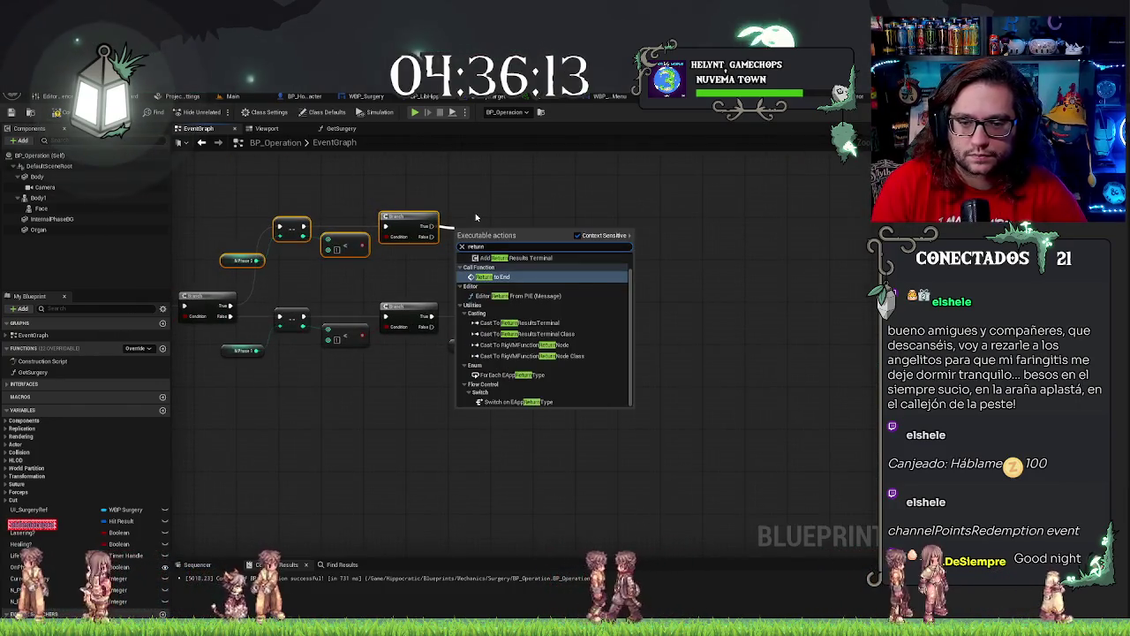
pyautogui.press('Return')
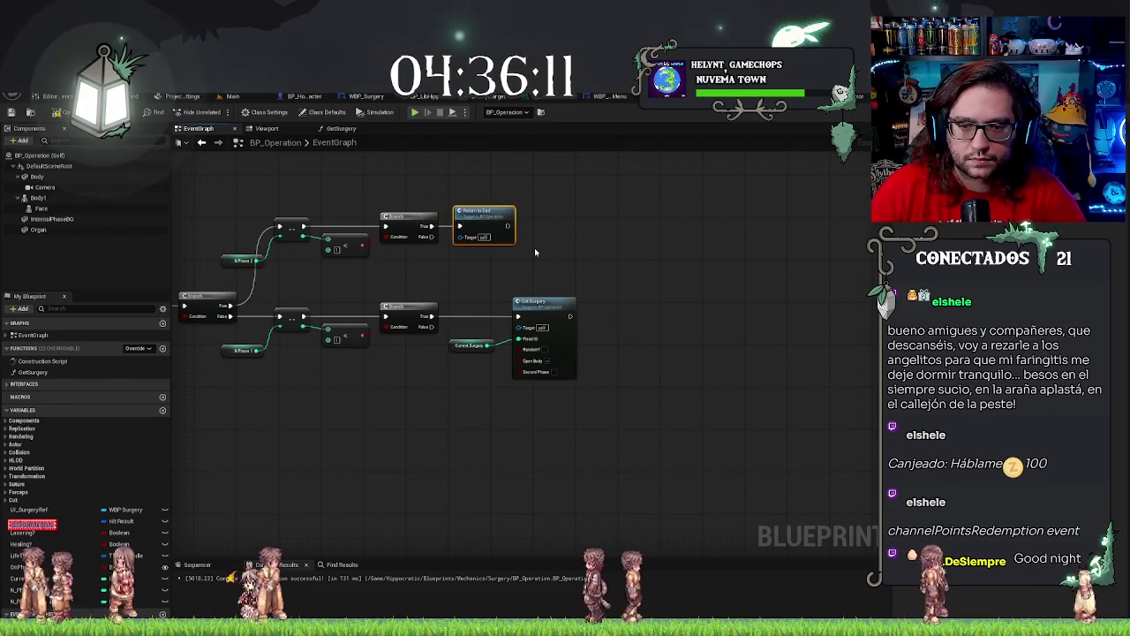
pyautogui.press('q')
pyautogui.press('Home')
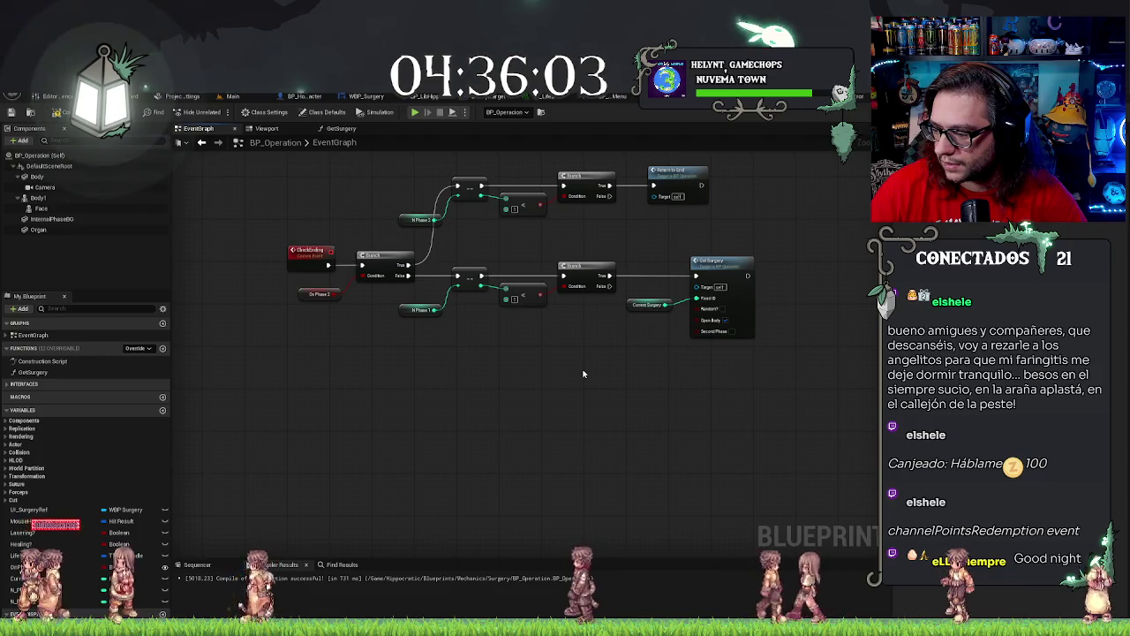
pyautogui.moveTo(583, 374); pyautogui.dragTo(638, 404)
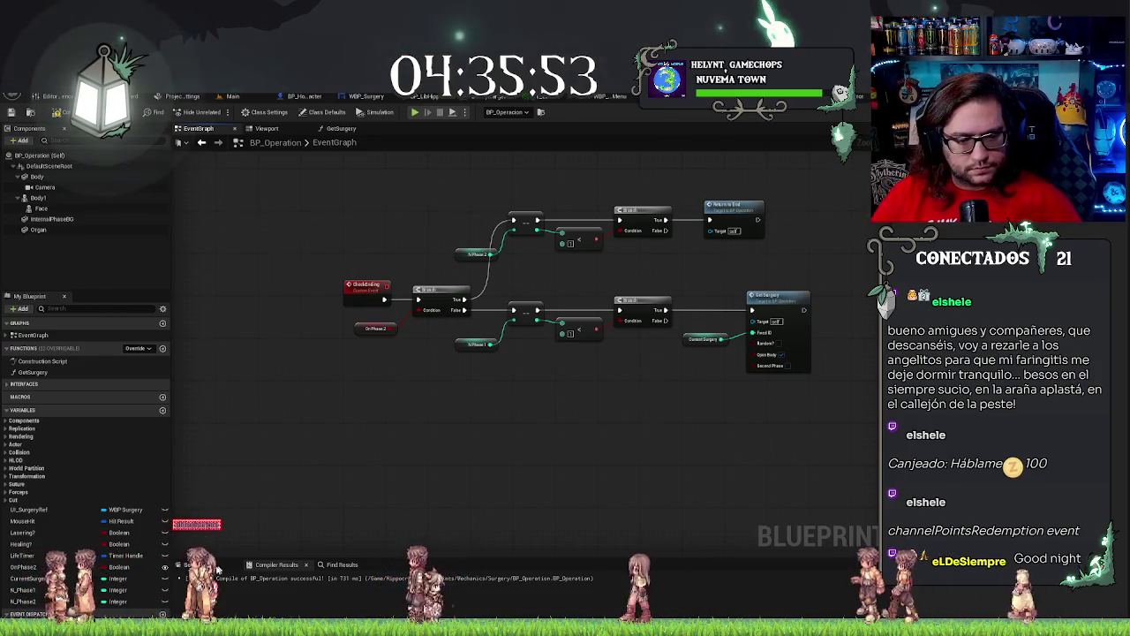
pyautogui.scroll(-4, 657, 432)
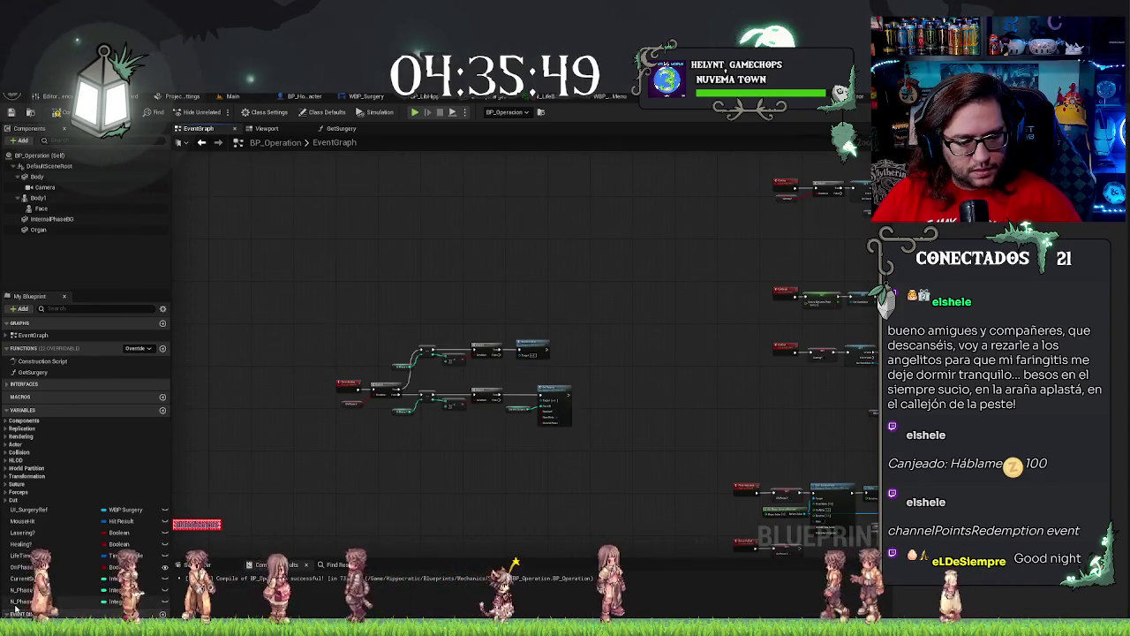
pyautogui.scroll(3, 404, 487)
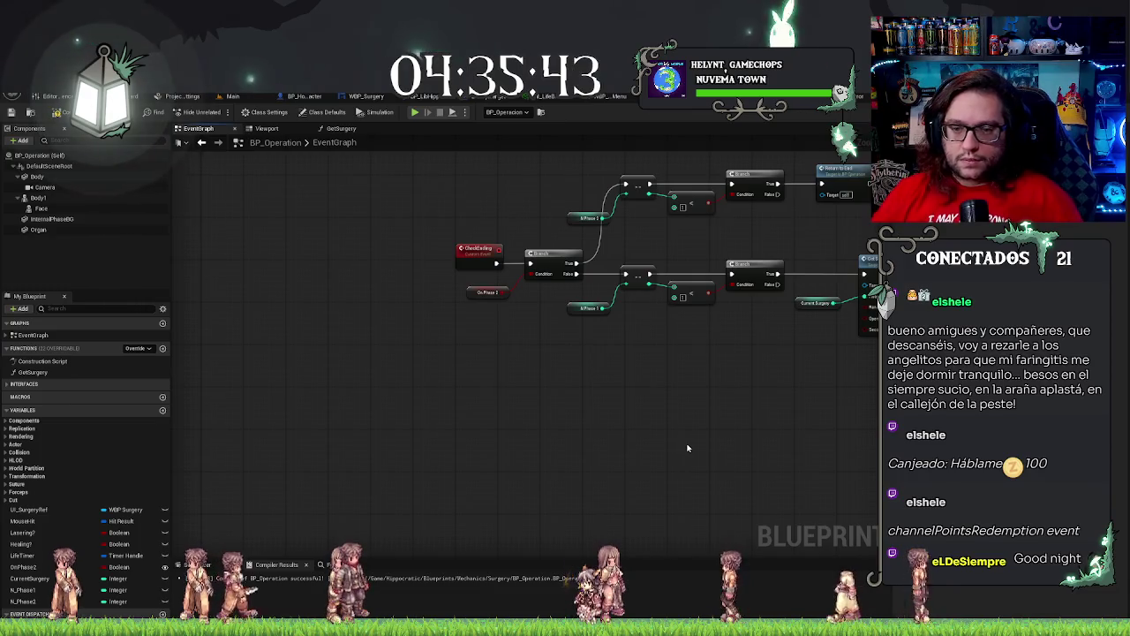
pyautogui.moveTo(688, 448)
pyautogui.mouseDown()
pyautogui.moveTo(645, 374)
pyautogui.moveTo(554, 383)
pyautogui.mouseUp()
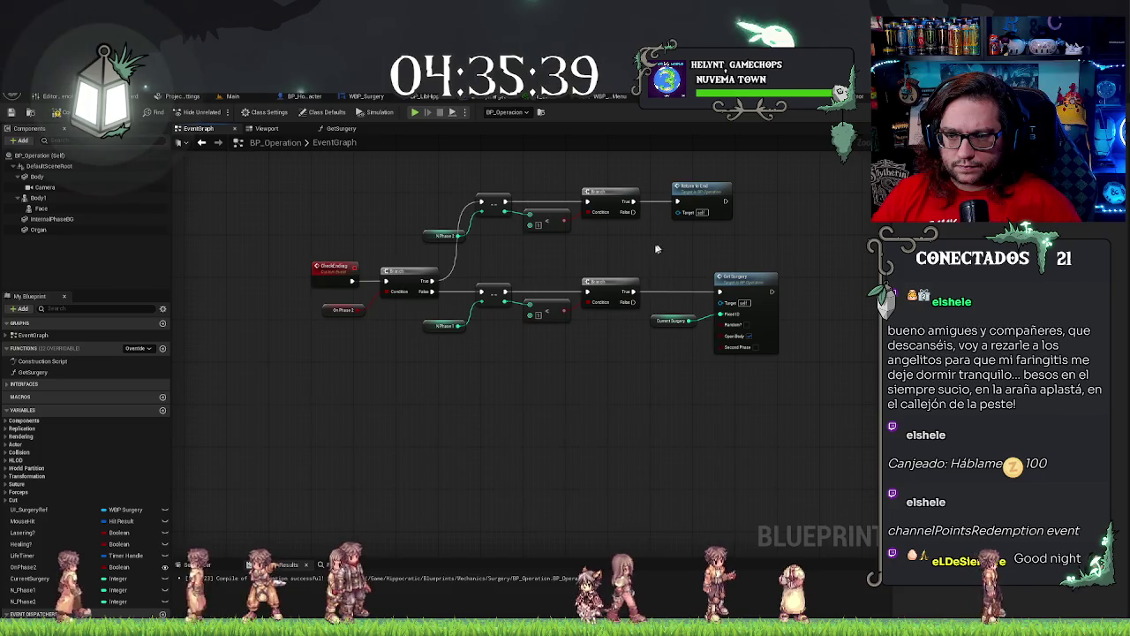
pyautogui.moveTo(680, 250); pyautogui.dragTo(746, 404)
pyautogui.moveTo(452, 360); pyautogui.dragTo(491, 387)
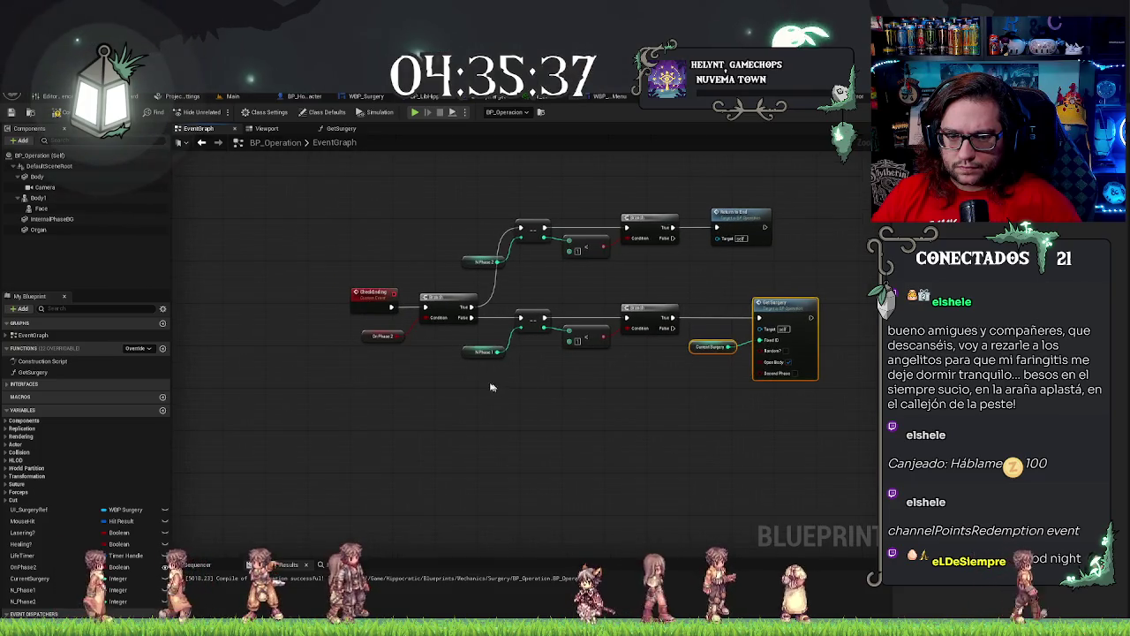
pyautogui.scroll(2, 563, 383)
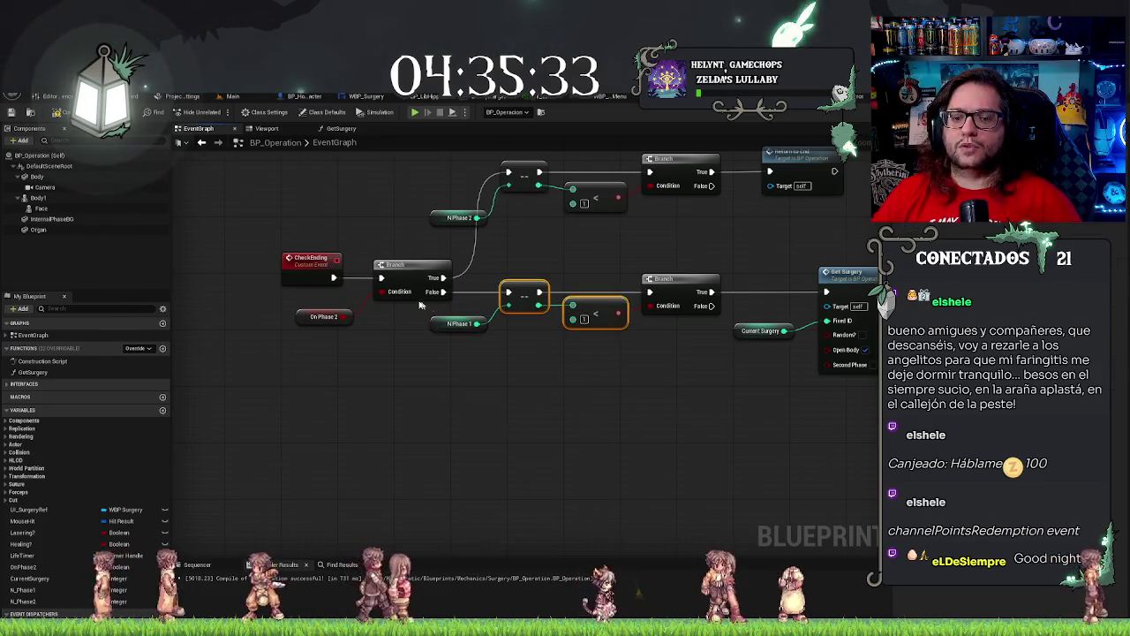
pyautogui.moveTo(570, 392); pyautogui.dragTo(543, 384)
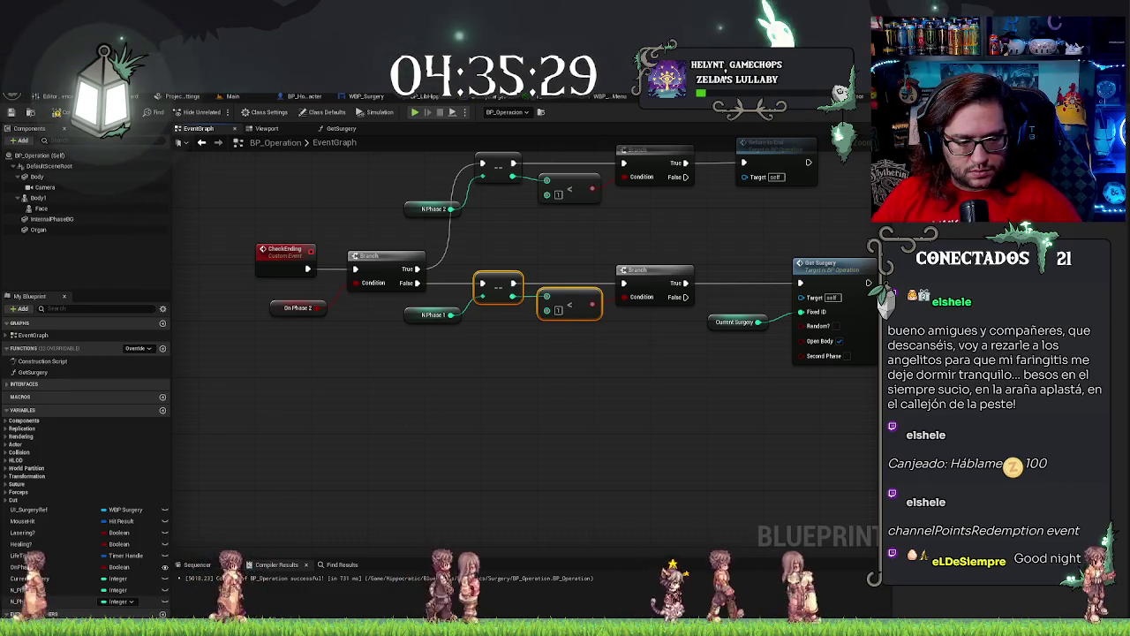
# Add an N Phase 2 getter feeding an Equal (==) comparison below the chain.
pyautogui.hotkey('ctrl', 'v')
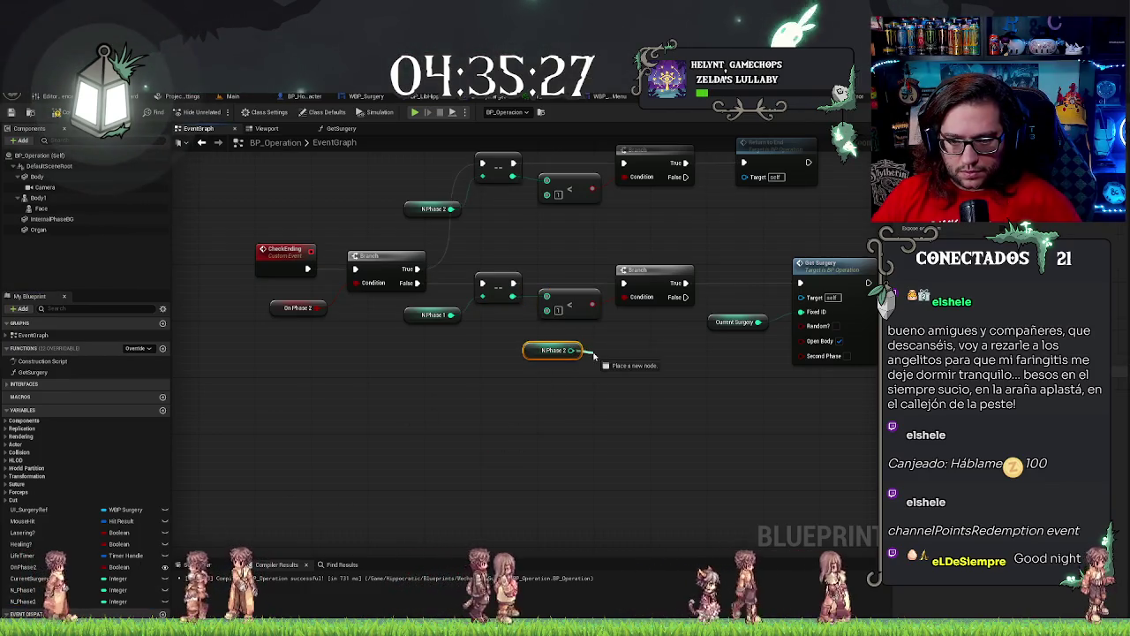
pyautogui.moveTo(572, 350); pyautogui.dragTo(601, 352)
pyautogui.write('equ')
pyautogui.press('Return')
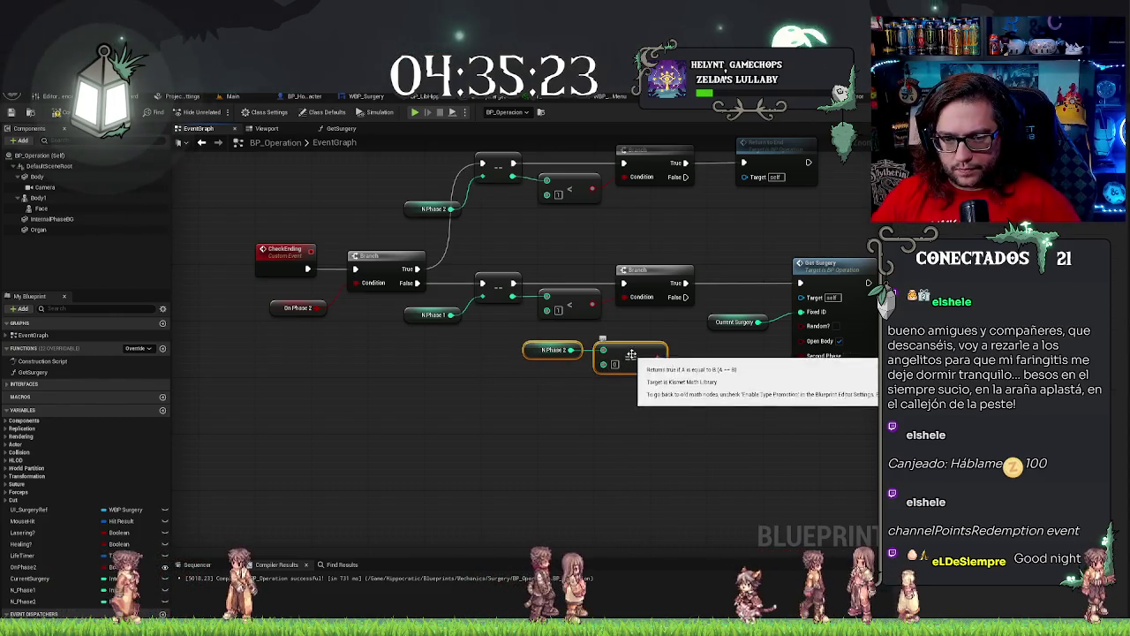
pyautogui.moveTo(621, 369); pyautogui.dragTo(570, 351)
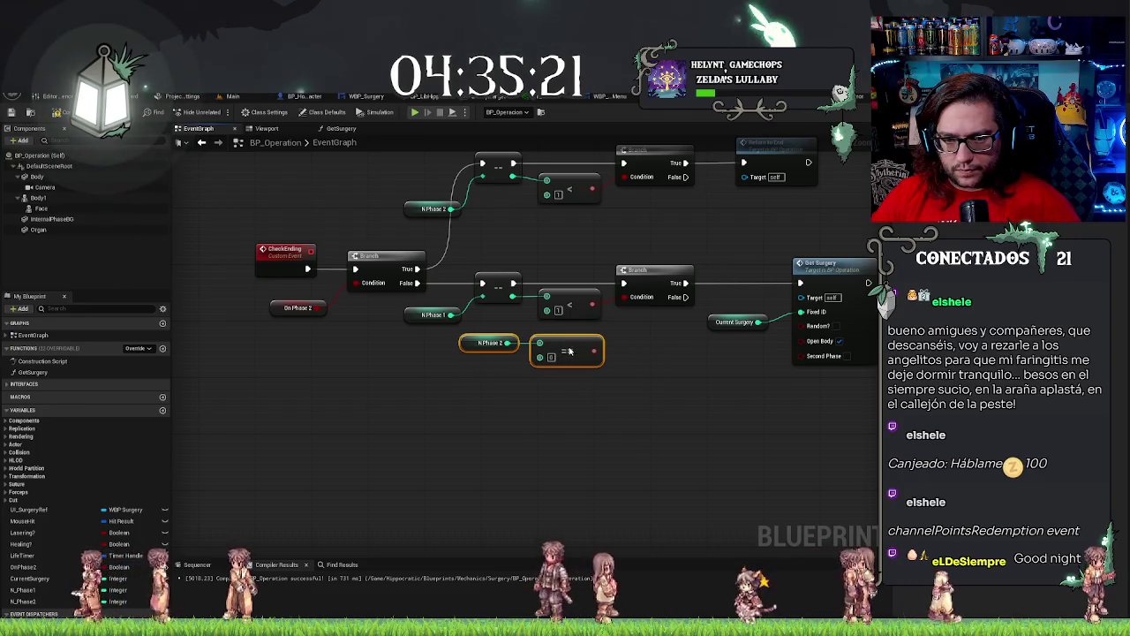
pyautogui.click(620, 334)
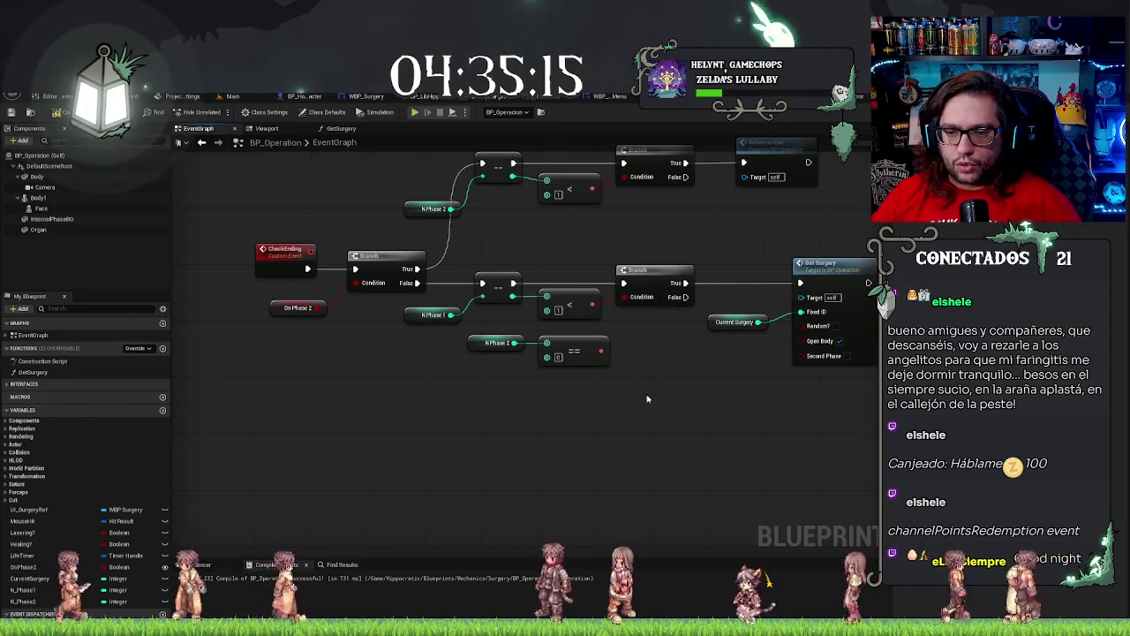
# Add an AND Boolean node off the less-than result to combine the conditions.
pyautogui.moveTo(651, 396); pyautogui.dragTo(590, 389)
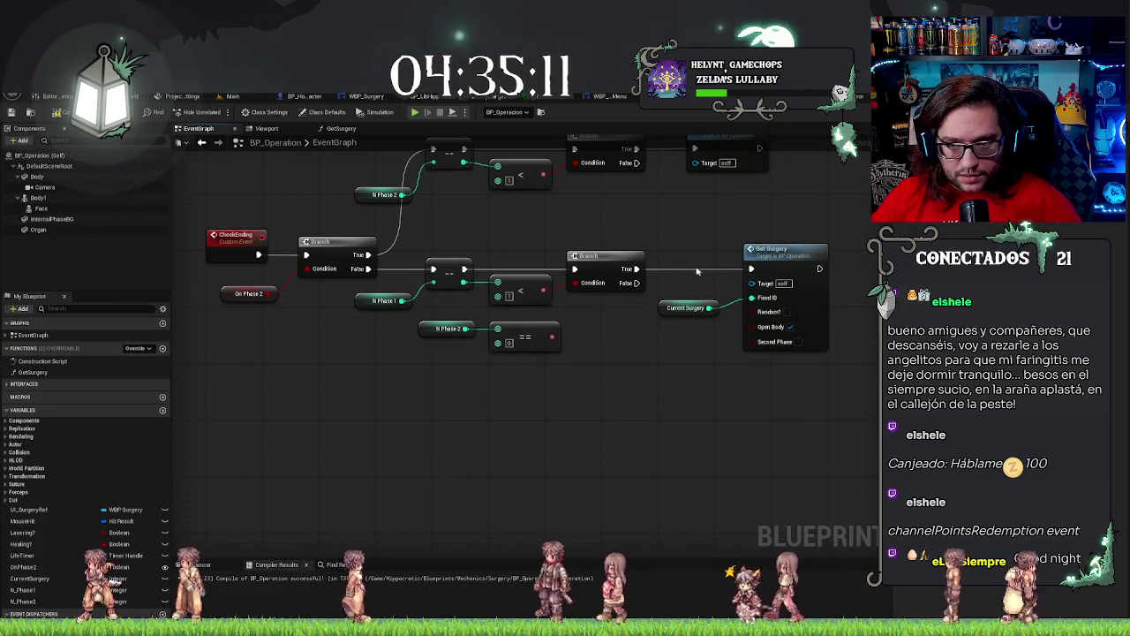
pyautogui.moveTo(543, 289)
pyautogui.mouseDown()
pyautogui.moveTo(579, 302)
pyautogui.moveTo(578, 328)
pyautogui.moveTo(601, 296)
pyautogui.mouseUp()
pyautogui.write('and')
pyautogui.press('Return')
pyautogui.hotkey('ctrl', 'z')
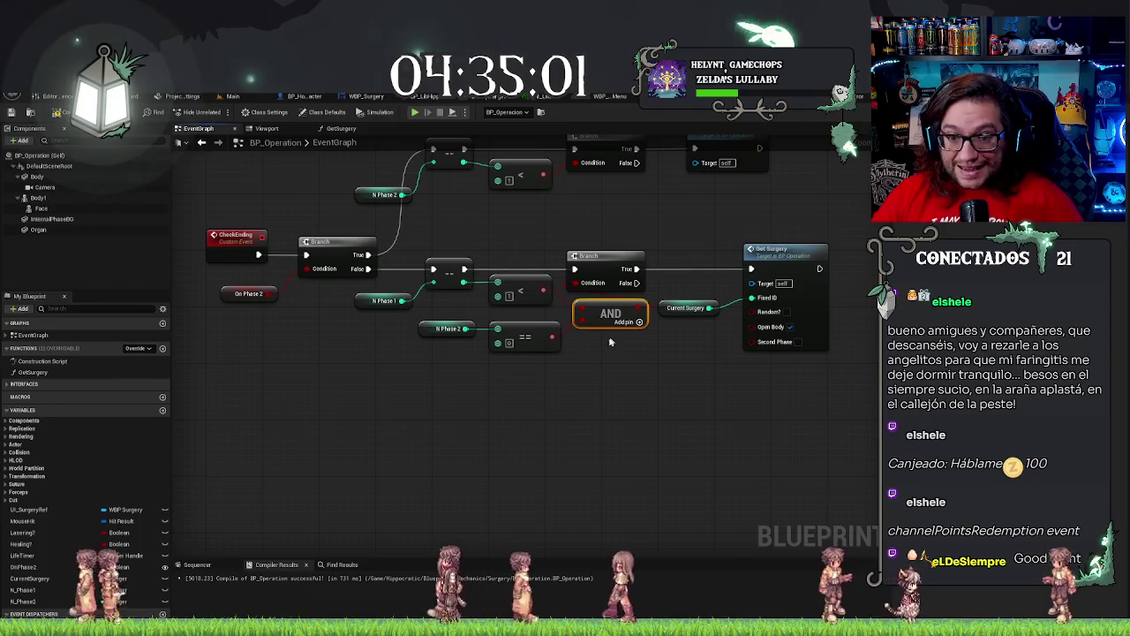
pyautogui.moveTo(433, 343)
pyautogui.mouseDown()
pyautogui.moveTo(528, 371)
pyautogui.moveTo(509, 436)
pyautogui.moveTo(596, 399)
pyautogui.mouseUp()
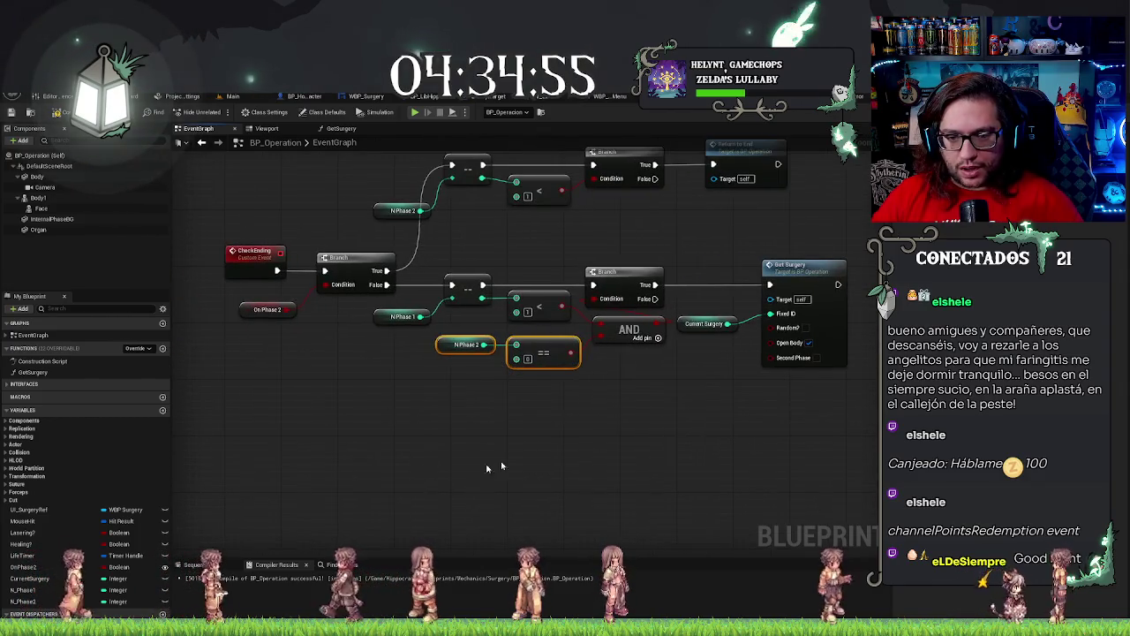
pyautogui.hotkey('ctrl', 'z')
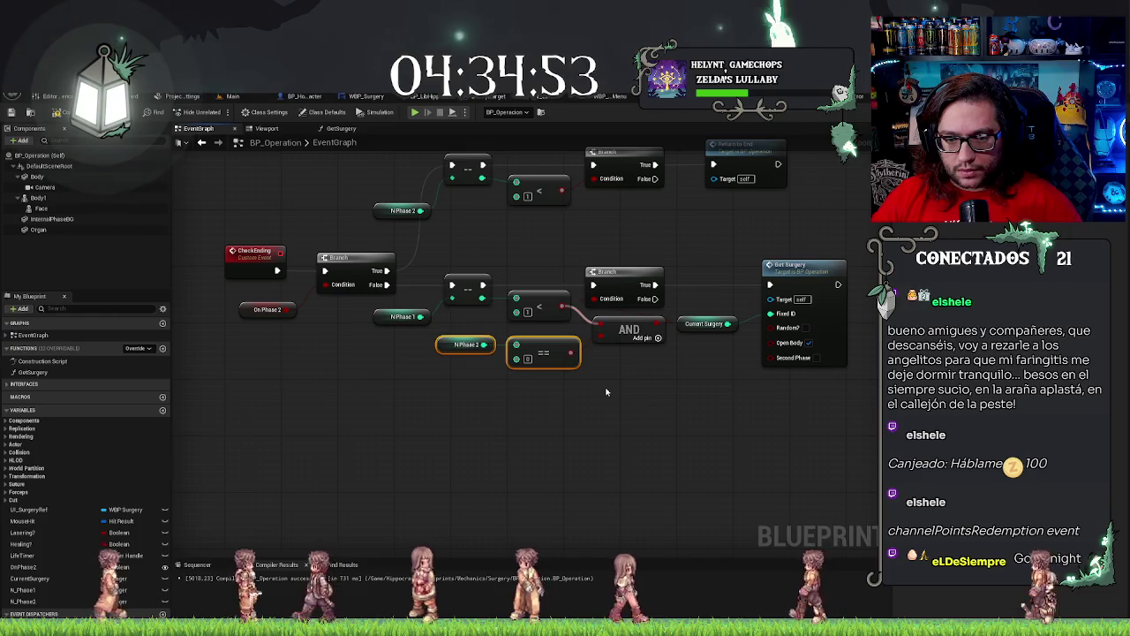
pyautogui.hotkey('ctrl', 'z')
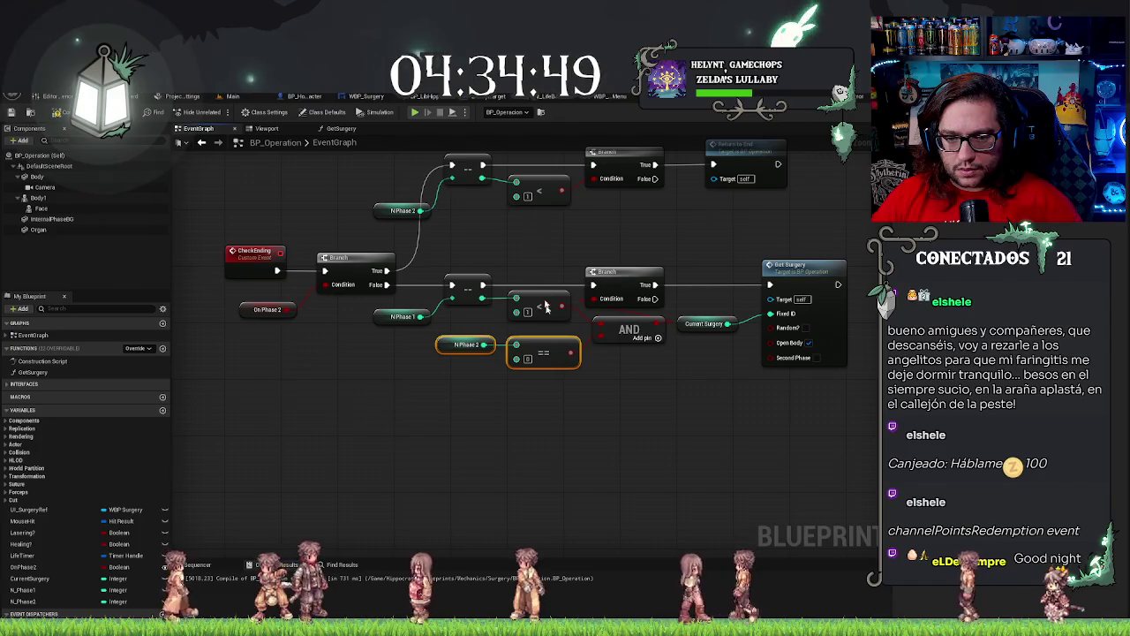
pyautogui.moveTo(592, 397); pyautogui.dragTo(513, 399)
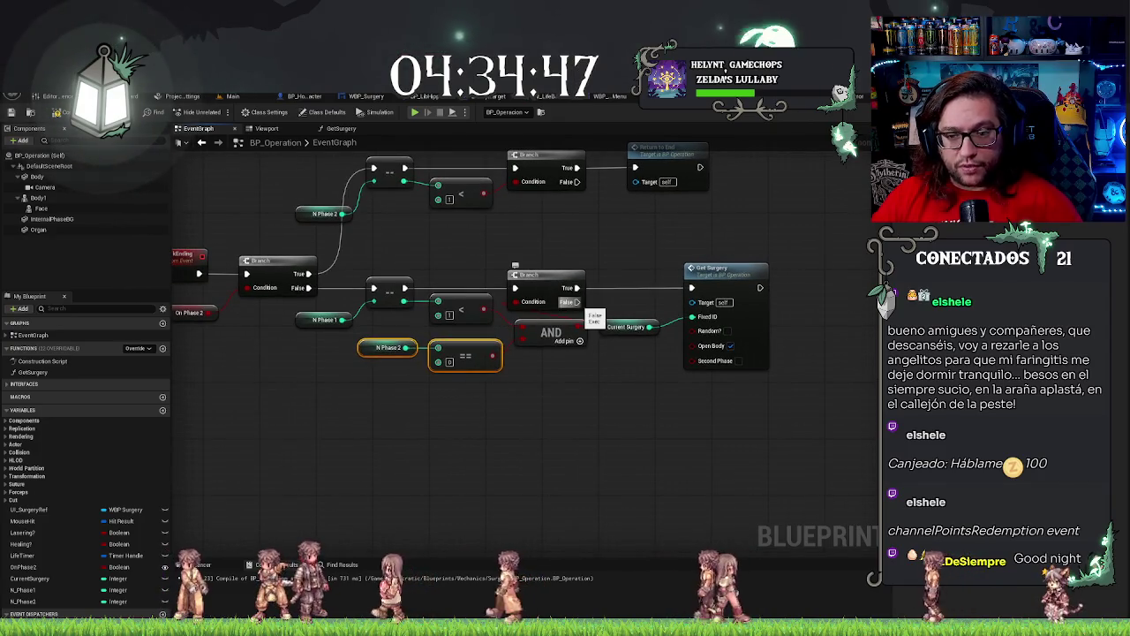
pyautogui.moveTo(572, 302); pyautogui.dragTo(625, 302)
pyautogui.moveTo(687, 288); pyautogui.dragTo(693, 287)
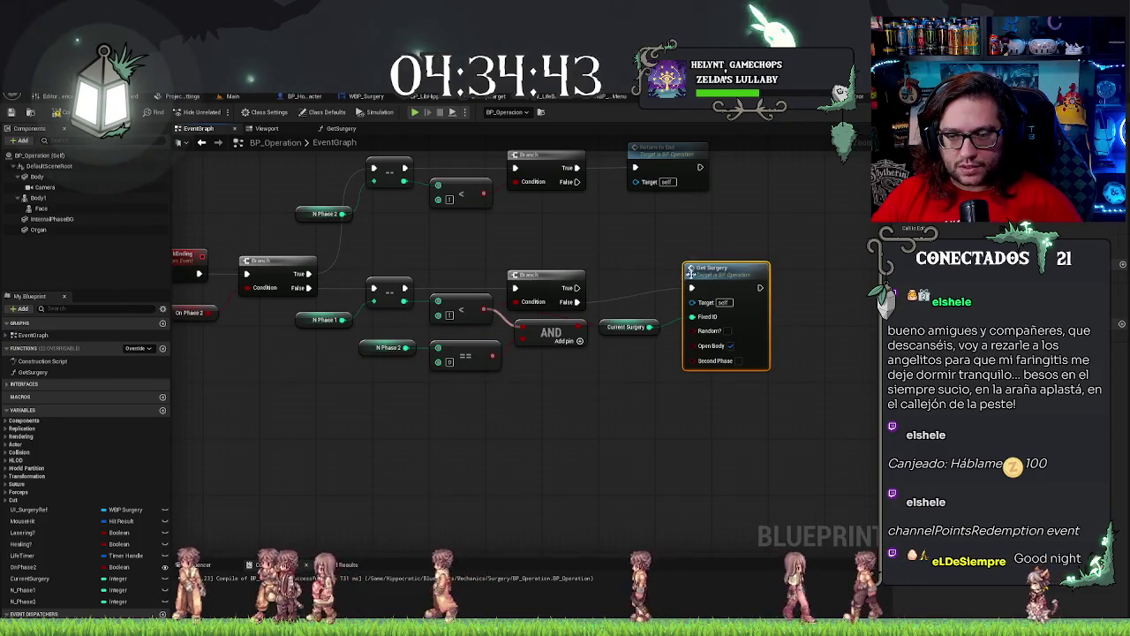
pyautogui.moveTo(734, 273); pyautogui.dragTo(735, 288)
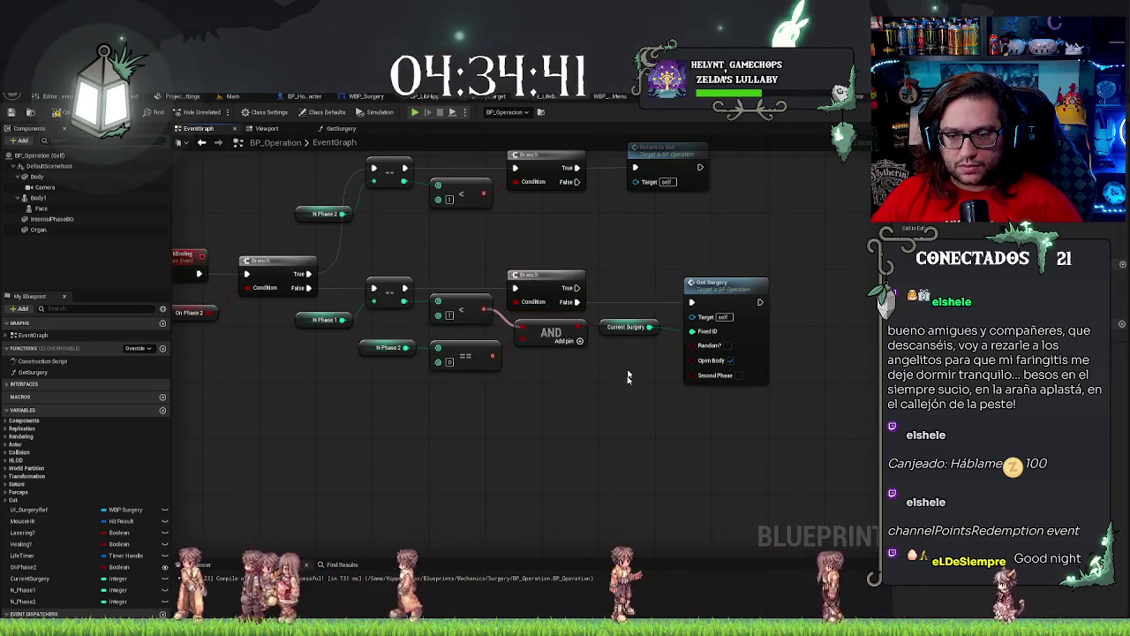
pyautogui.click(736, 288)
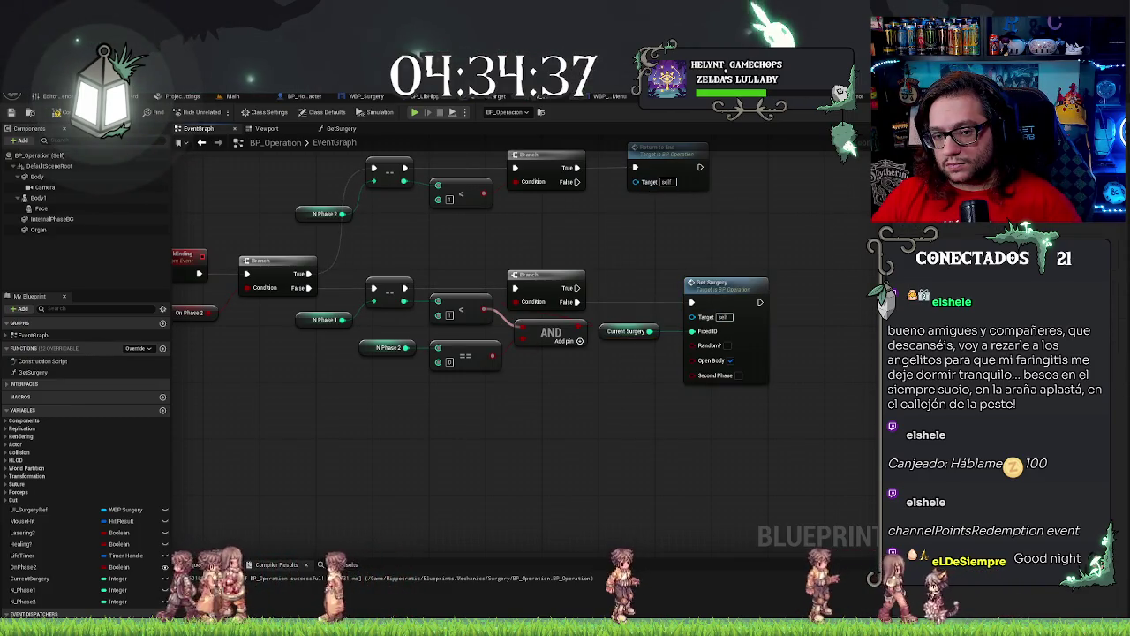
pyautogui.moveTo(358, 407); pyautogui.dragTo(412, 400)
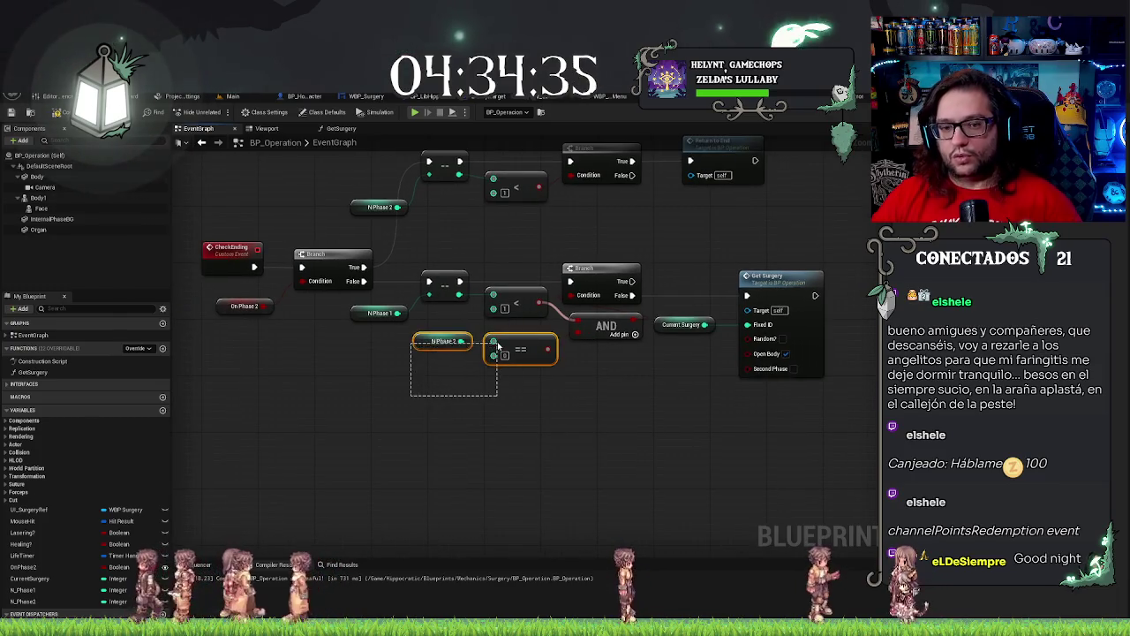
pyautogui.moveTo(475, 355); pyautogui.dragTo(558, 332)
pyautogui.moveTo(384, 180); pyautogui.dragTo(805, 266)
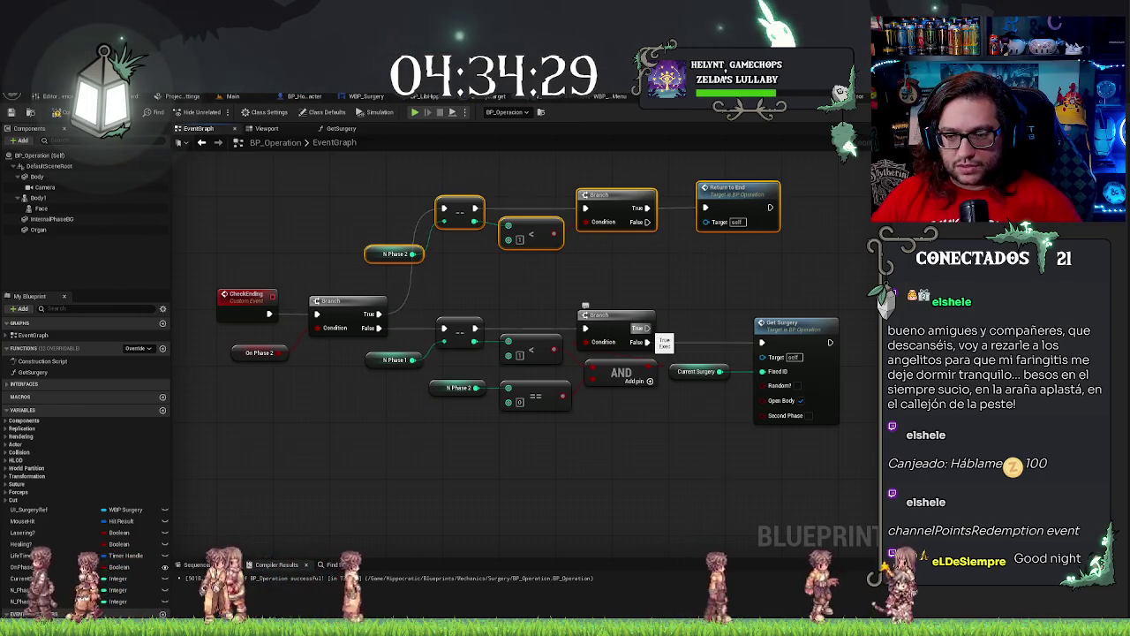
pyautogui.moveTo(744, 283)
pyautogui.mouseDown()
pyautogui.moveTo(384, 259)
pyautogui.moveTo(799, 270)
pyautogui.mouseUp()
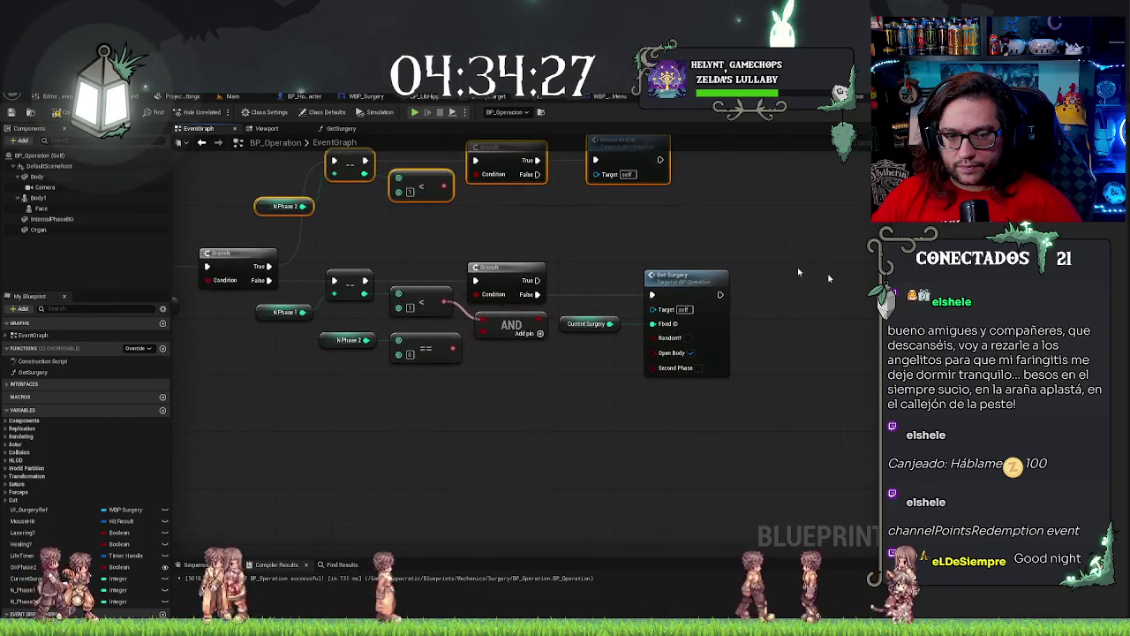
pyautogui.click(282, 312)
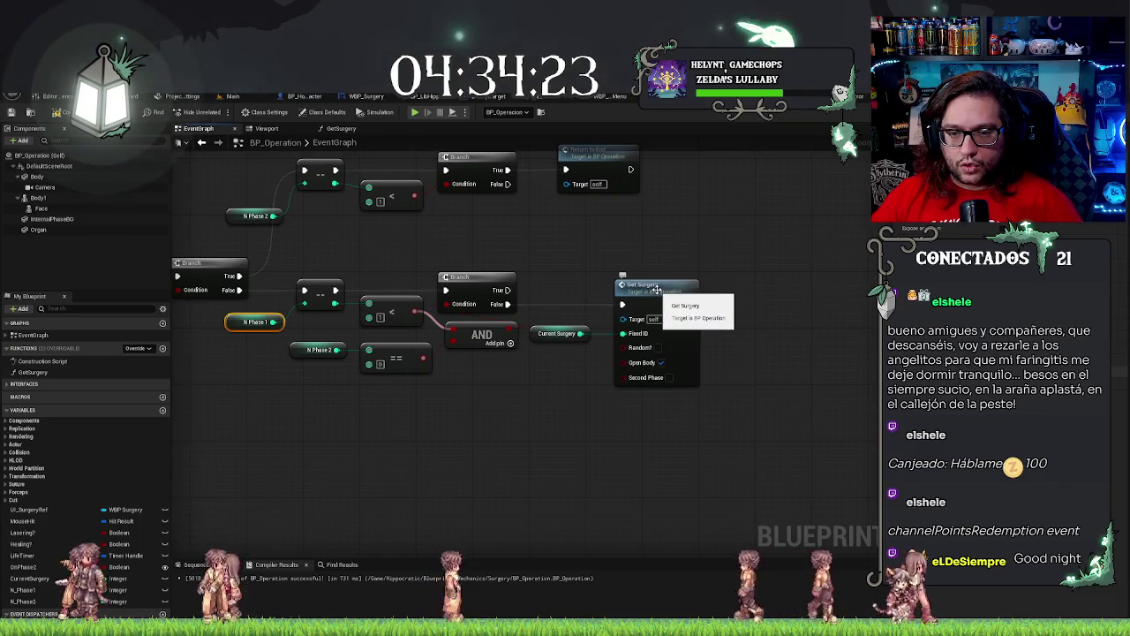
# Add an N Phase 1 getter with an Increment Int (++) node beside Phase Advance, then compile BP_Operation.
pyautogui.moveTo(689, 216)
pyautogui.mouseDown()
pyautogui.moveTo(770, 285)
pyautogui.moveTo(661, 371)
pyautogui.moveTo(349, 371)
pyautogui.mouseUp()
pyautogui.scroll(3, 636, 343)
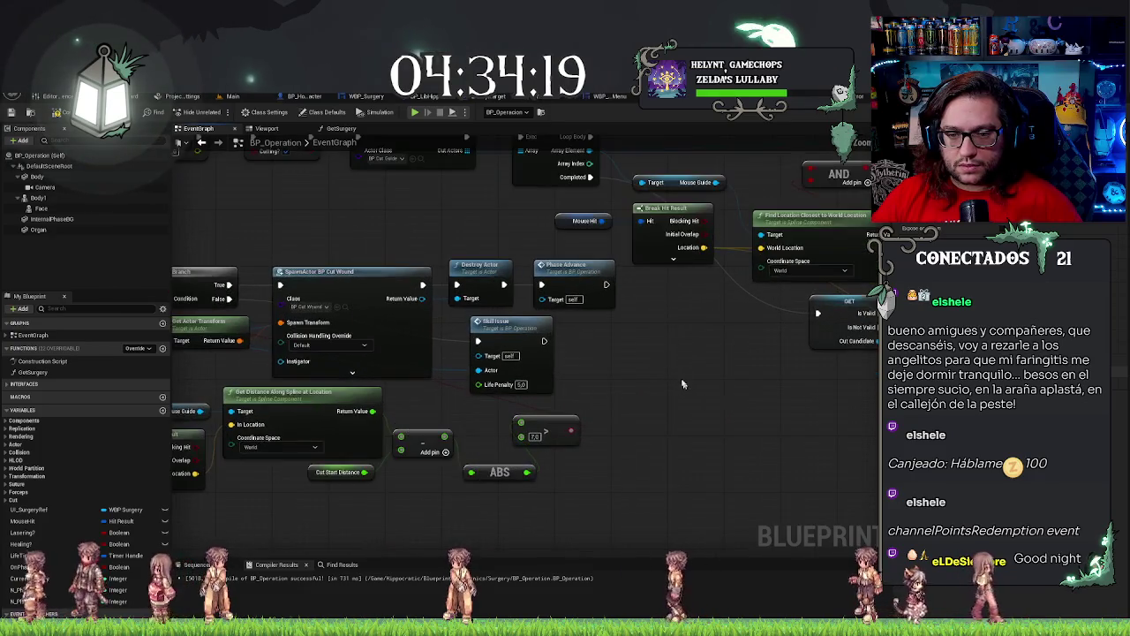
pyautogui.hotkey('ctrl', 'v')
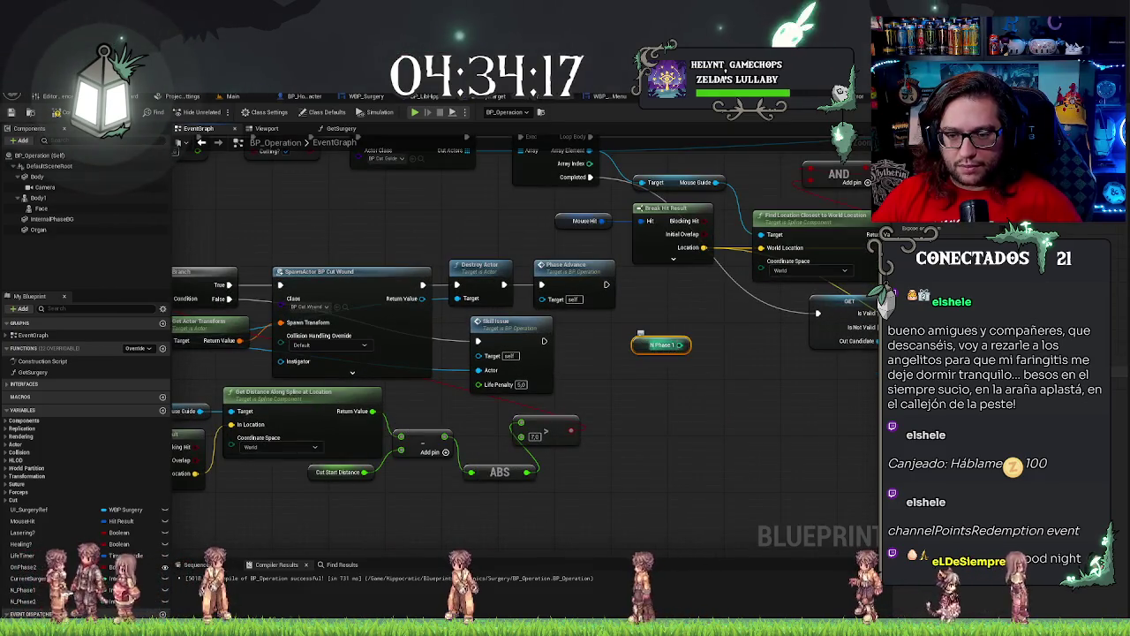
pyautogui.moveTo(679, 344); pyautogui.dragTo(694, 329)
pyautogui.write('++')
pyautogui.press('Return')
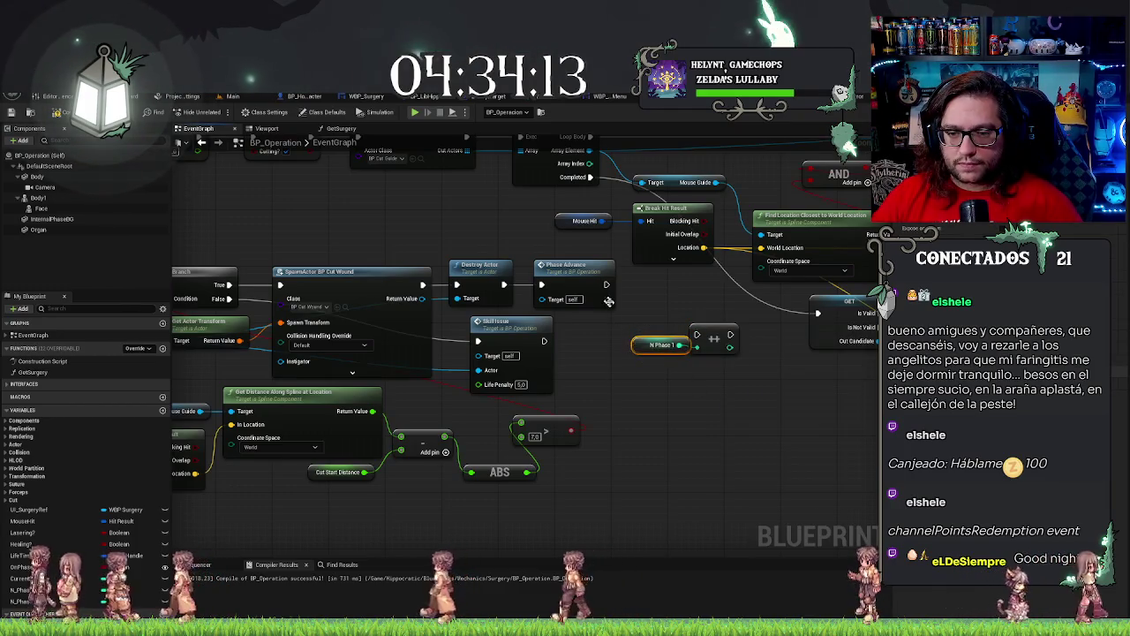
pyautogui.moveTo(614, 304); pyautogui.dragTo(639, 350)
pyautogui.hotkey('ctrl', 'z')
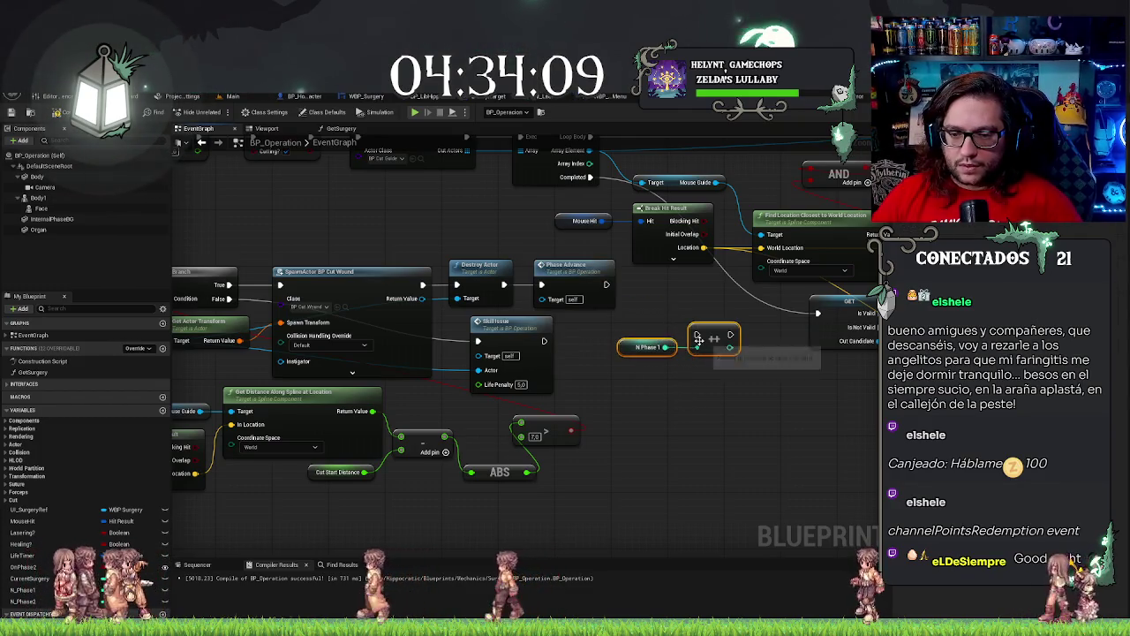
pyautogui.moveTo(817, 371)
pyautogui.mouseDown()
pyautogui.moveTo(698, 319)
pyautogui.moveTo(689, 334)
pyautogui.moveTo(661, 333)
pyautogui.mouseUp()
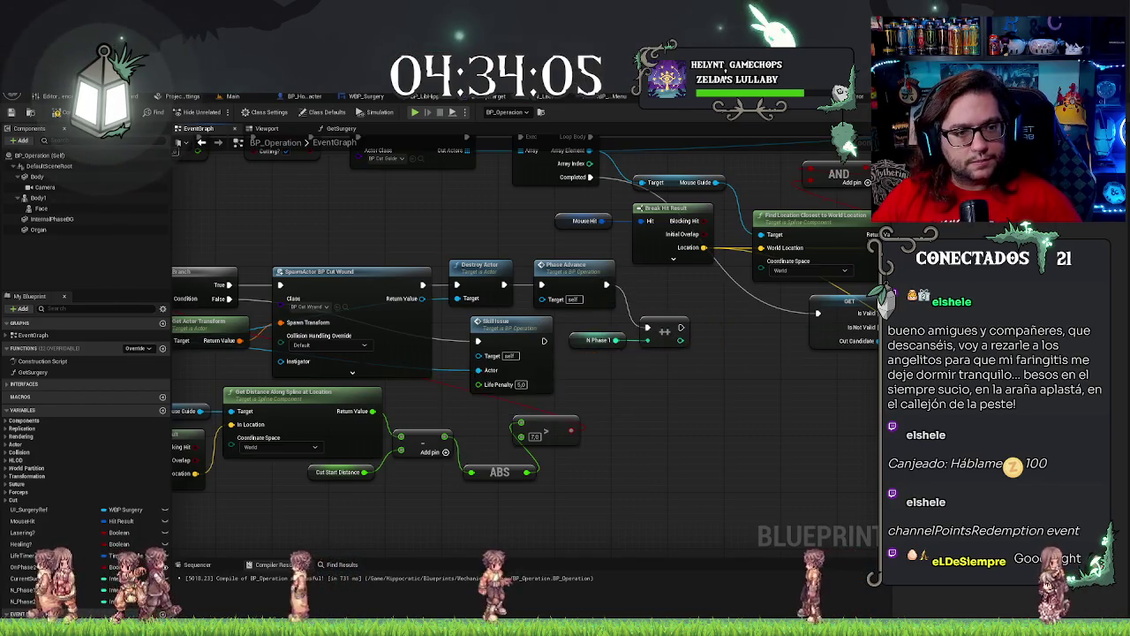
pyautogui.click(29, 113)
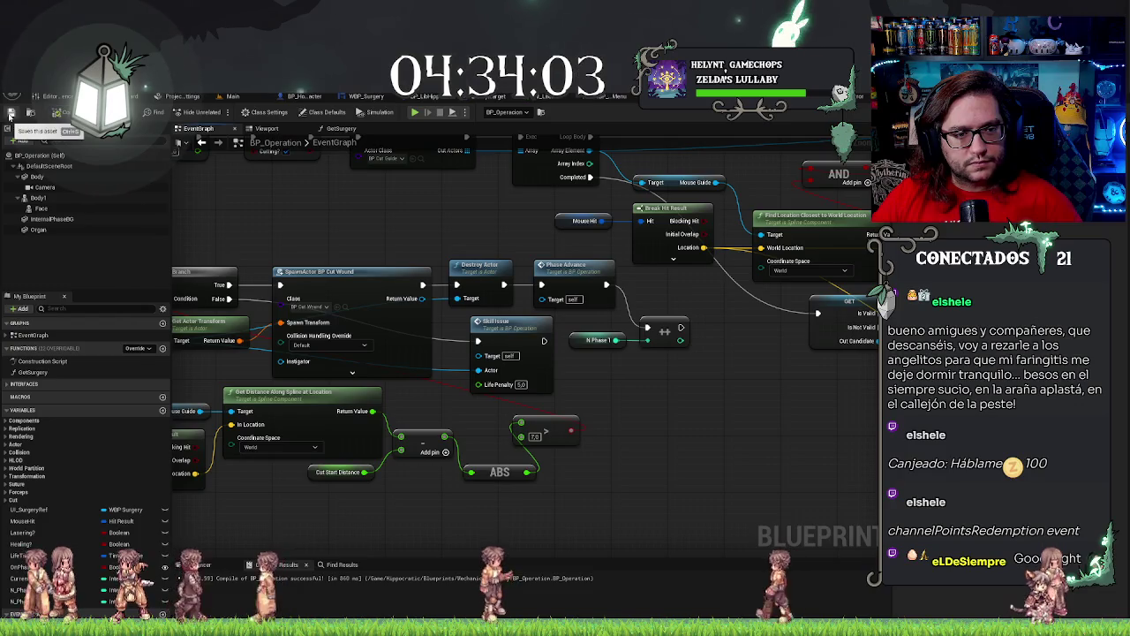
pyautogui.scroll(-5, 600, 416)
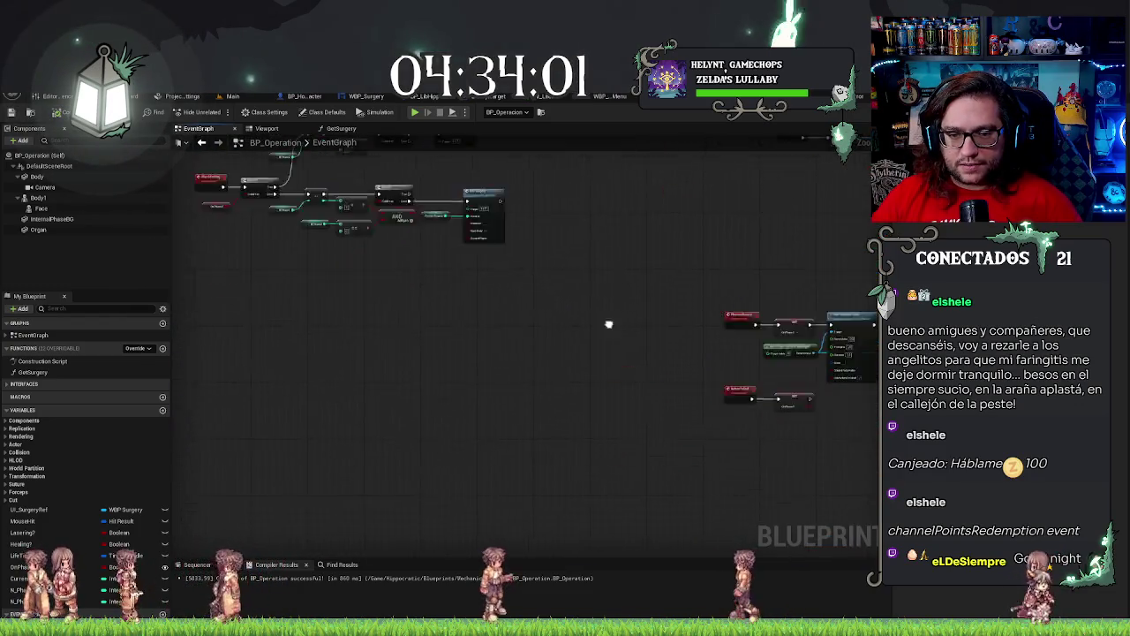
# Review the PhaseAdvance chain from the camera fade and delay through collision and Get Surgery.
pyautogui.scroll(5, 571, 323)
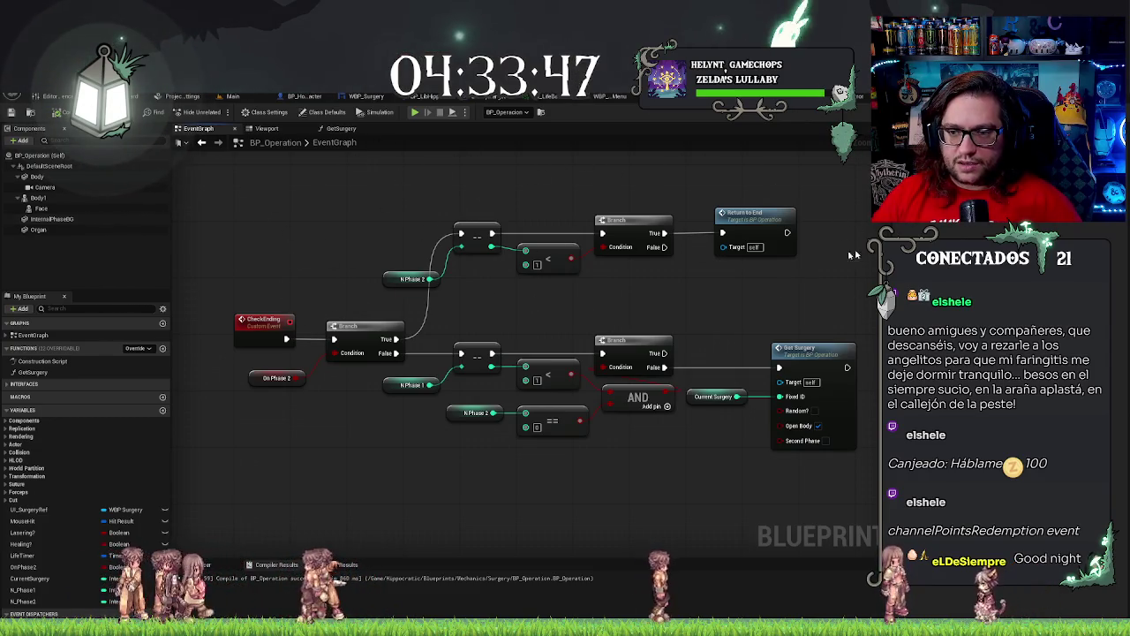
pyautogui.moveTo(854, 255)
pyautogui.mouseDown()
pyautogui.moveTo(542, 465)
pyautogui.moveTo(383, 529)
pyautogui.mouseUp()
pyautogui.click(335, 356)
pyautogui.moveTo(461, 338); pyautogui.dragTo(363, 293)
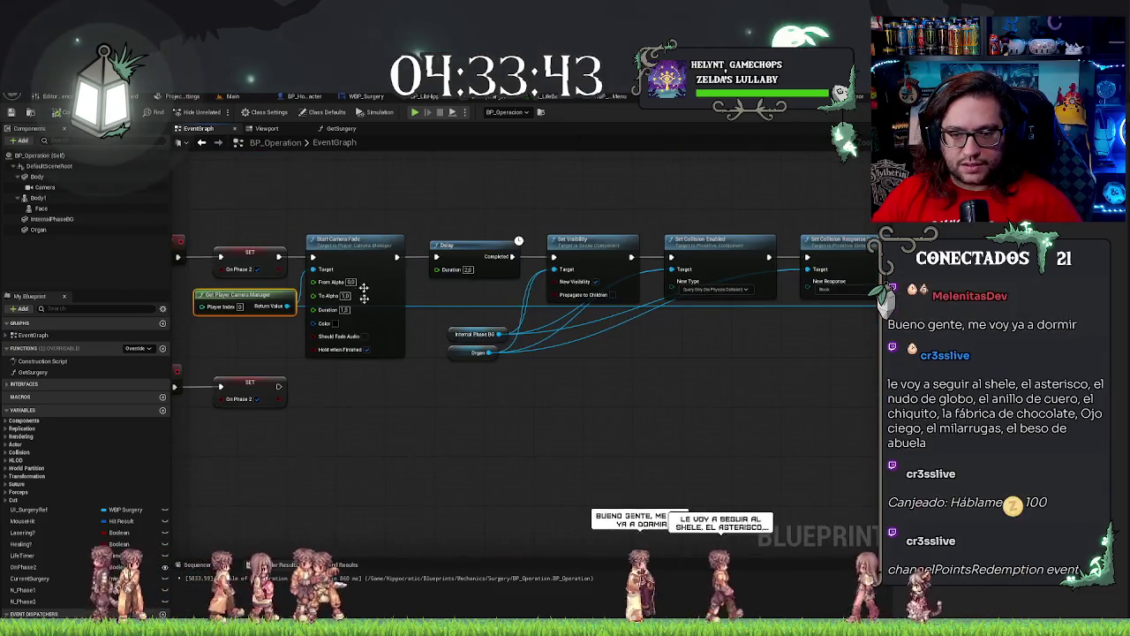
pyautogui.moveTo(764, 407); pyautogui.dragTo(283, 408)
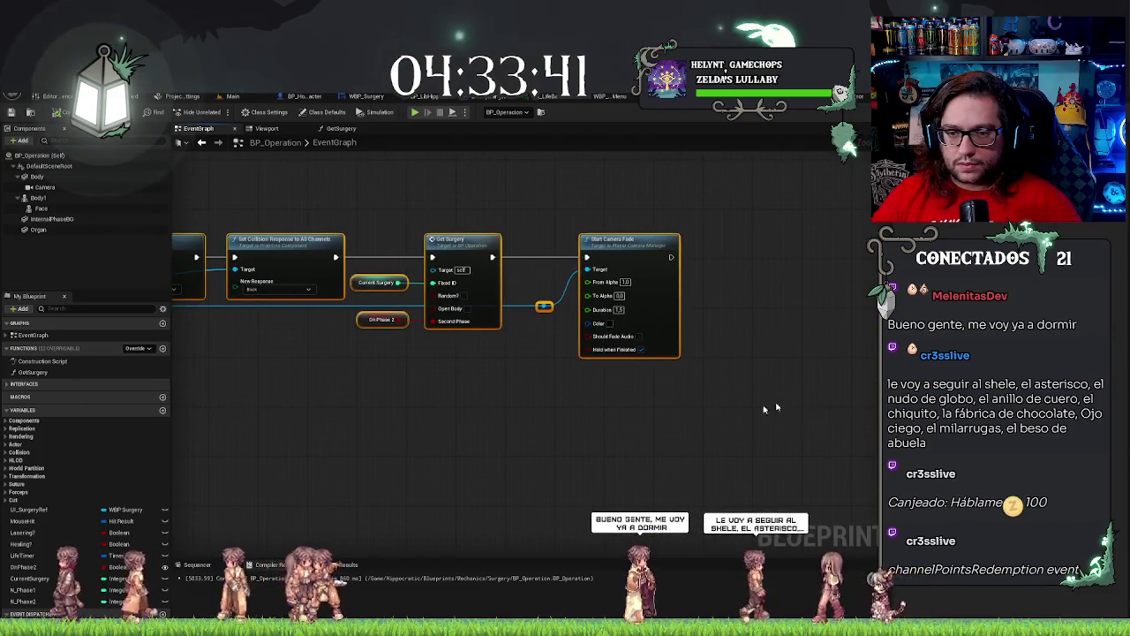
pyautogui.moveTo(765, 408); pyautogui.dragTo(1126, 376)
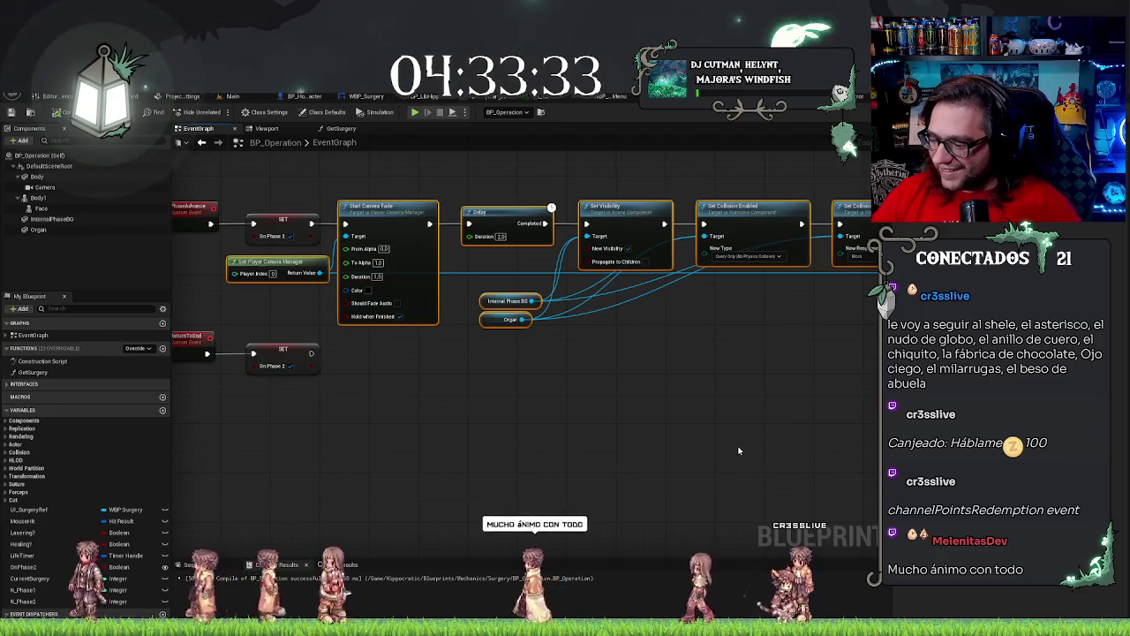
pyautogui.moveTo(400, 402); pyautogui.dragTo(552, 401)
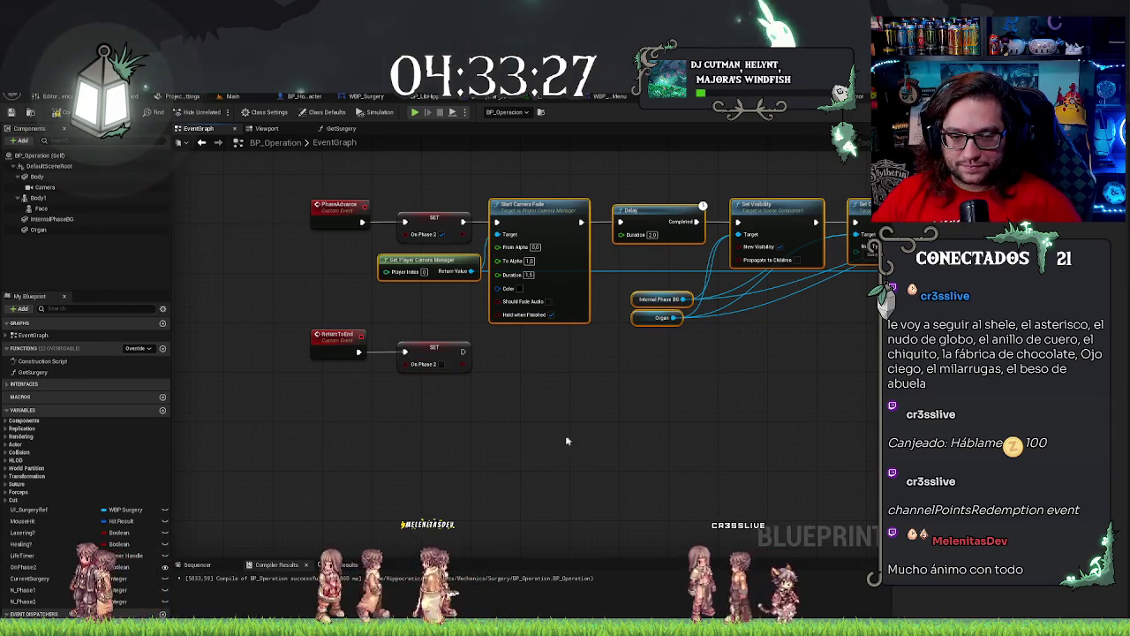
# Move ReturnToEnd and its SET node lower and paste the copied PhaseAdvance chain beneath them.
pyautogui.click(524, 433)
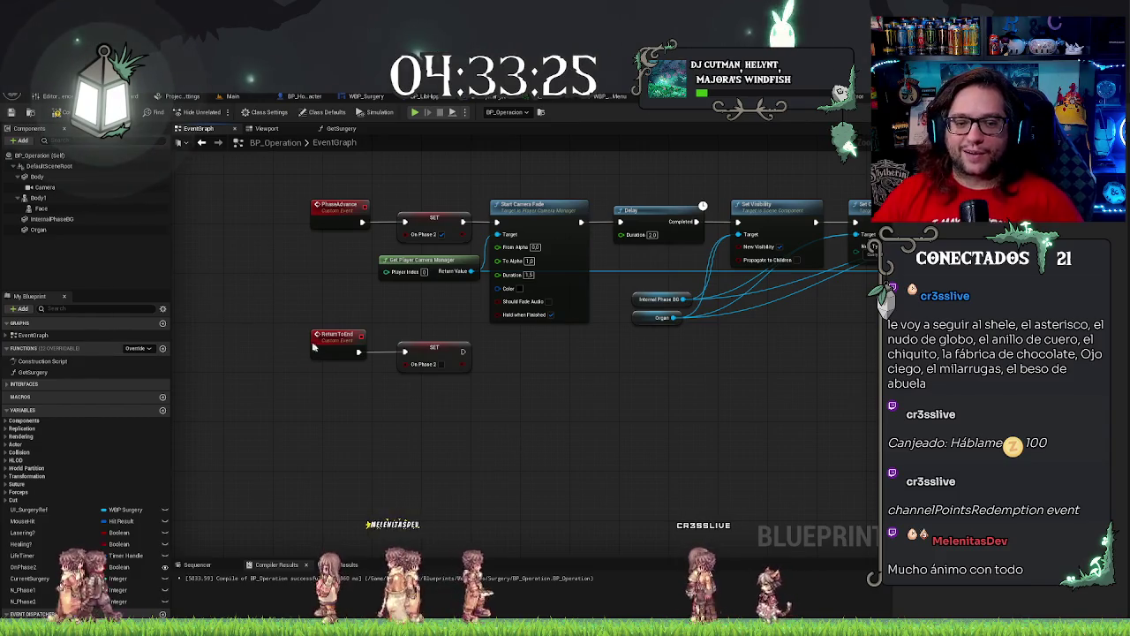
pyautogui.moveTo(314, 347)
pyautogui.mouseDown()
pyautogui.moveTo(420, 407)
pyautogui.moveTo(419, 426)
pyautogui.mouseUp()
pyautogui.click(613, 464)
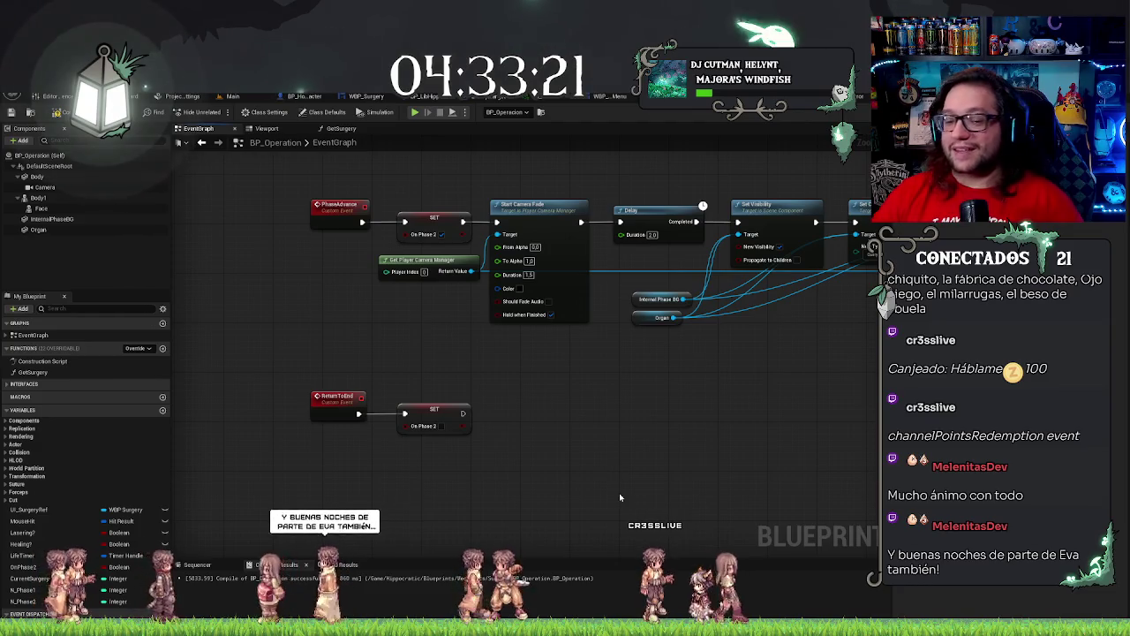
pyautogui.moveTo(619, 493); pyautogui.dragTo(568, 398)
pyautogui.hotkey('ctrl', 'v')
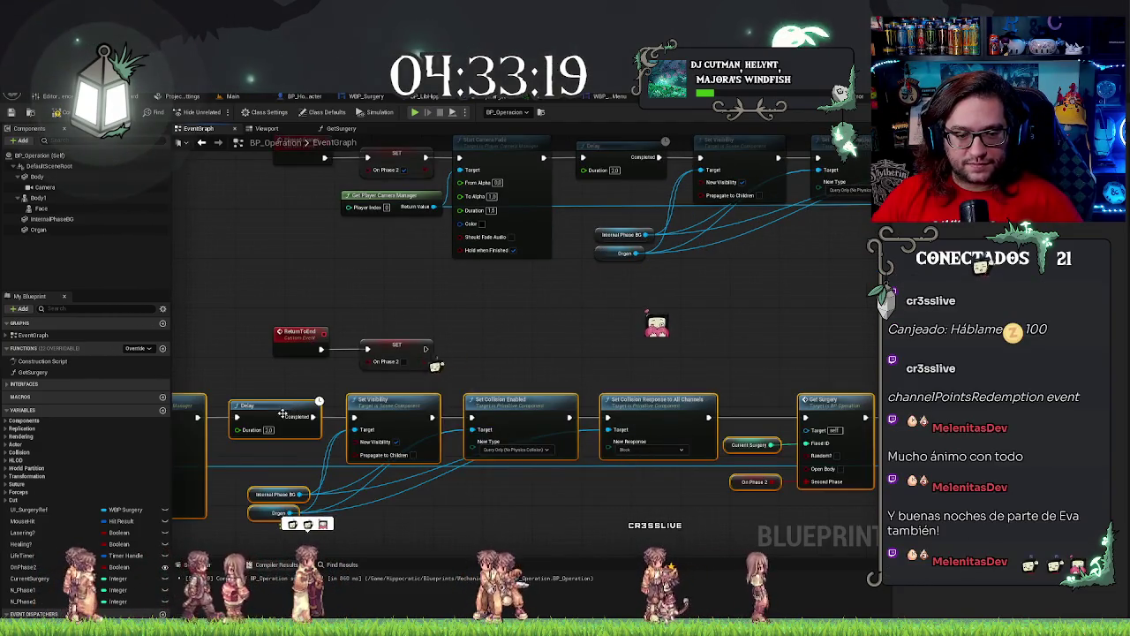
# Wire ReturnToEnd's SET node into the copied Start Camera Fade chain and follow it to Get Surgery.
pyautogui.moveTo(458, 412)
pyautogui.mouseDown()
pyautogui.moveTo(700, 436)
pyautogui.moveTo(652, 348)
pyautogui.moveTo(628, 349)
pyautogui.mouseUp()
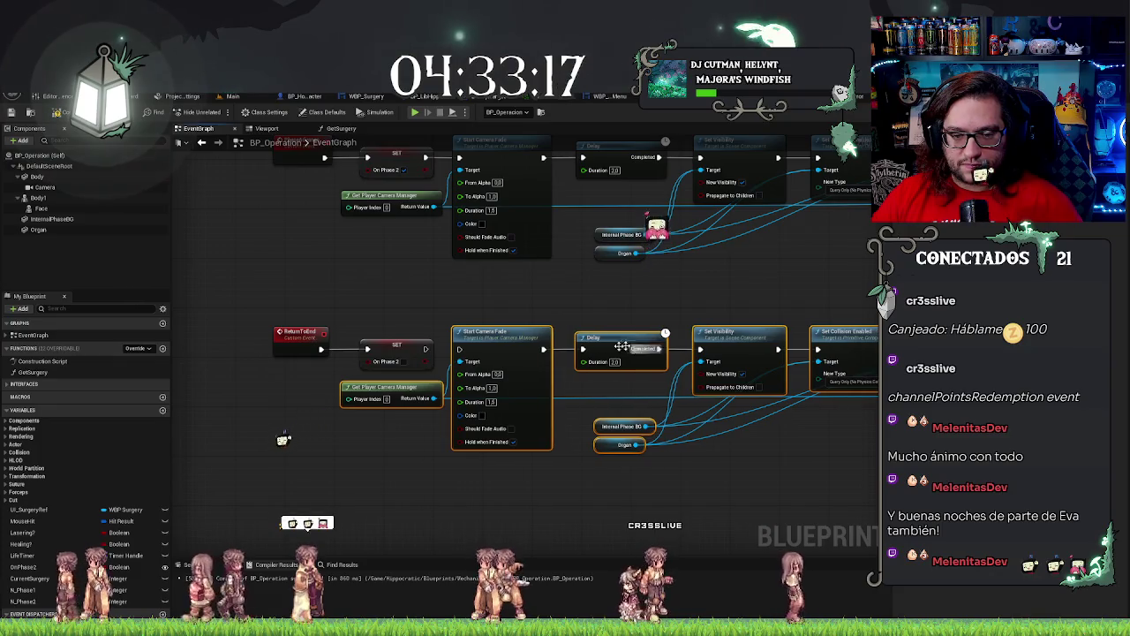
pyautogui.moveTo(459, 351); pyautogui.dragTo(459, 349)
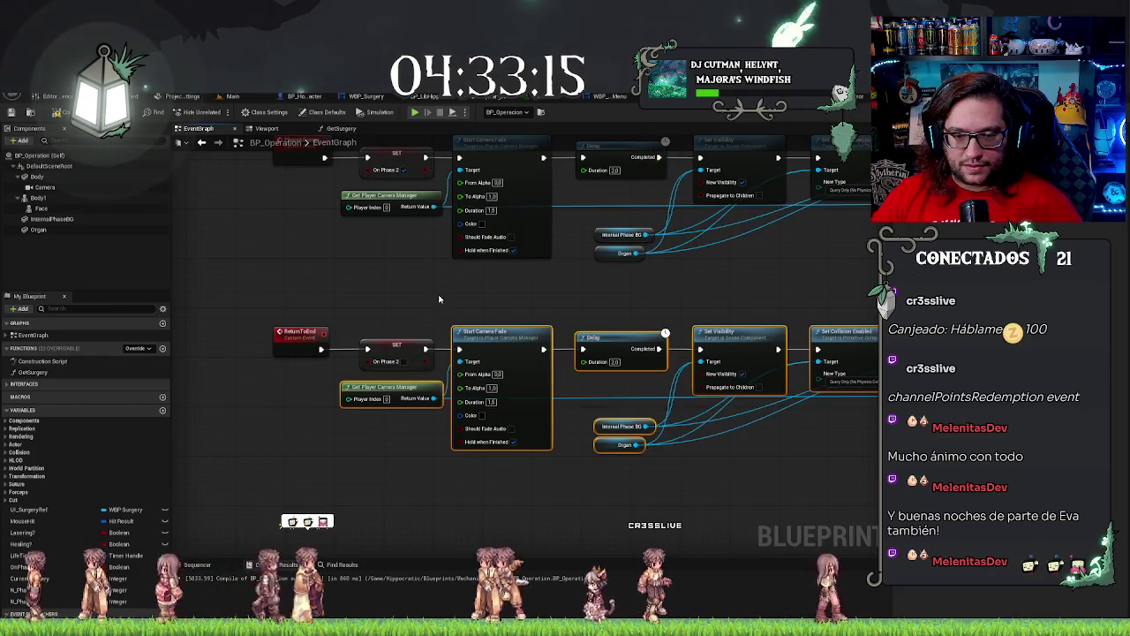
pyautogui.moveTo(491, 501)
pyautogui.mouseDown()
pyautogui.moveTo(418, 491)
pyautogui.moveTo(485, 496)
pyautogui.mouseUp()
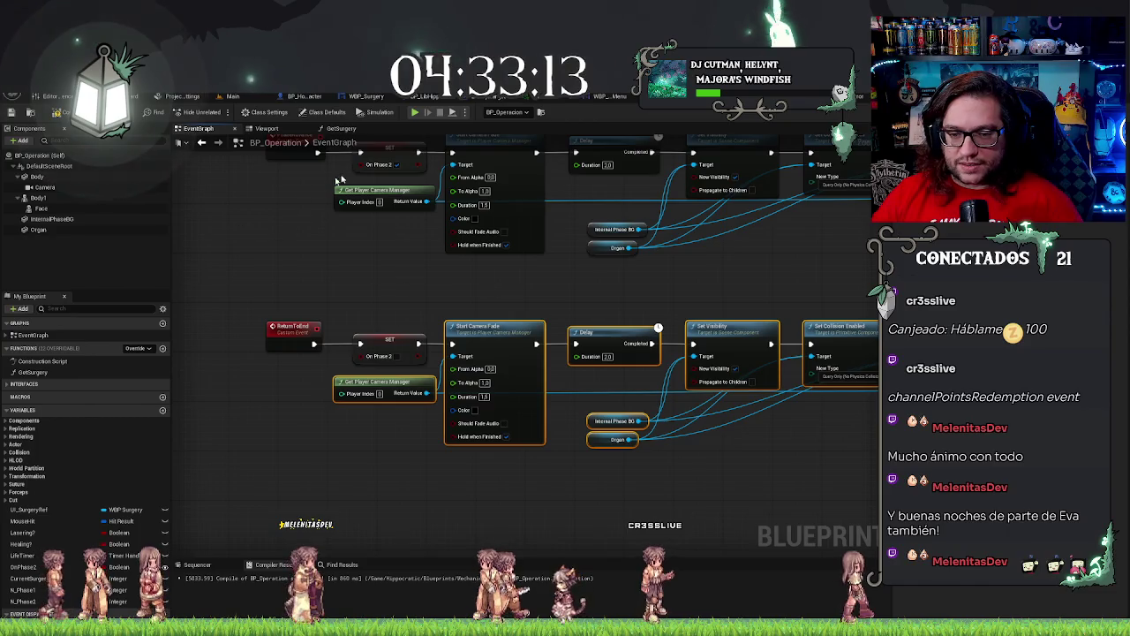
pyautogui.moveTo(632, 346)
pyautogui.mouseDown()
pyautogui.moveTo(596, 326)
pyautogui.moveTo(600, 310)
pyautogui.mouseUp()
pyautogui.moveTo(708, 439); pyautogui.dragTo(595, 421)
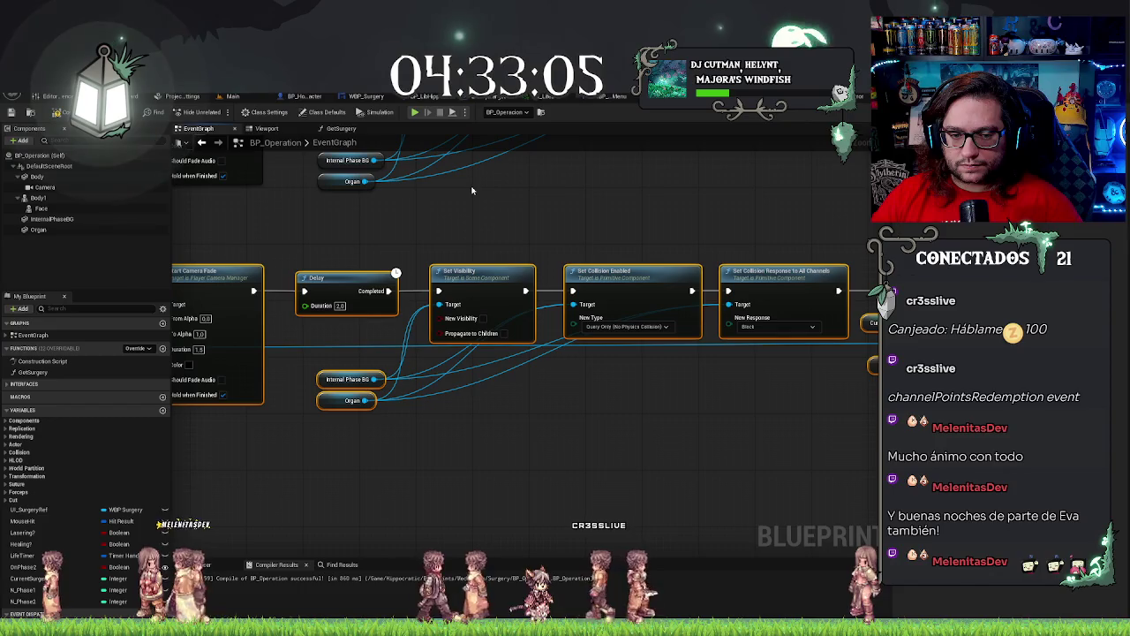
pyautogui.moveTo(577, 438); pyautogui.dragTo(483, 431)
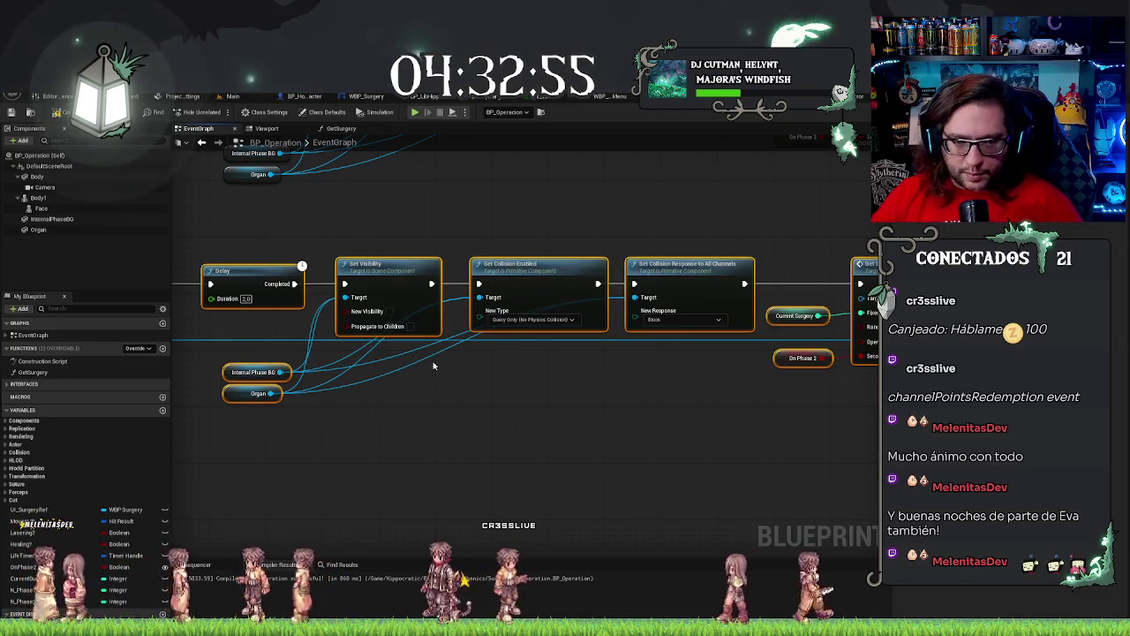
pyautogui.moveTo(486, 373); pyautogui.dragTo(527, 431)
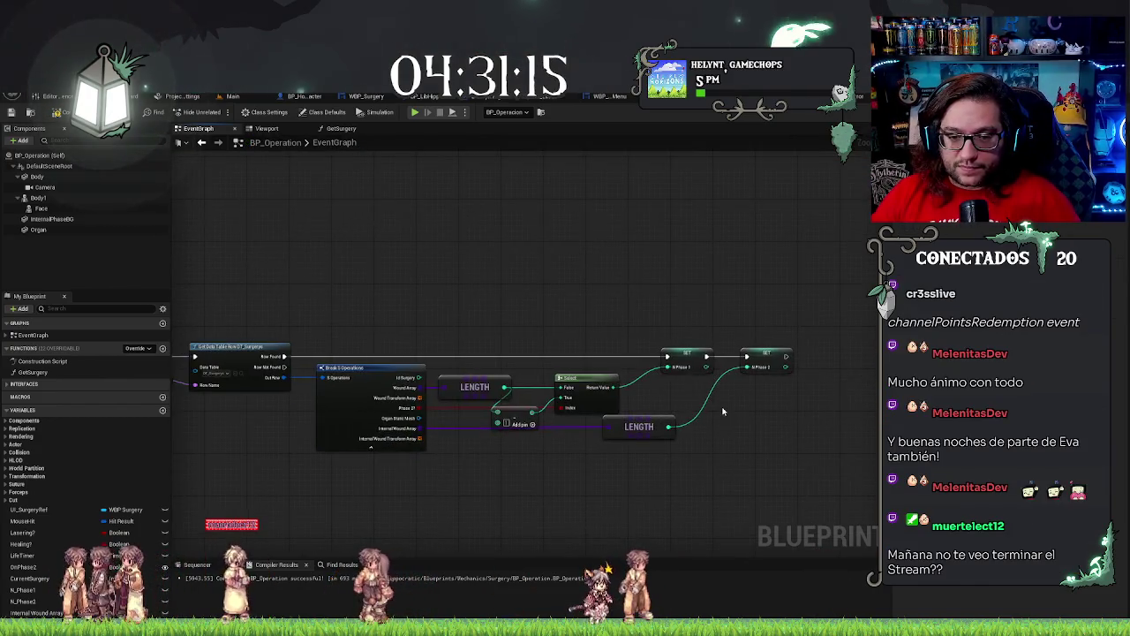
# Review the Wound Array LENGTH and Select nodes feeding SET N Phase 1, then switch to GetSurgery.
pyautogui.moveTo(450, 460); pyautogui.dragTo(490, 451)
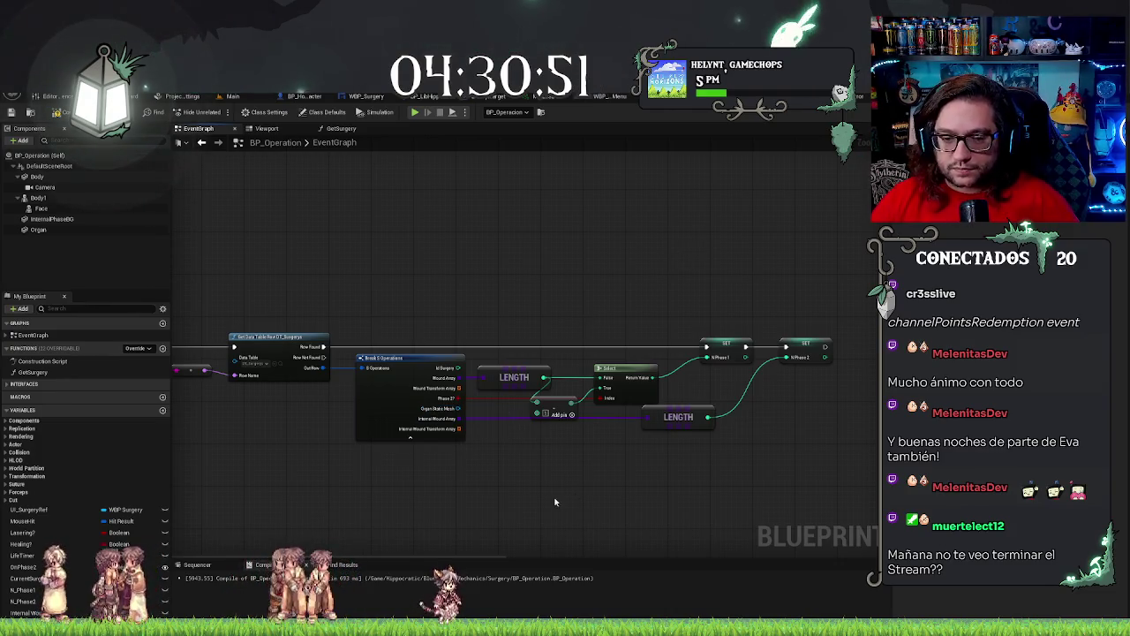
pyautogui.moveTo(554, 495); pyautogui.dragTo(605, 499)
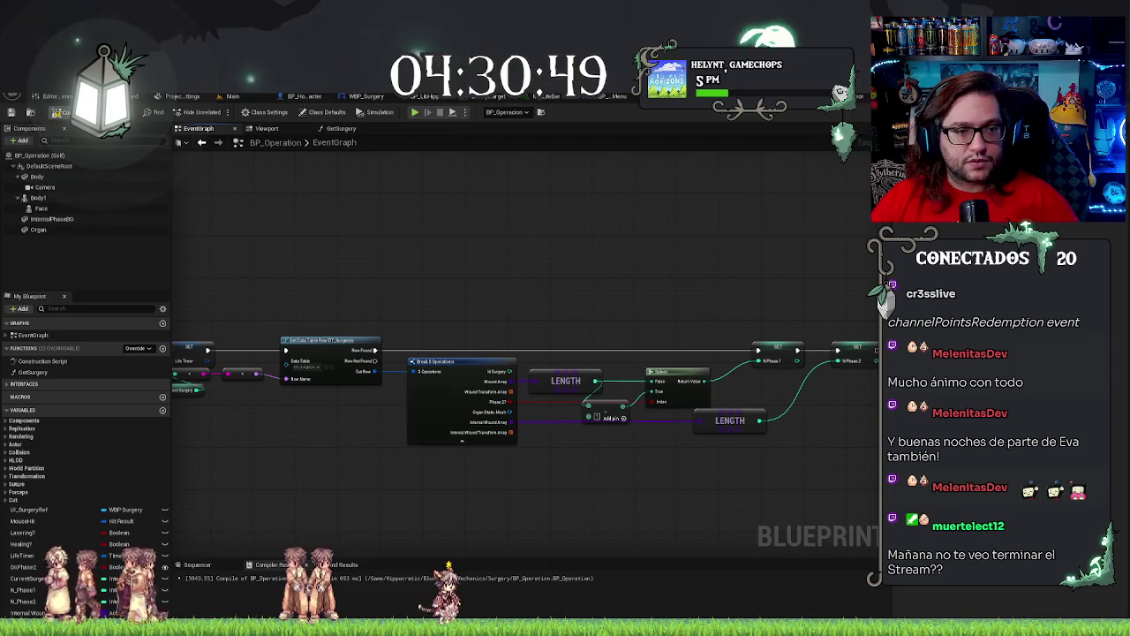
pyautogui.moveTo(545, 453); pyautogui.dragTo(474, 384)
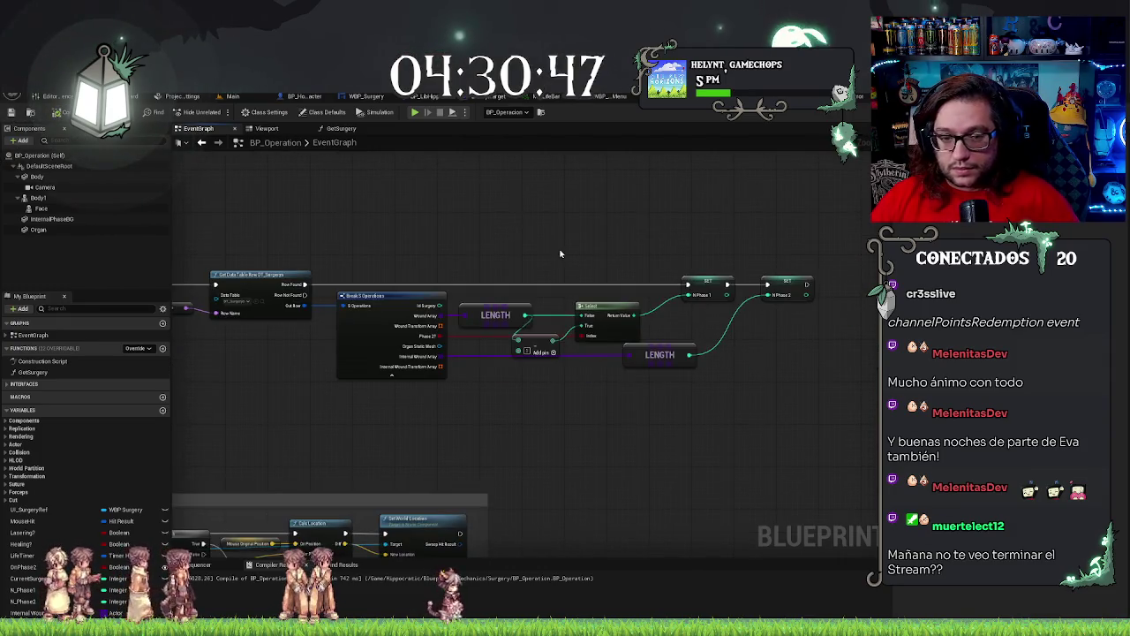
pyautogui.scroll(3, 474, 384)
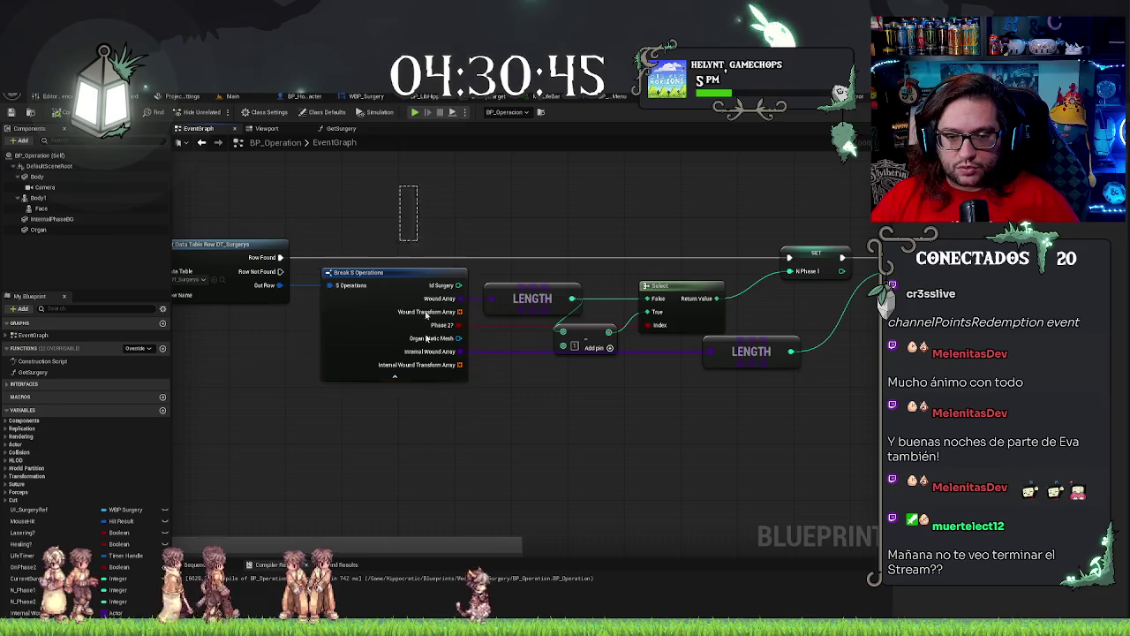
pyautogui.click(644, 473)
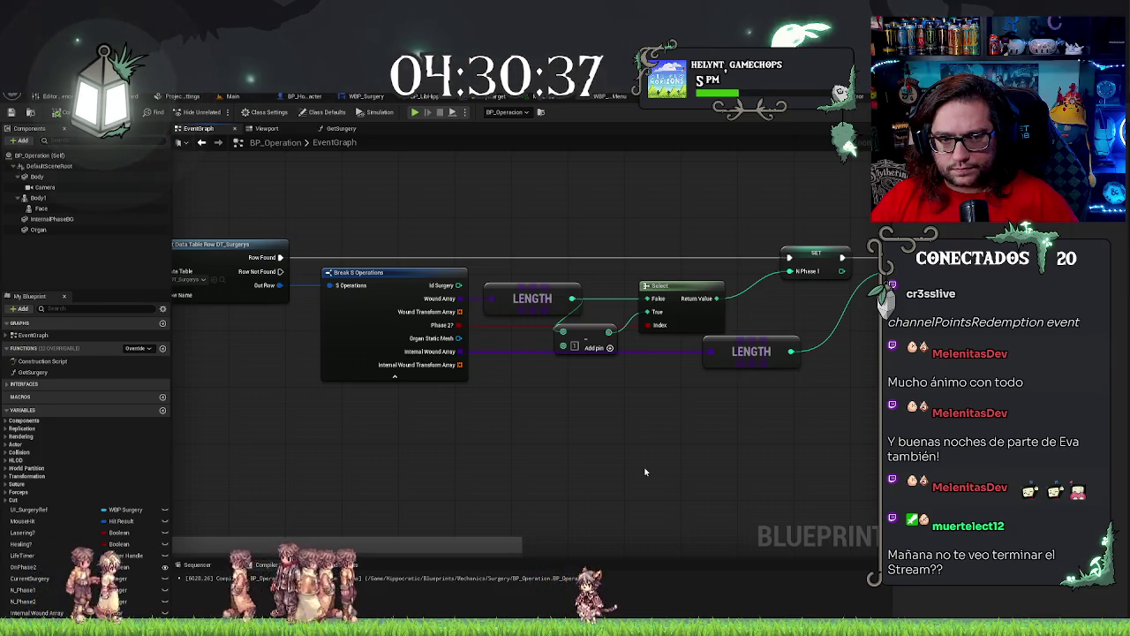
pyautogui.click(335, 131)
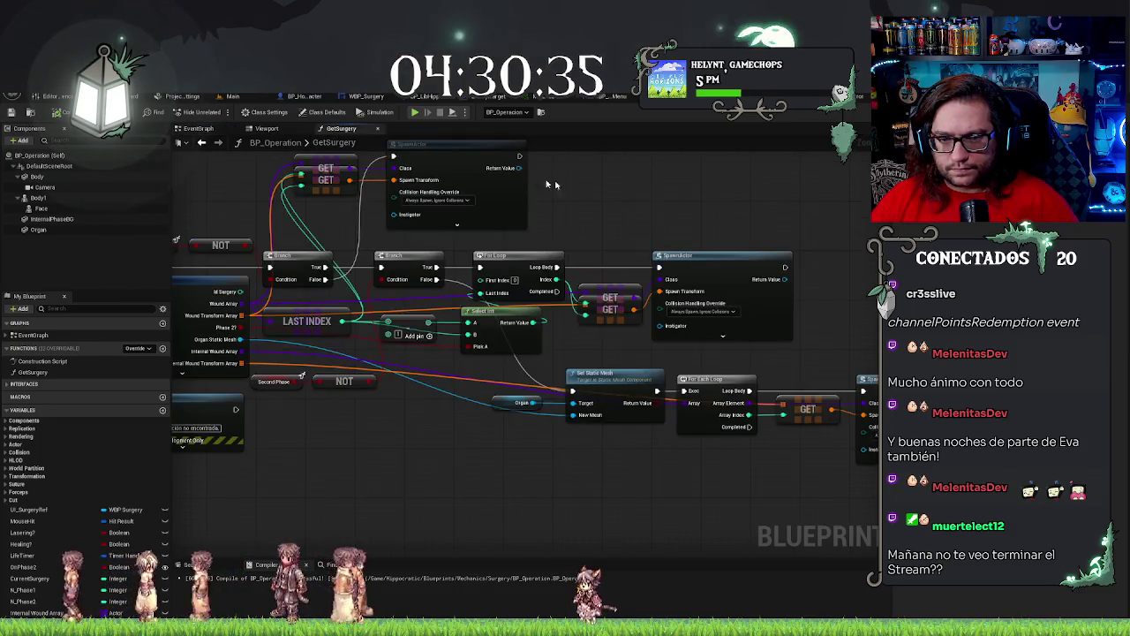
# Add an Array ADD node fed by the lower SpawnActor's Return Value.
pyautogui.moveTo(642, 196); pyautogui.dragTo(522, 174)
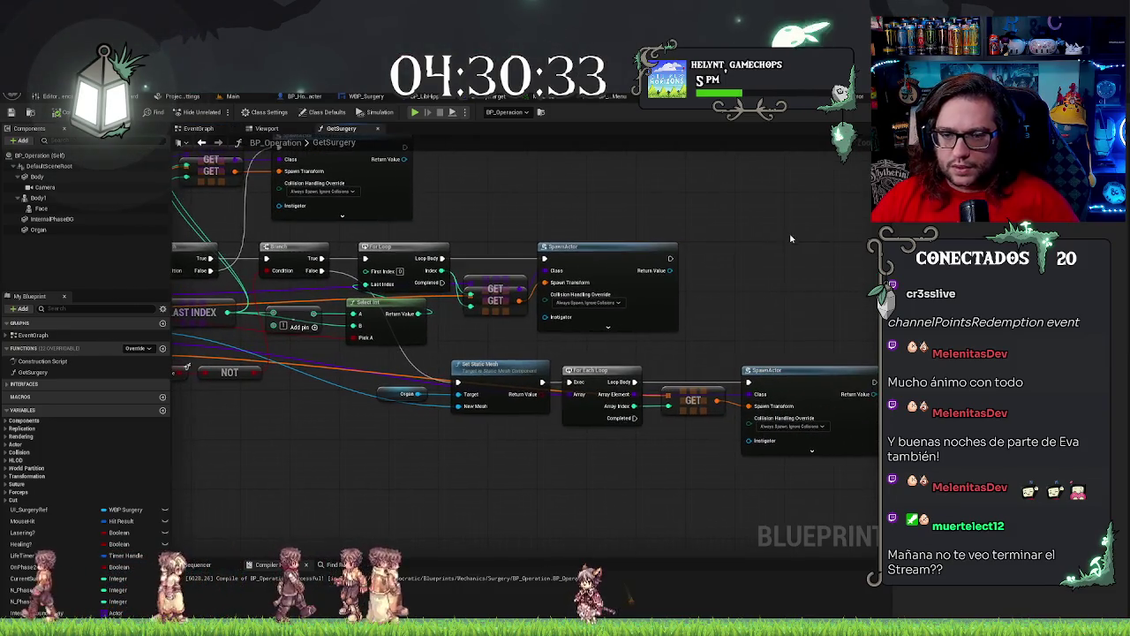
pyautogui.moveTo(586, 228); pyautogui.dragTo(506, 173)
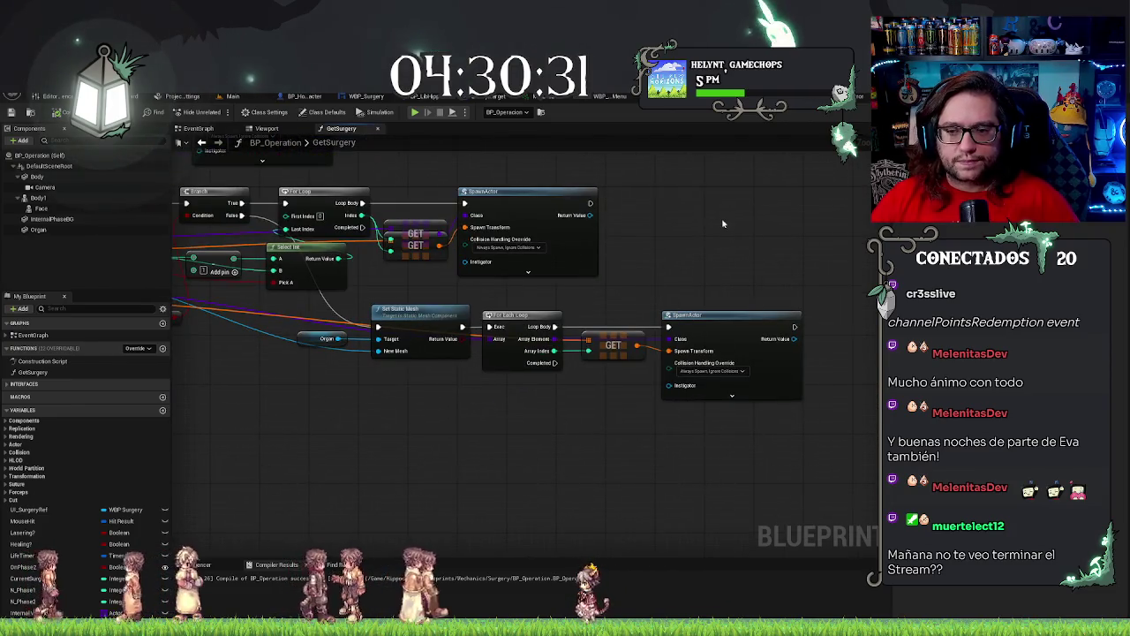
pyautogui.moveTo(724, 220)
pyautogui.mouseDown()
pyautogui.moveTo(735, 462)
pyautogui.moveTo(686, 431)
pyautogui.moveTo(750, 427)
pyautogui.moveTo(738, 423)
pyautogui.moveTo(462, 430)
pyautogui.mouseUp()
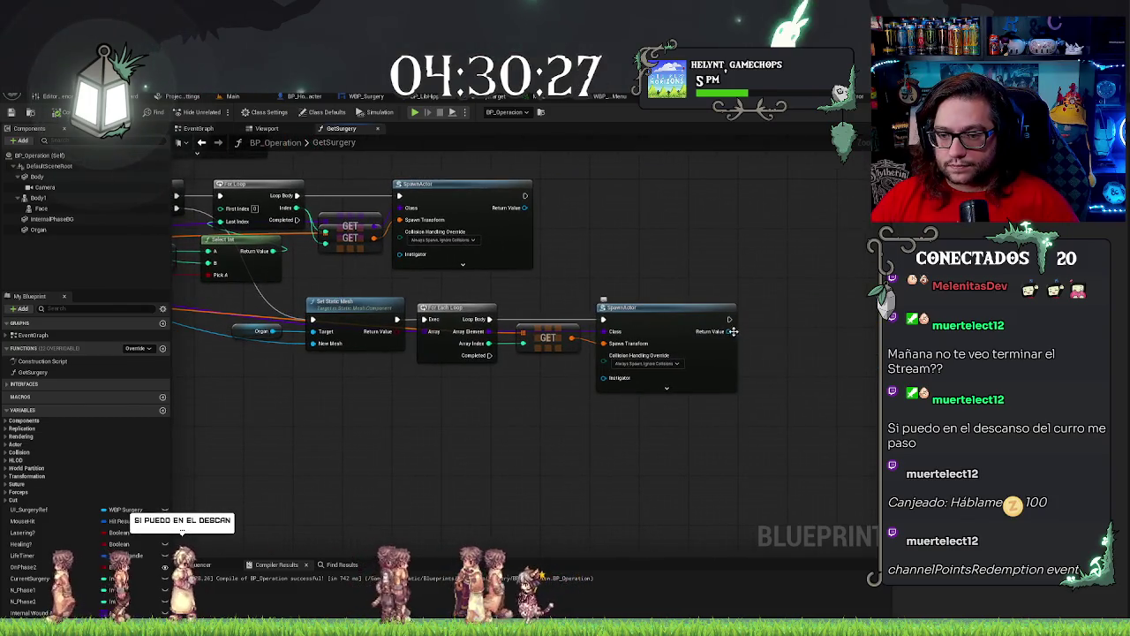
pyautogui.moveTo(728, 331); pyautogui.dragTo(759, 334)
pyautogui.write('array')
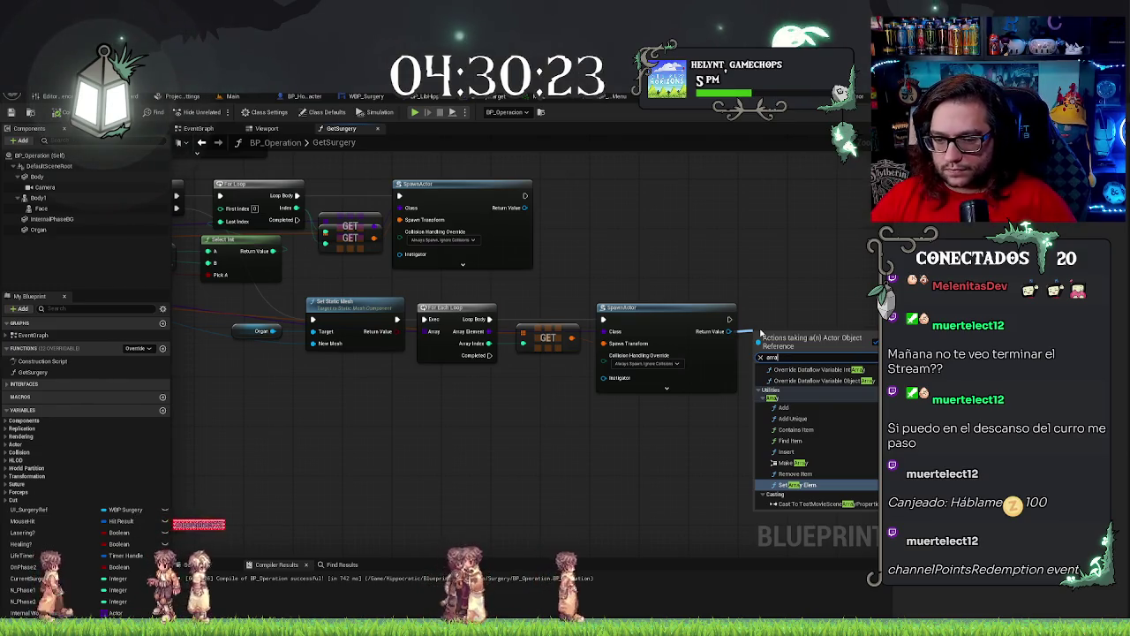
pyautogui.click(783, 407)
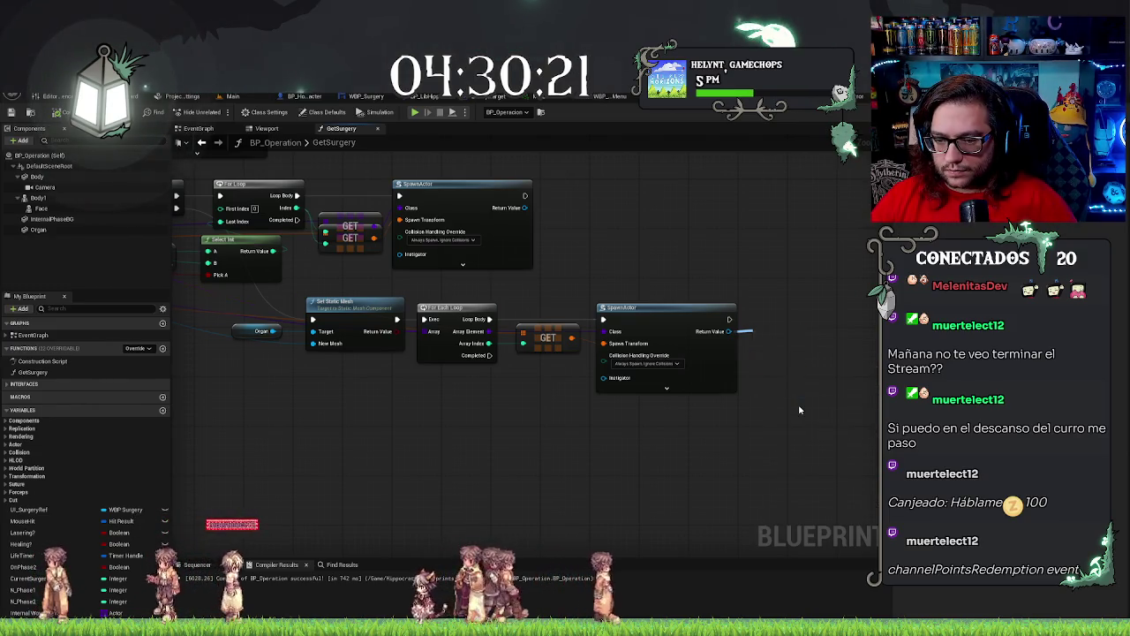
pyautogui.moveTo(810, 323); pyautogui.dragTo(816, 316)
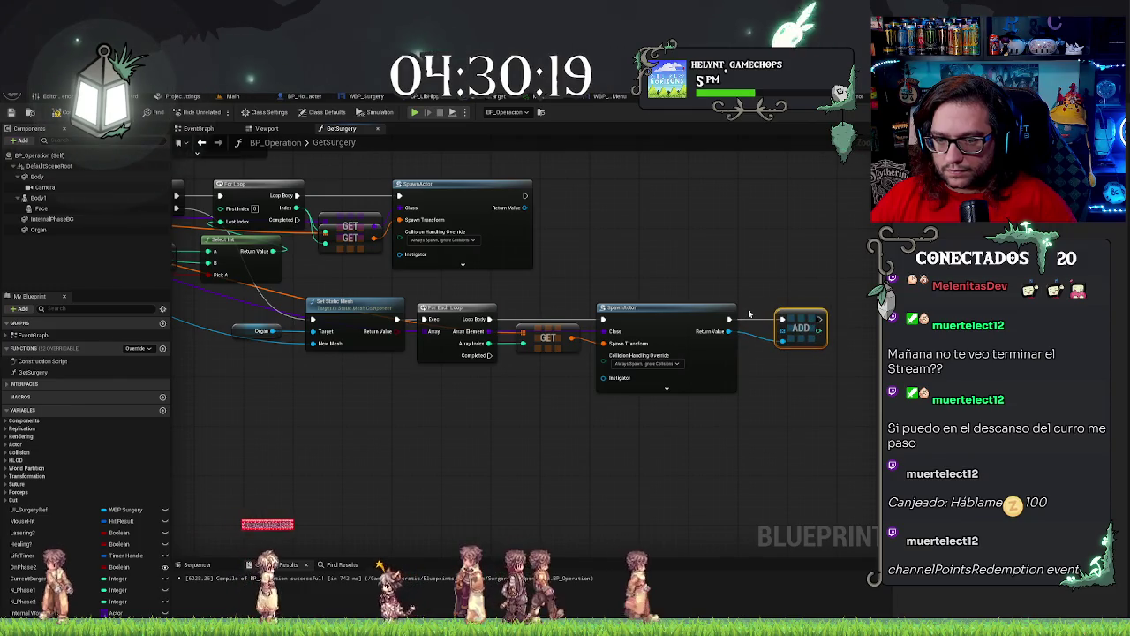
pyautogui.hotkey('ctrl', 'z')
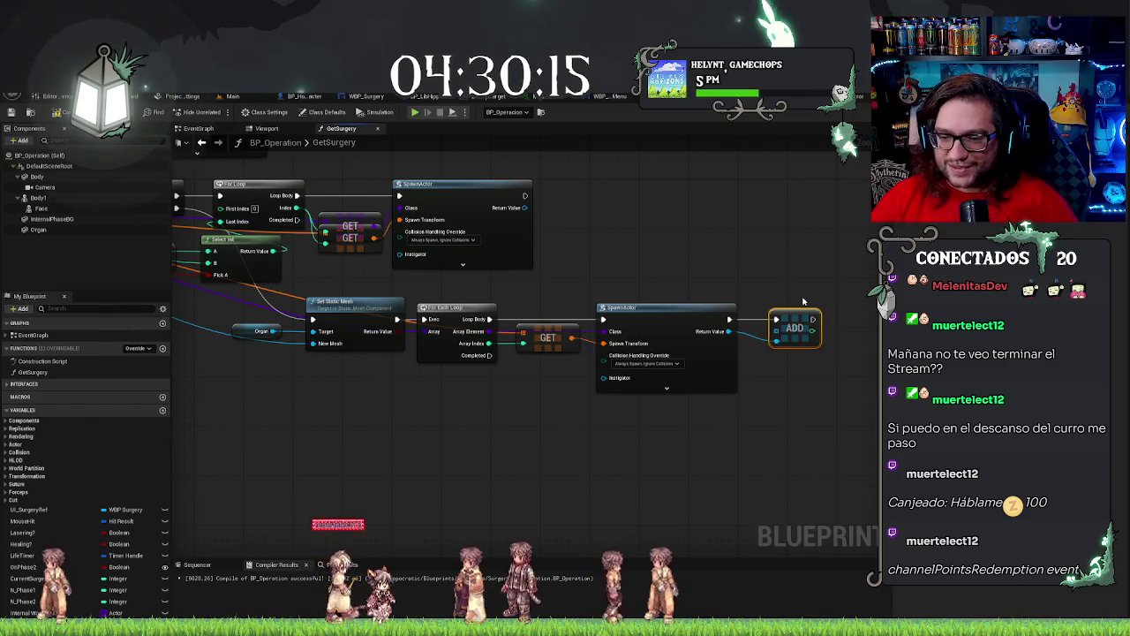
# Promote the ADD node's target array to a new Internal Wounds variable and straighten its wire.
pyautogui.moveTo(777, 332); pyautogui.dragTo(754, 387)
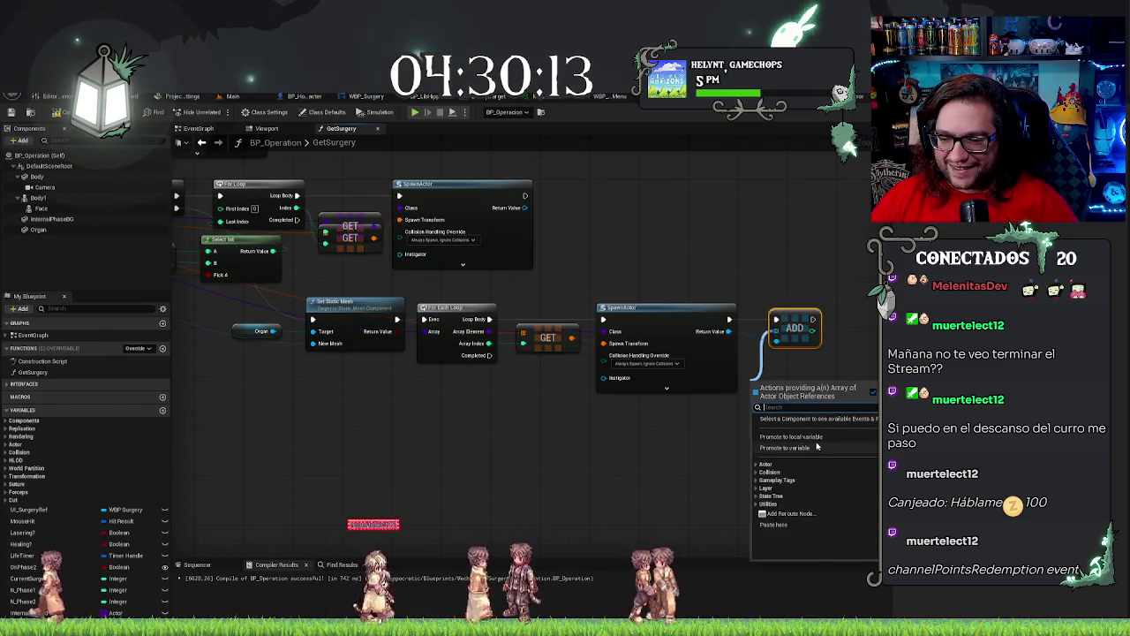
pyautogui.click(786, 447)
pyautogui.write('Internal Wound Array')
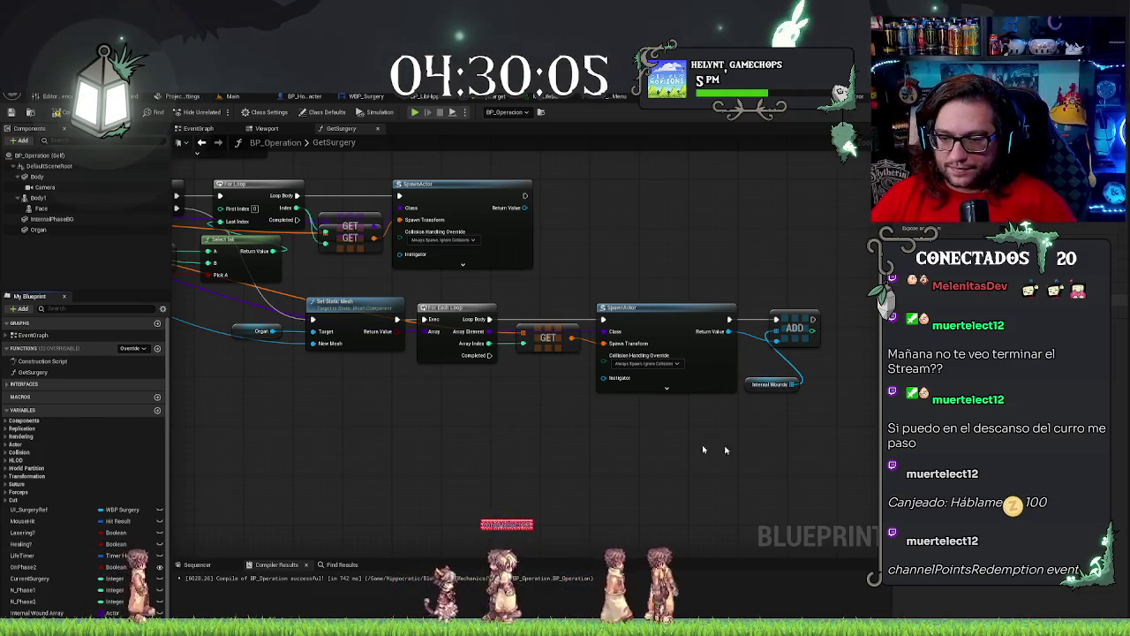
pyautogui.moveTo(808, 339); pyautogui.dragTo(833, 340)
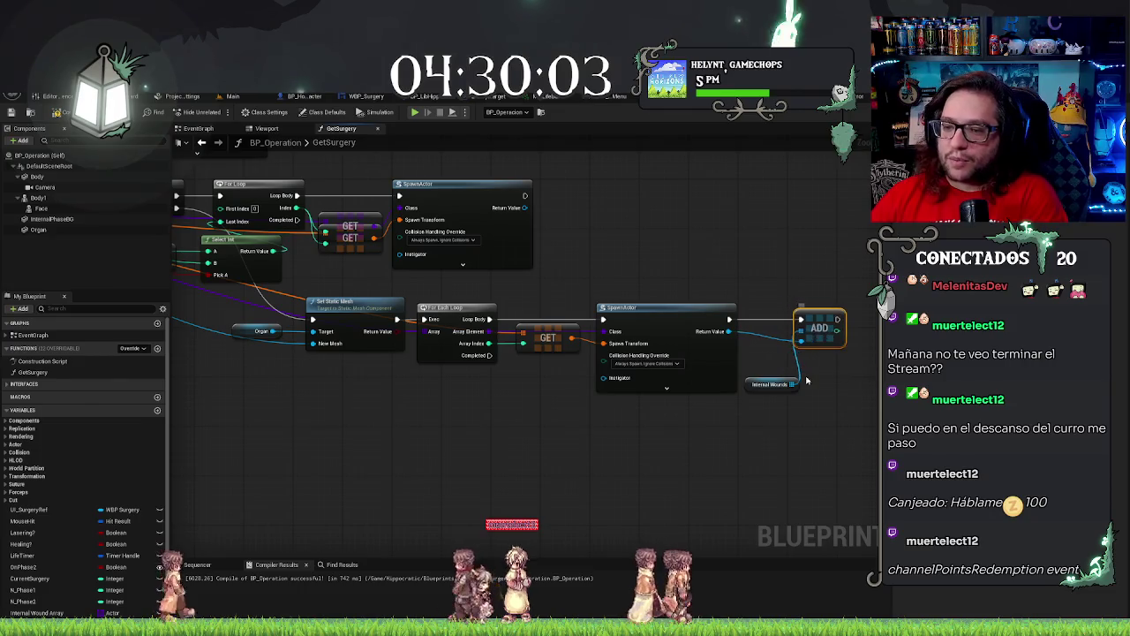
pyautogui.click(770, 385)
pyautogui.keyDown('ctrl'); pyautogui.click(830, 319); pyautogui.keyUp('ctrl')
pyautogui.press('q')
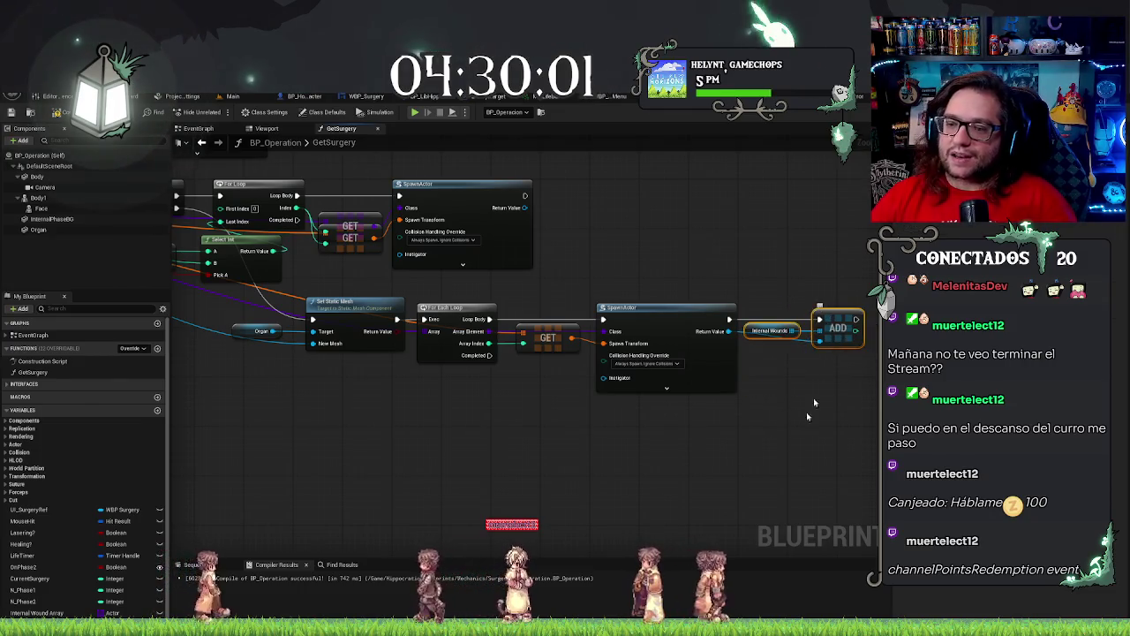
# Compile BP_Operation and return to the EventGraph's N Phase setters.
pyautogui.moveTo(788, 446); pyautogui.dragTo(676, 457)
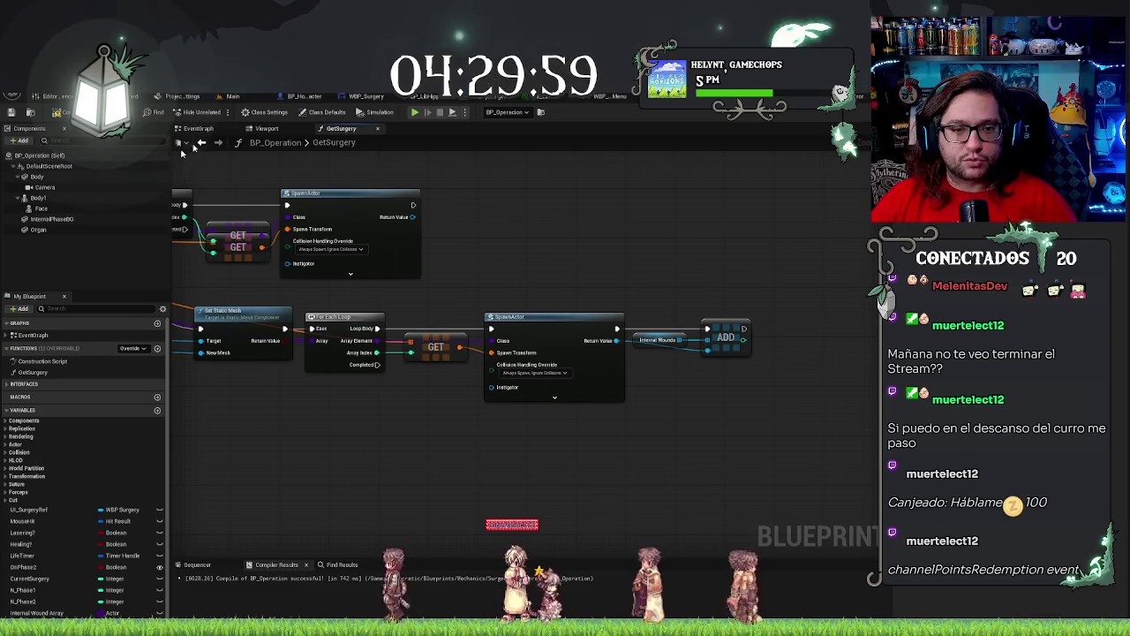
pyautogui.moveTo(647, 210); pyautogui.dragTo(726, 209)
pyautogui.moveTo(359, 439); pyautogui.dragTo(620, 416)
pyautogui.moveTo(704, 412); pyautogui.dragTo(626, 412)
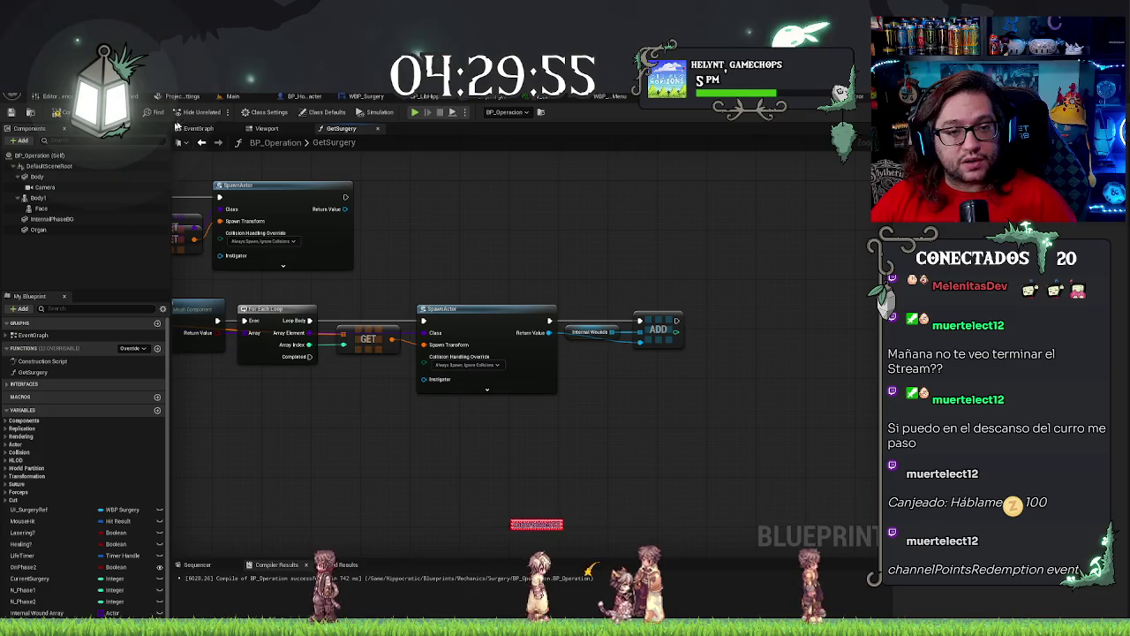
pyautogui.click(12, 115)
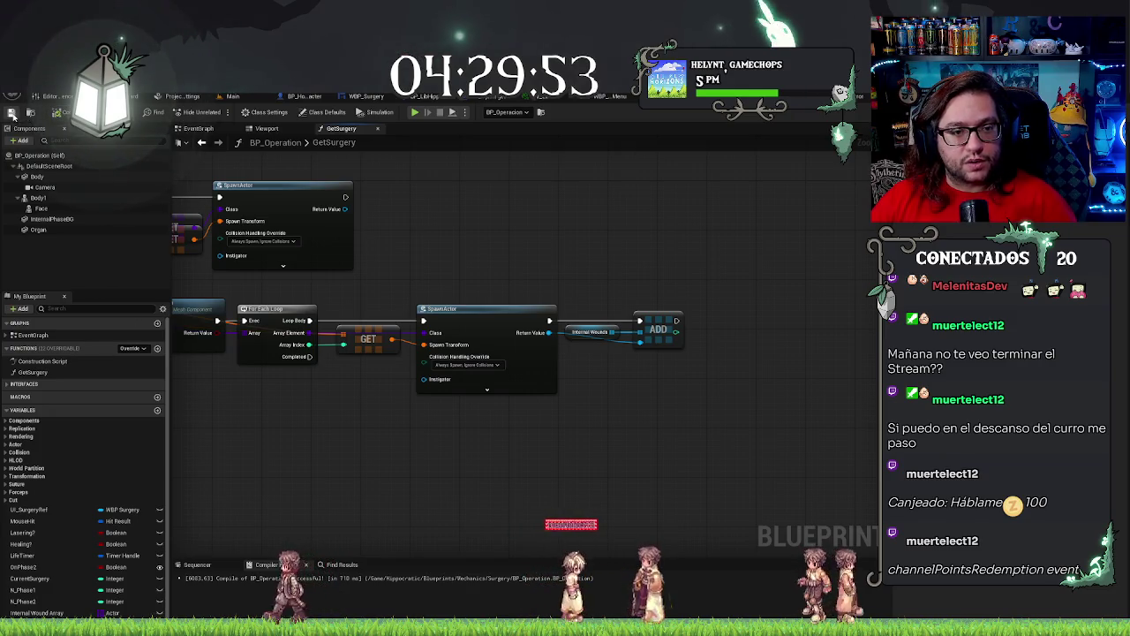
pyautogui.click(214, 129)
pyautogui.moveTo(555, 206); pyautogui.dragTo(302, 193)
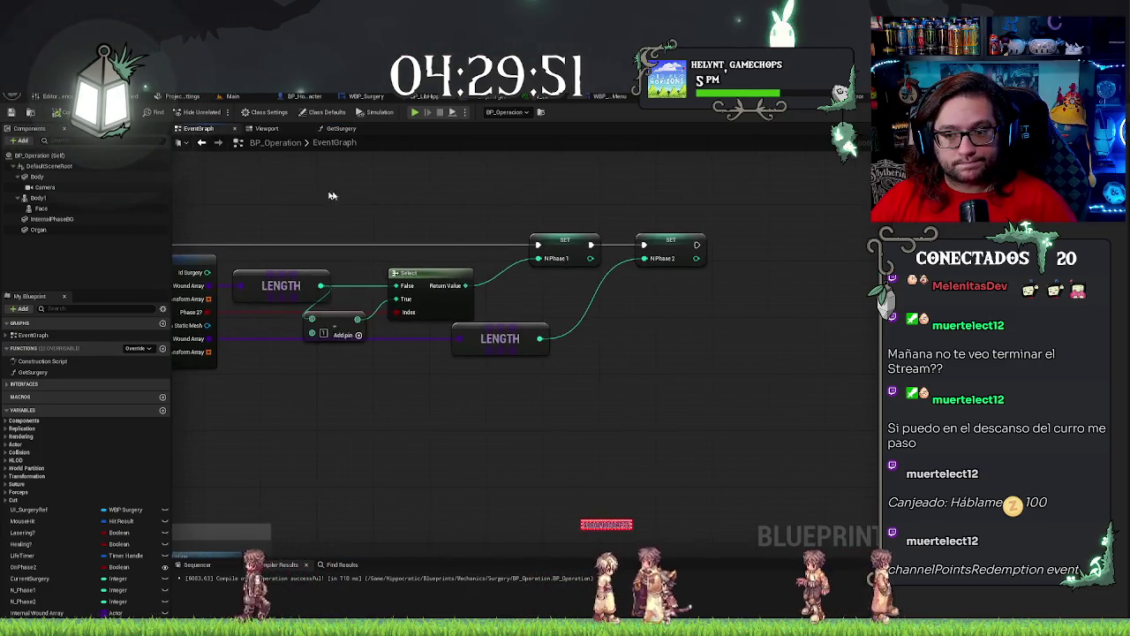
# In GetSurgery, paste a copy of the ADD node next to the upper SpawnActor node.
pyautogui.rightClick(324, 191)
pyautogui.click(246, 197)
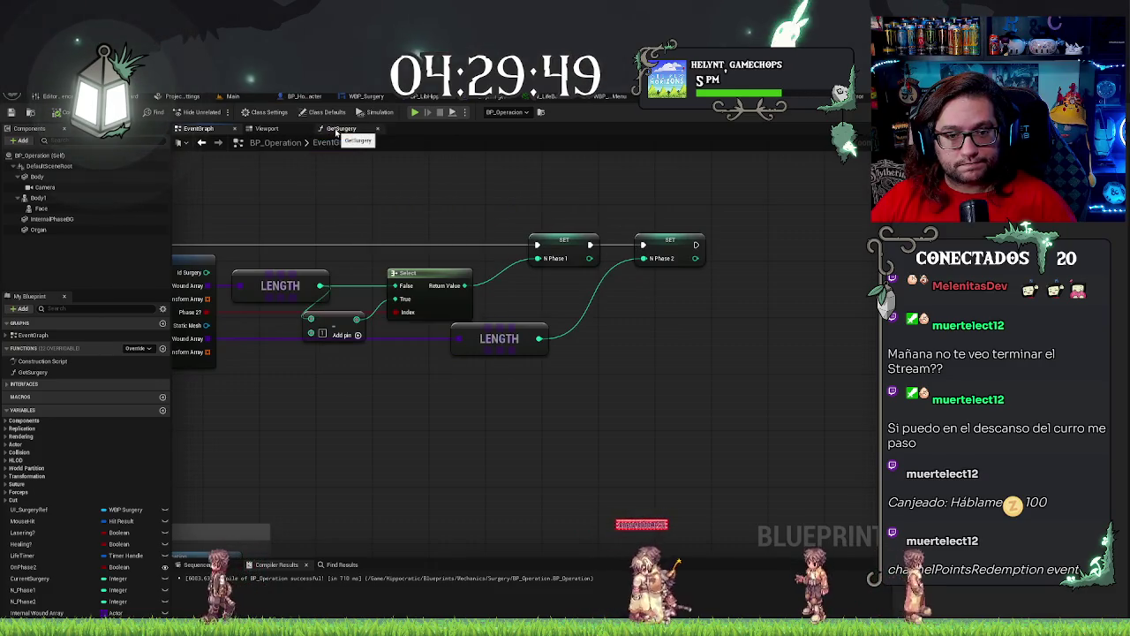
pyautogui.click(335, 132)
pyautogui.moveTo(610, 247); pyautogui.dragTo(649, 287)
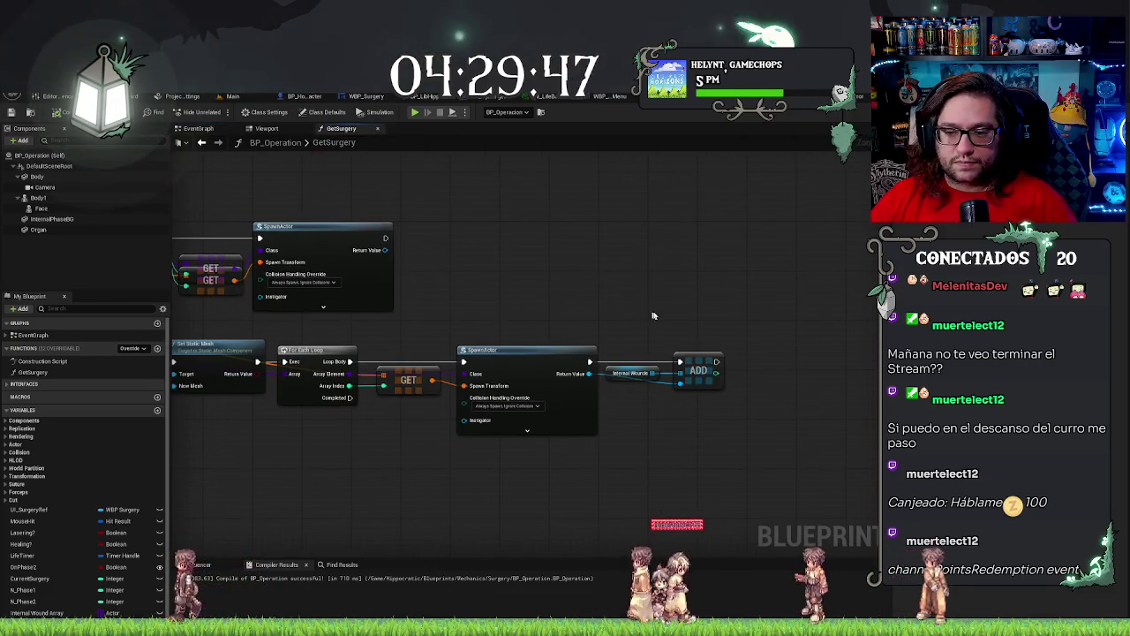
pyautogui.moveTo(515, 247)
pyautogui.mouseDown()
pyautogui.moveTo(609, 270)
pyautogui.moveTo(481, 260)
pyautogui.moveTo(504, 296)
pyautogui.moveTo(514, 289)
pyautogui.mouseUp()
pyautogui.hotkey('ctrl', 'c')
pyautogui.hotkey('ctrl', 'v')
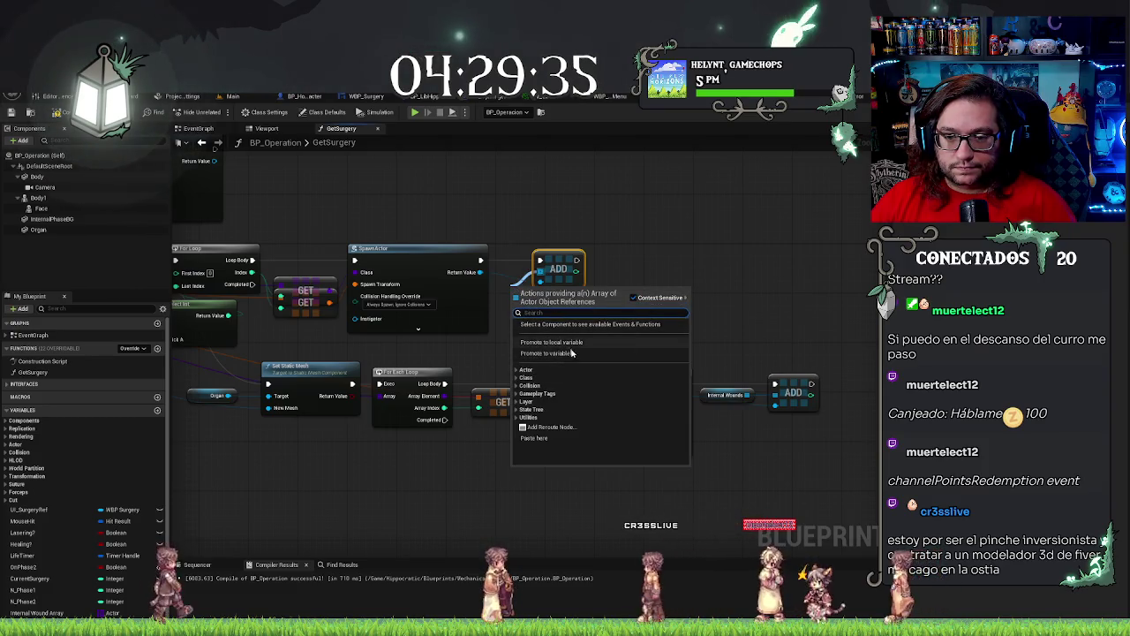
# Promote the copied ADD's array to a new variable named 'External Wounds'.
pyautogui.click(570, 354)
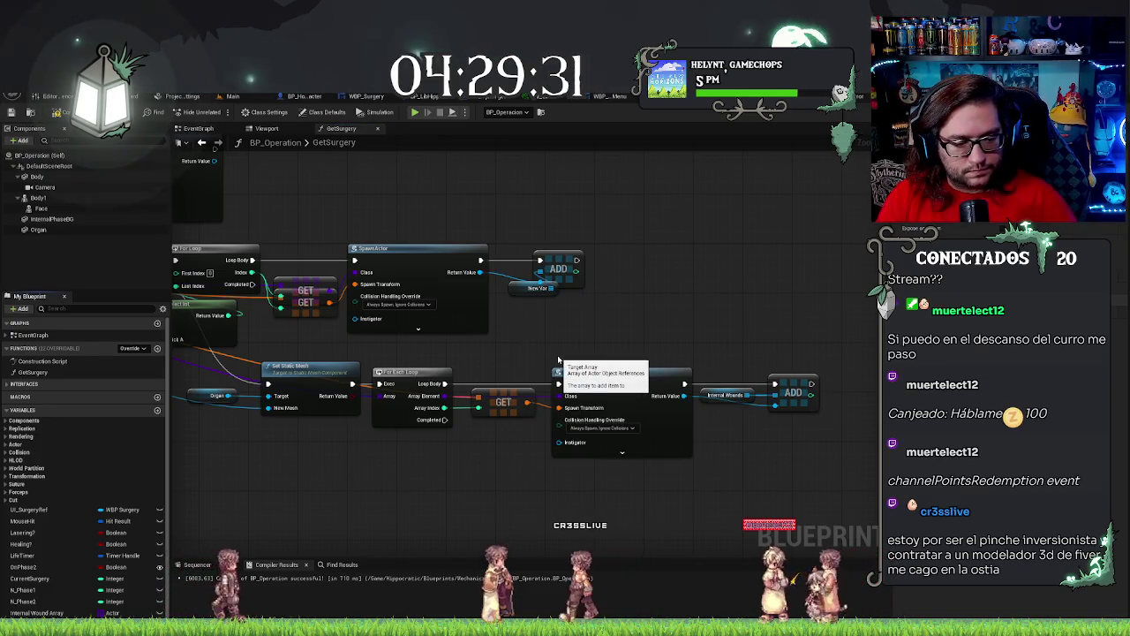
pyautogui.write('External Wounds')
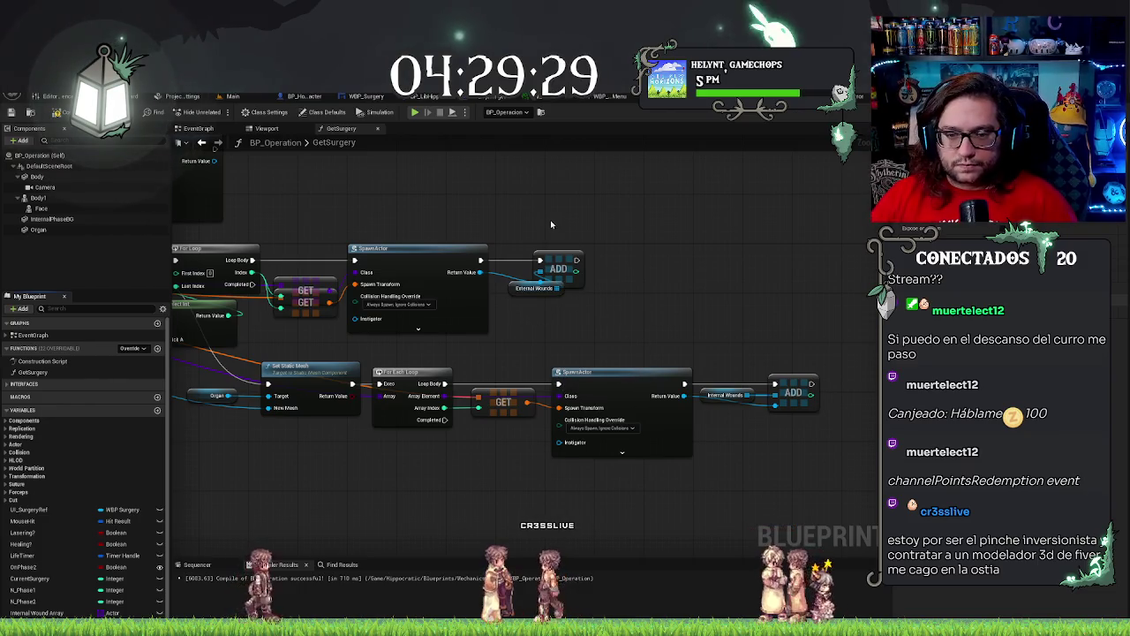
pyautogui.click(576, 265)
pyautogui.moveTo(578, 265); pyautogui.dragTo(616, 264)
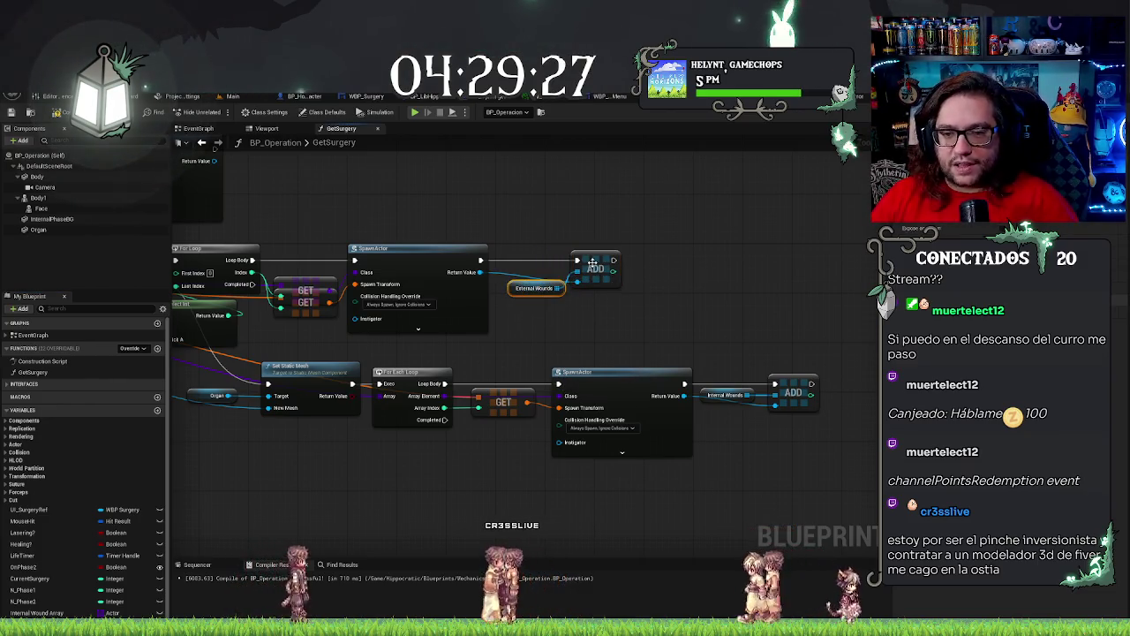
pyautogui.press('q')
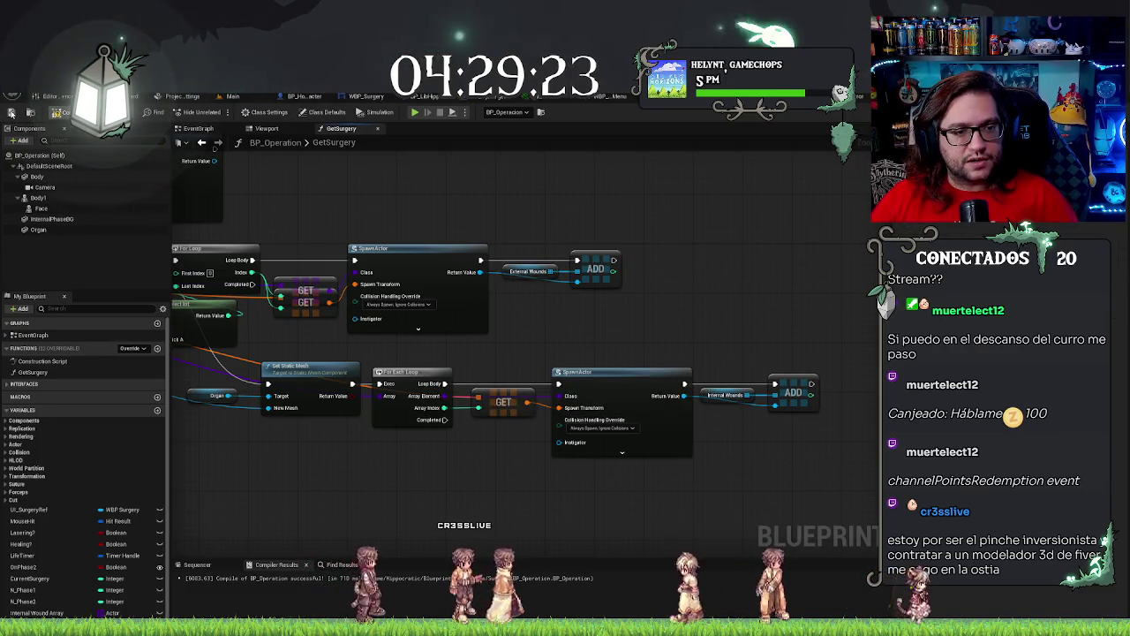
# Save BP_Operation and return to its EventGraph.
pyautogui.hotkey('ctrl', 's')
pyautogui.click(232, 95)
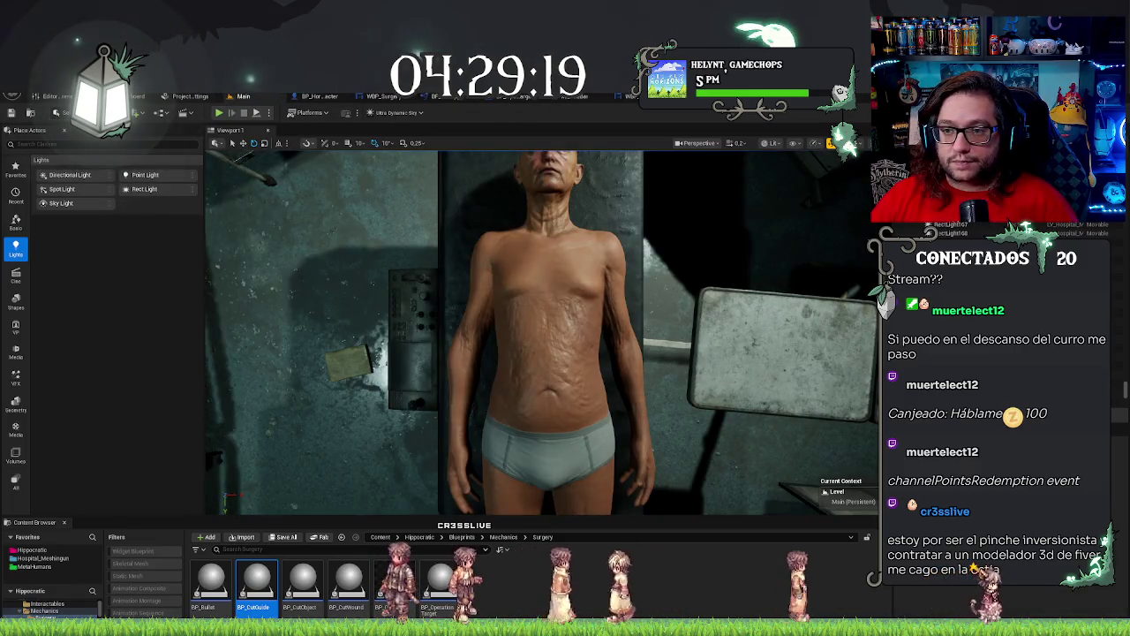
pyautogui.click(433, 95)
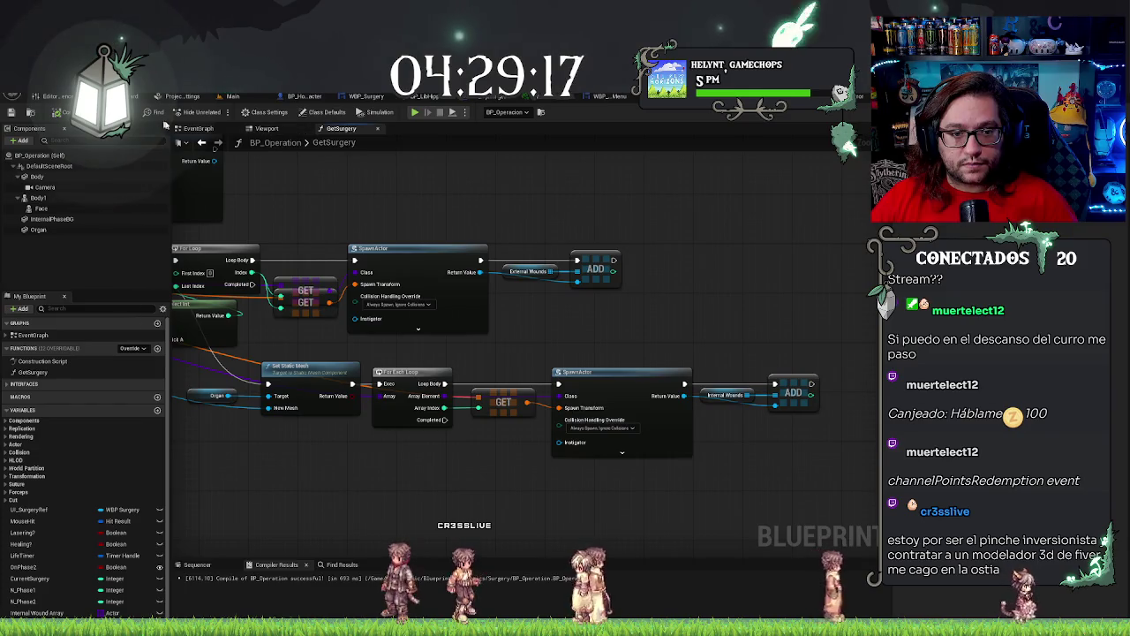
pyautogui.hotkey('ctrl', 'Tab')
pyautogui.scroll(-6, 610, 253)
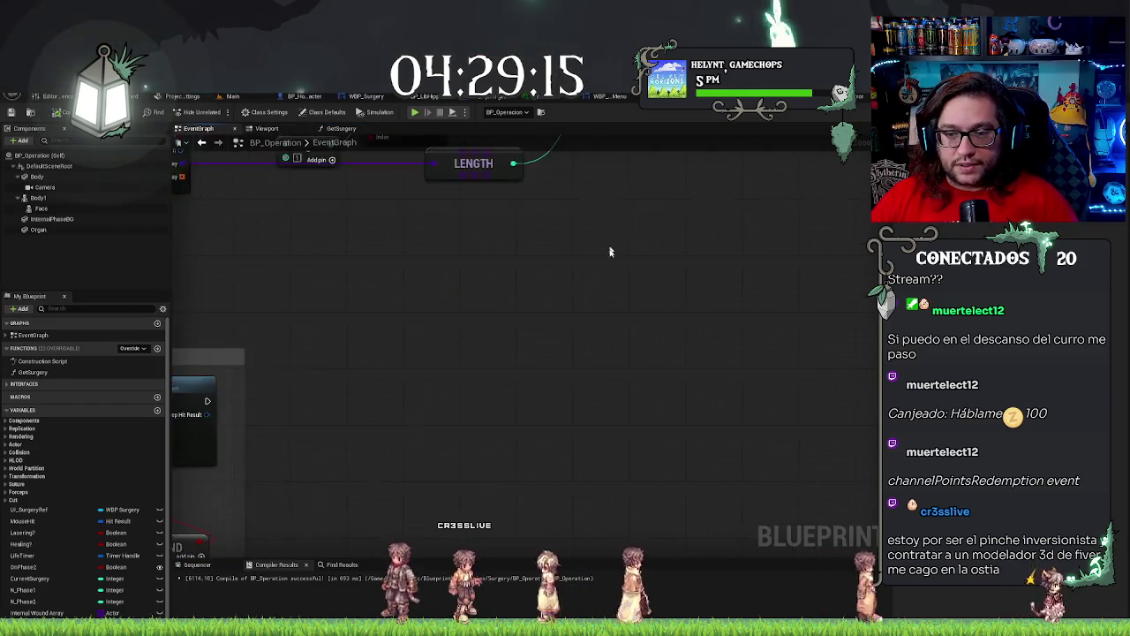
# Move the nodes after Delay rightward and nudge the Internal Phase BG and Organ getters.
pyautogui.scroll(8, 589, 325)
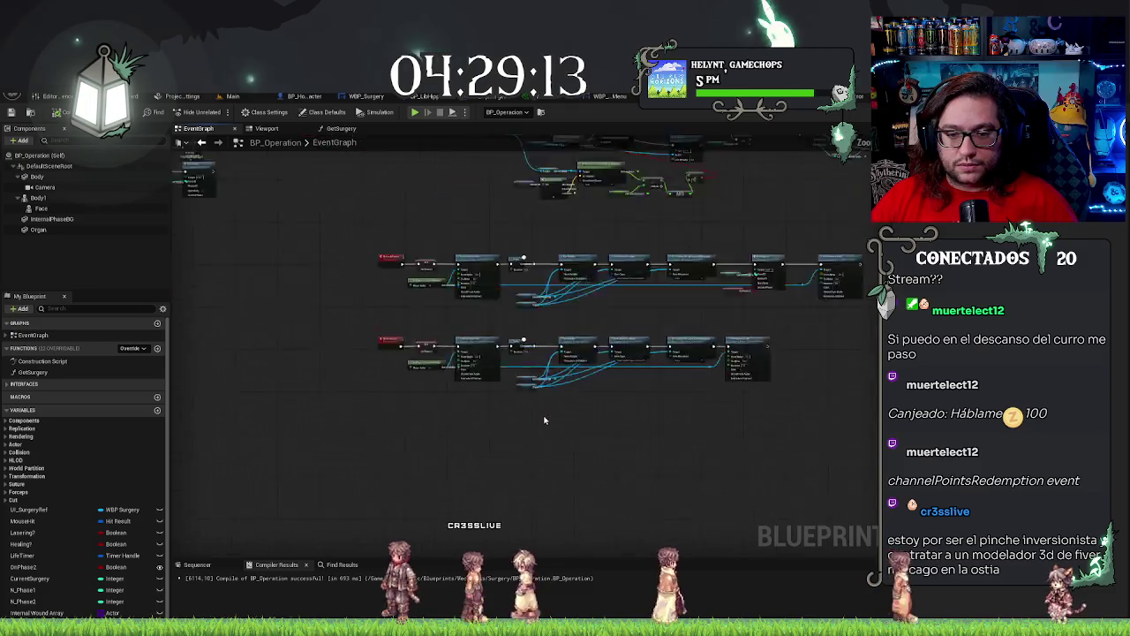
pyautogui.moveTo(518, 410); pyautogui.dragTo(280, 408)
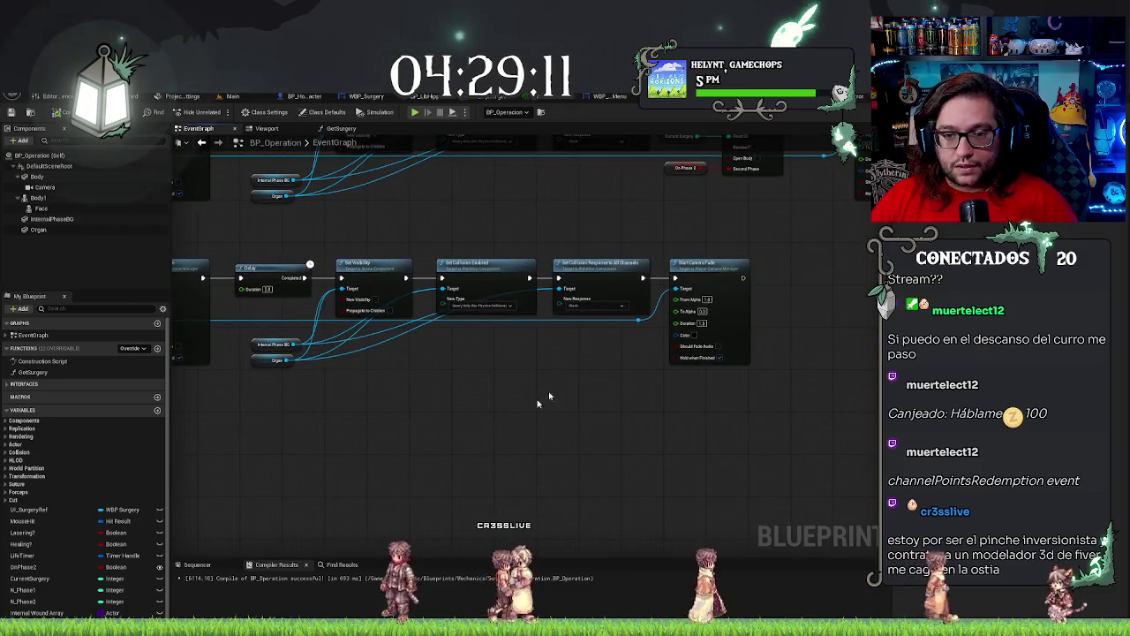
pyautogui.moveTo(560, 217); pyautogui.dragTo(798, 234)
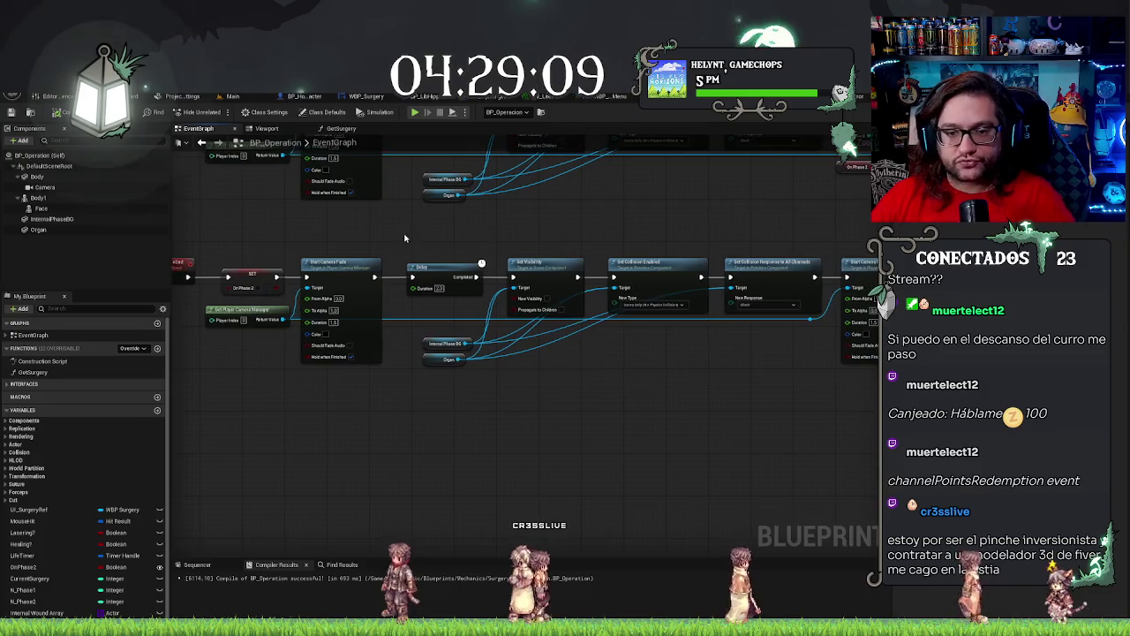
pyautogui.moveTo(444, 343); pyautogui.dragTo(457, 342)
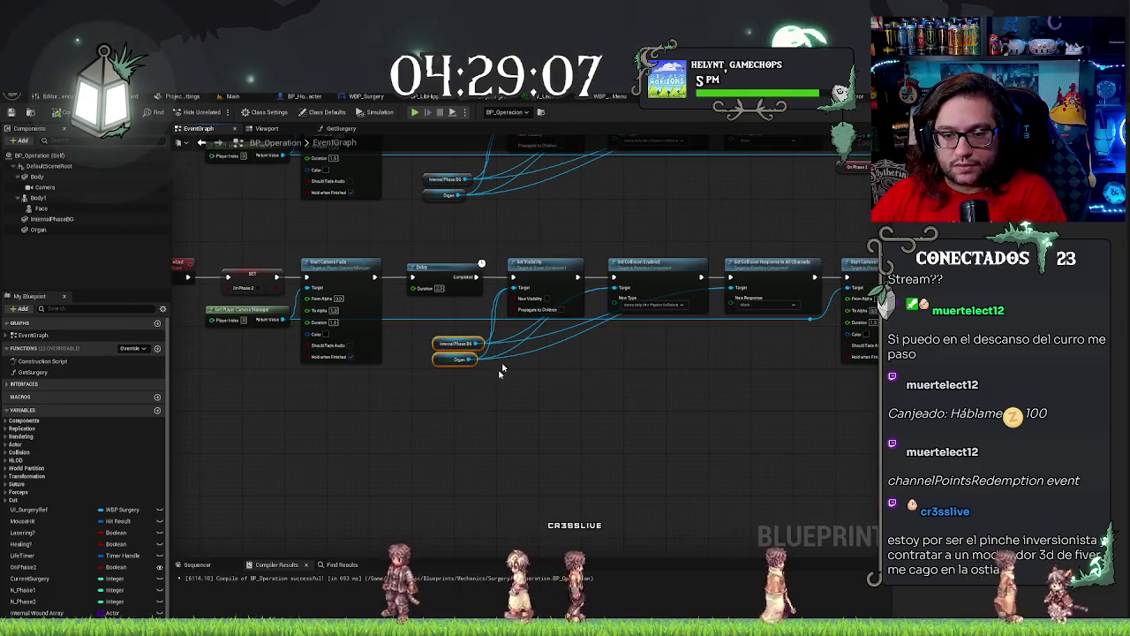
pyautogui.moveTo(473, 248); pyautogui.dragTo(830, 326)
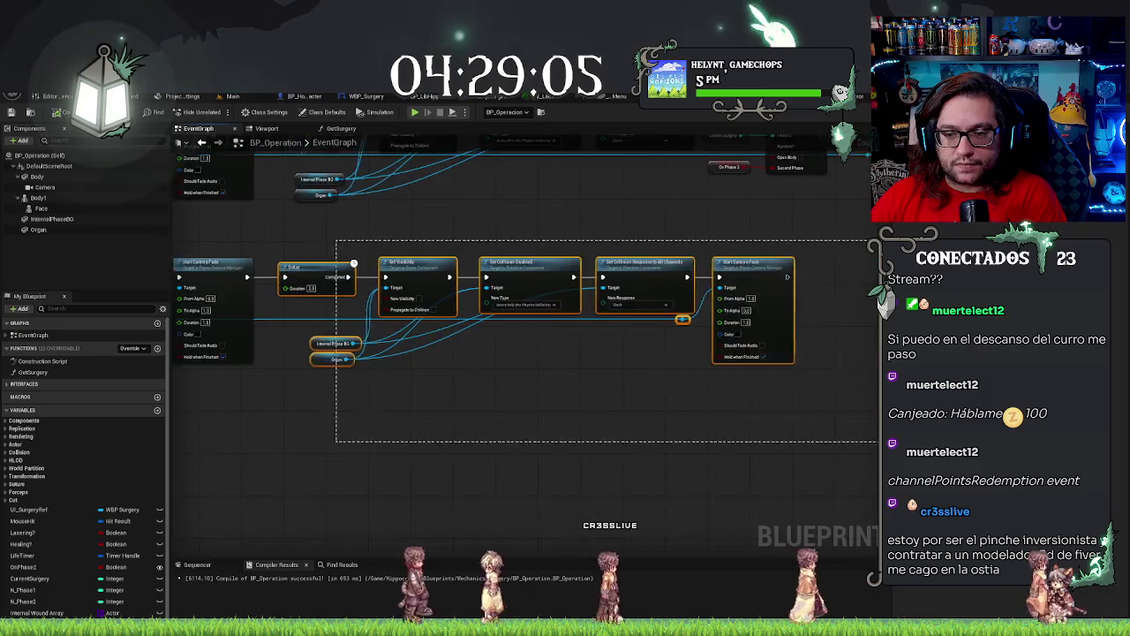
pyautogui.moveTo(424, 266)
pyautogui.mouseDown()
pyautogui.moveTo(584, 301)
pyautogui.moveTo(669, 303)
pyautogui.mouseUp()
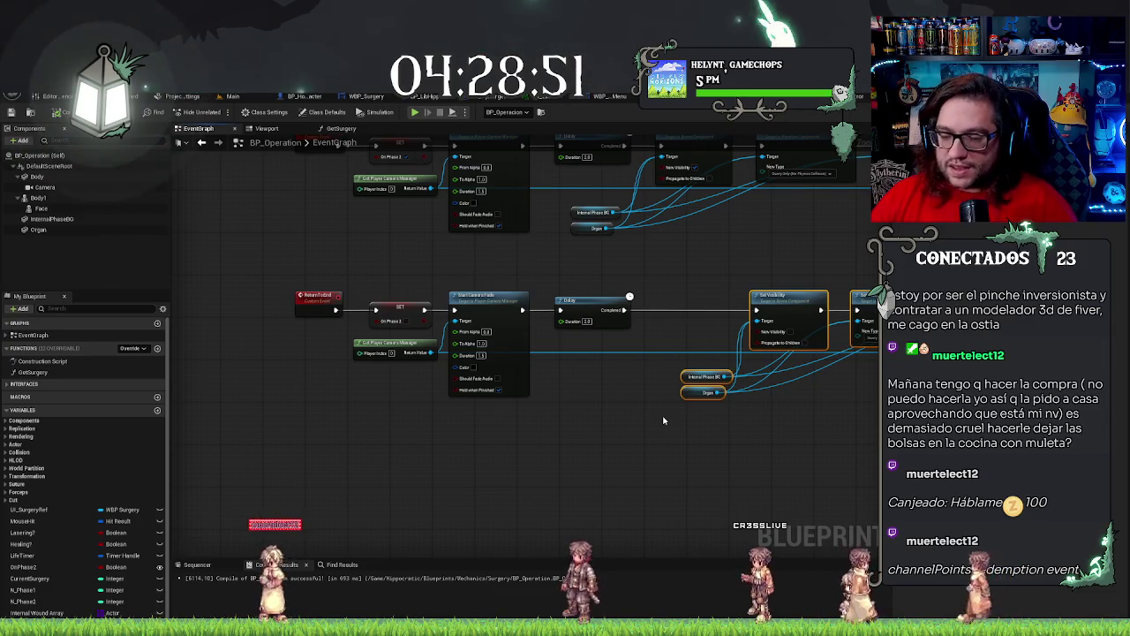
pyautogui.scroll(3, 569, 425)
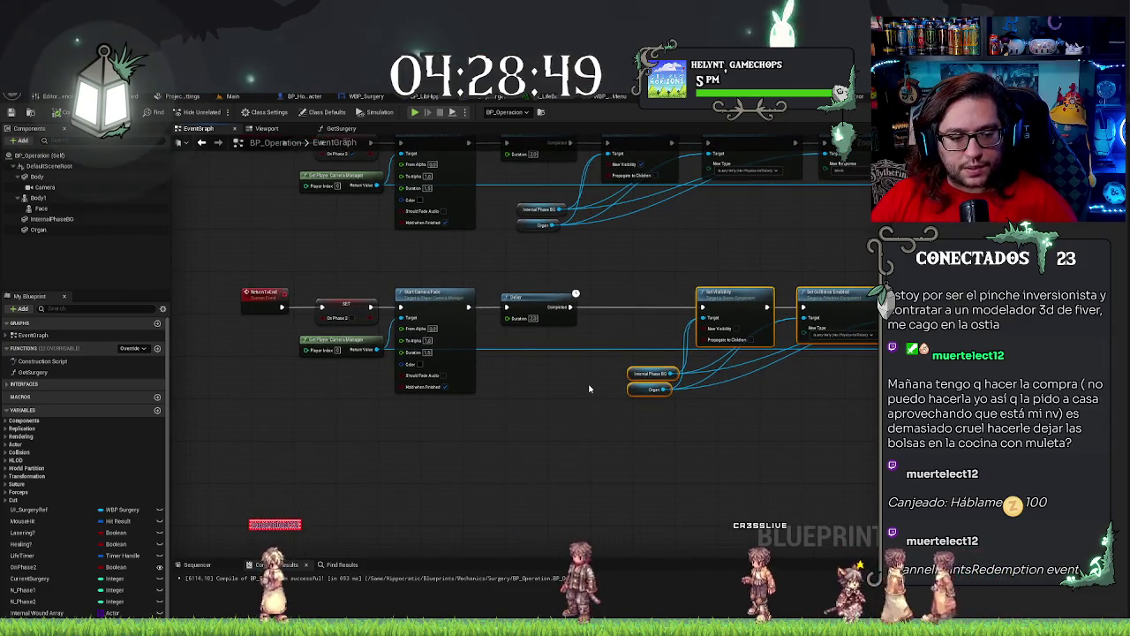
pyautogui.moveTo(569, 424); pyautogui.dragTo(508, 404)
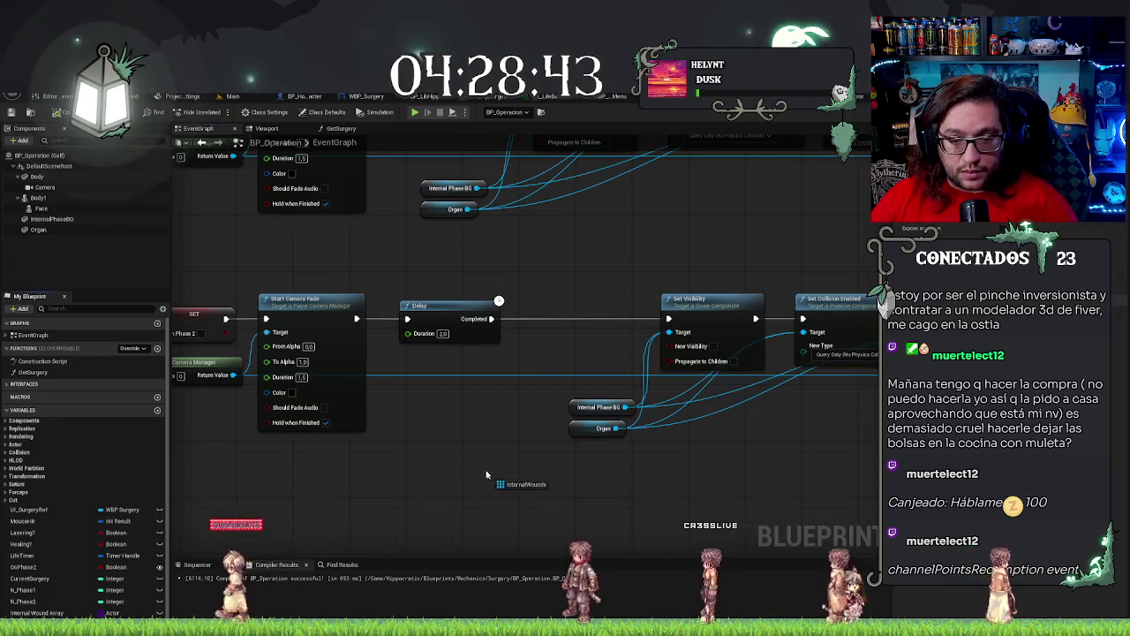
# Add an Internal Wounds getter feeding a new Destroy Actor node placed after Delay.
pyautogui.moveTo(35, 612); pyautogui.dragTo(419, 413)
pyautogui.click(445, 423)
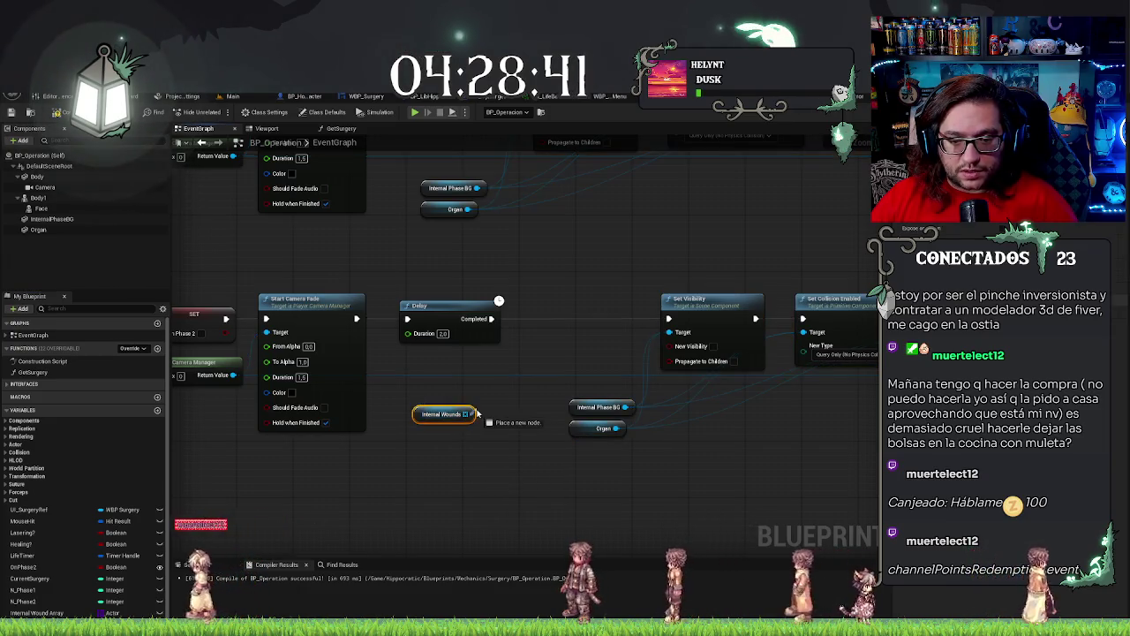
pyautogui.rightClick(433, 471)
pyautogui.write('destroy')
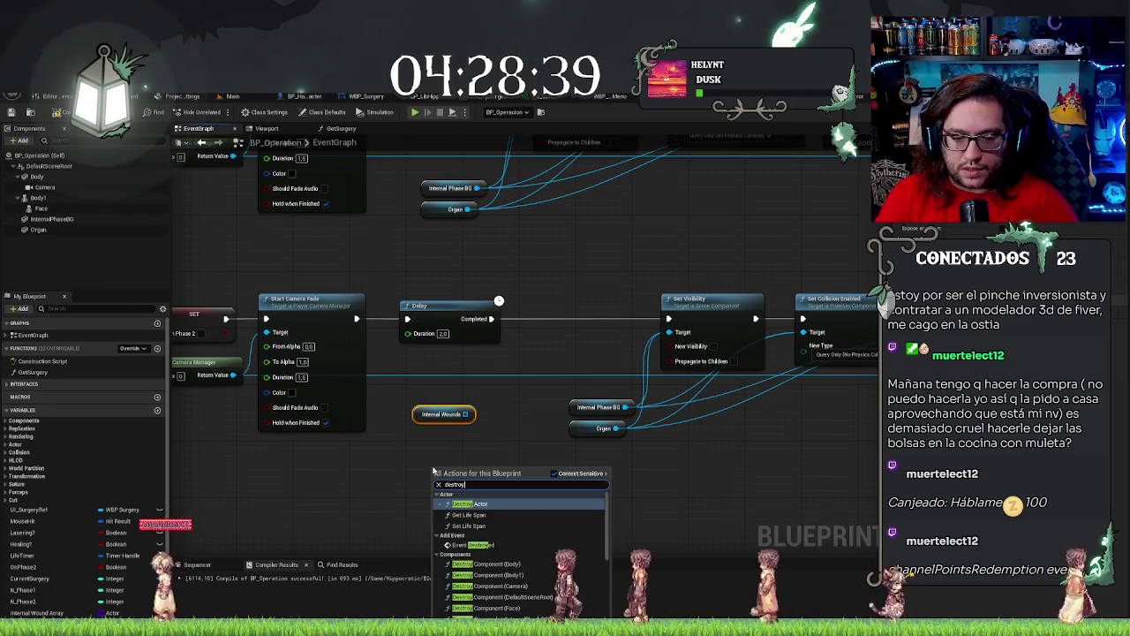
pyautogui.press('Return')
pyautogui.moveTo(465, 489)
pyautogui.mouseDown()
pyautogui.moveTo(550, 343)
pyautogui.moveTo(593, 325)
pyautogui.moveTo(585, 313)
pyautogui.moveTo(518, 403)
pyautogui.moveTo(467, 417)
pyautogui.moveTo(435, 399)
pyautogui.moveTo(447, 367)
pyautogui.mouseUp()
# Wire Delay into Destroy Actor and on into Set Visibility, then compile and save.
pyautogui.moveTo(491, 318); pyautogui.dragTo(668, 318)
pyautogui.click(656, 243)
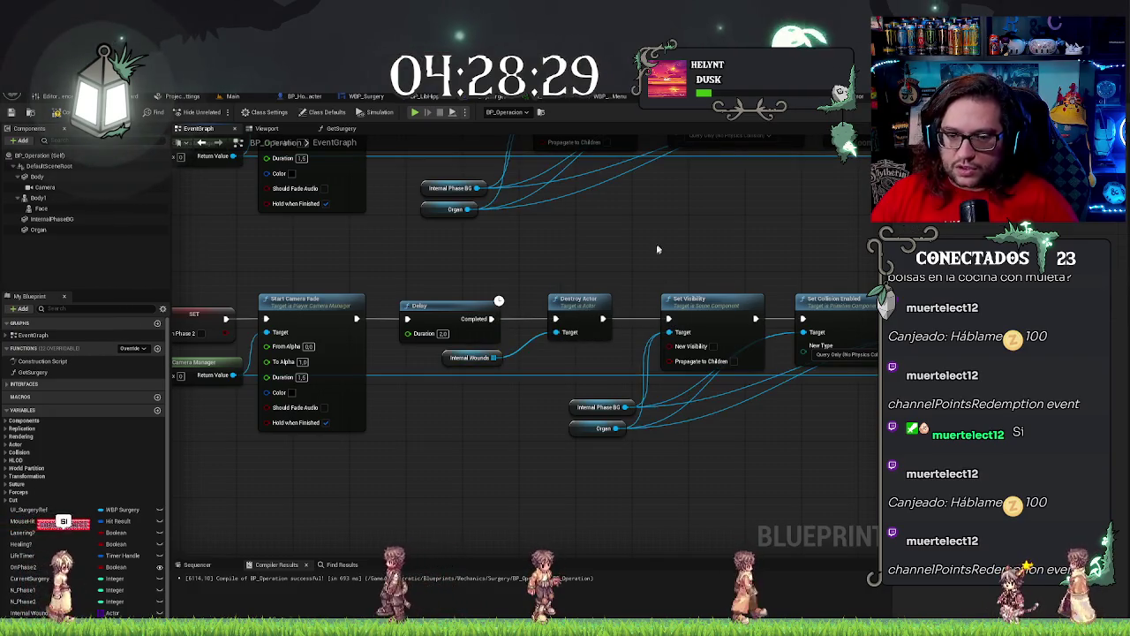
pyautogui.click(15, 113)
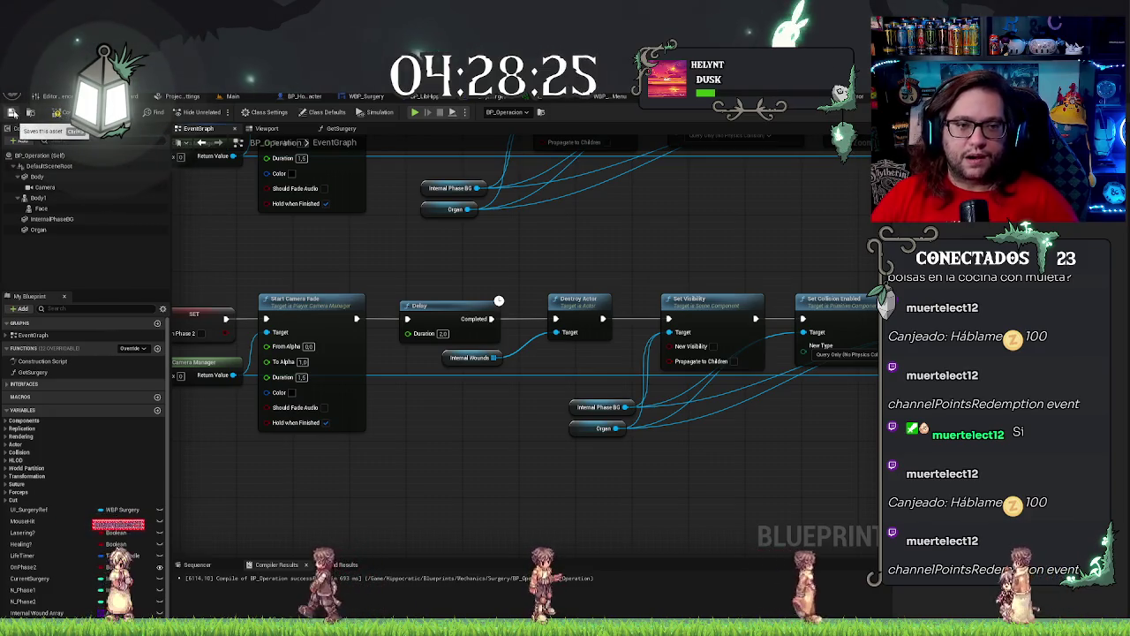
pyautogui.click(11, 115)
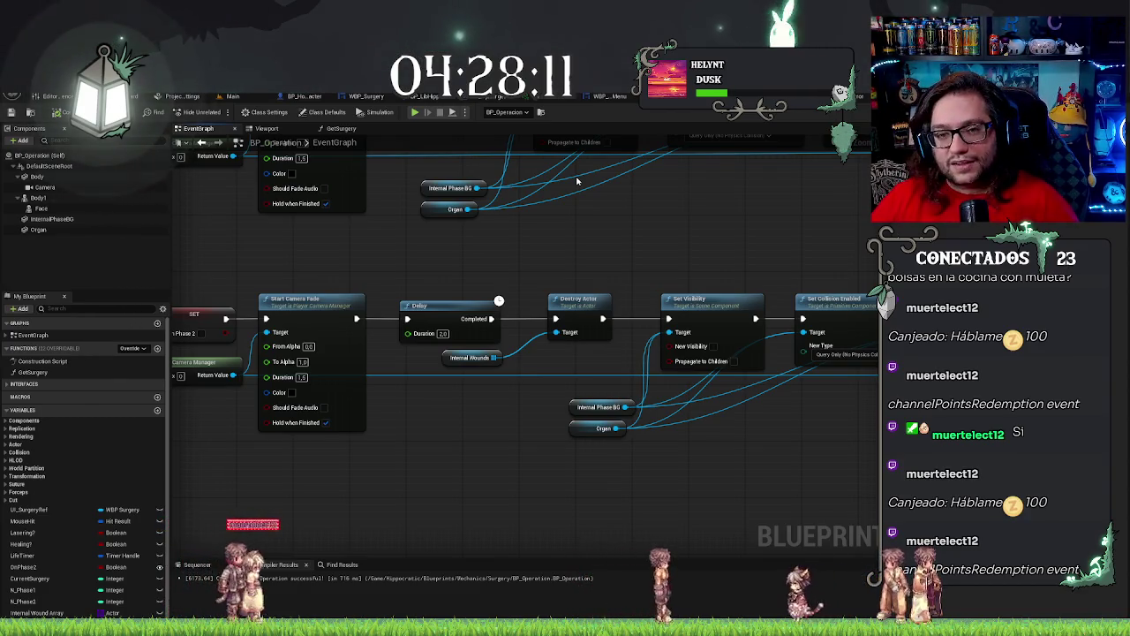
pyautogui.scroll(-2, 592, 213)
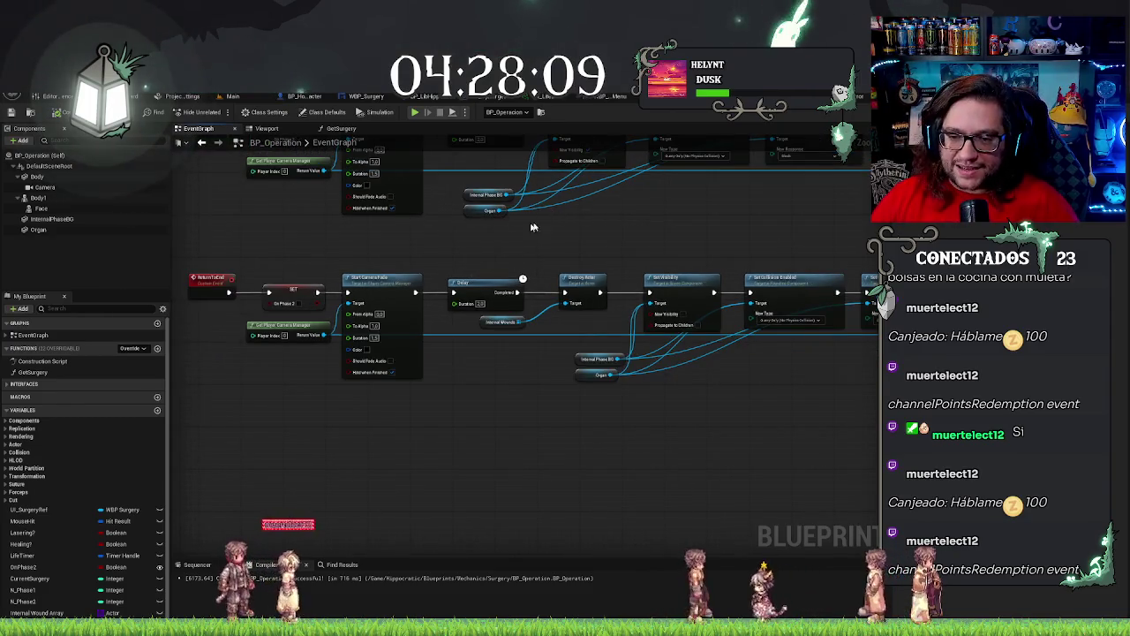
pyautogui.moveTo(533, 209); pyautogui.dragTo(401, 264)
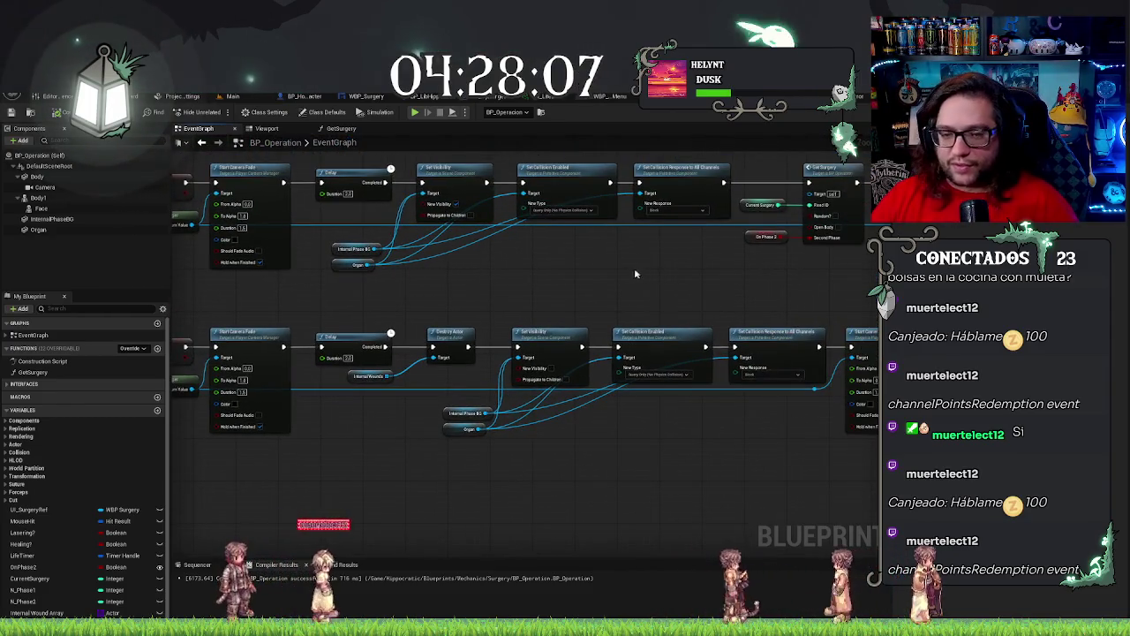
pyautogui.moveTo(606, 279); pyautogui.dragTo(719, 264)
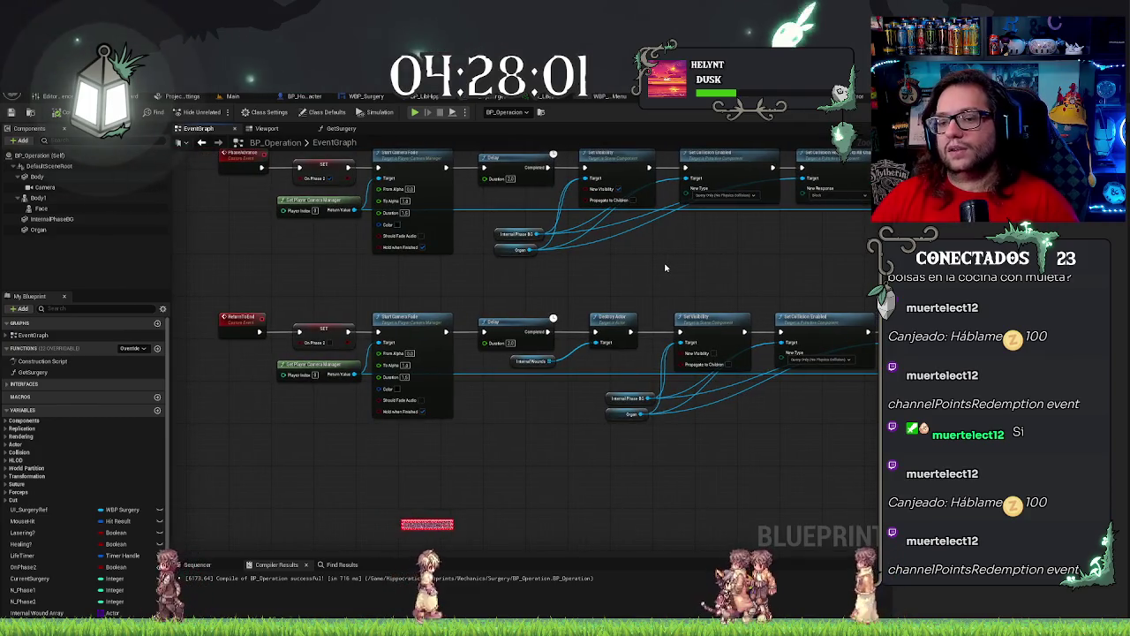
pyautogui.moveTo(703, 270); pyautogui.dragTo(596, 269)
pyautogui.scroll(-4, 595, 268)
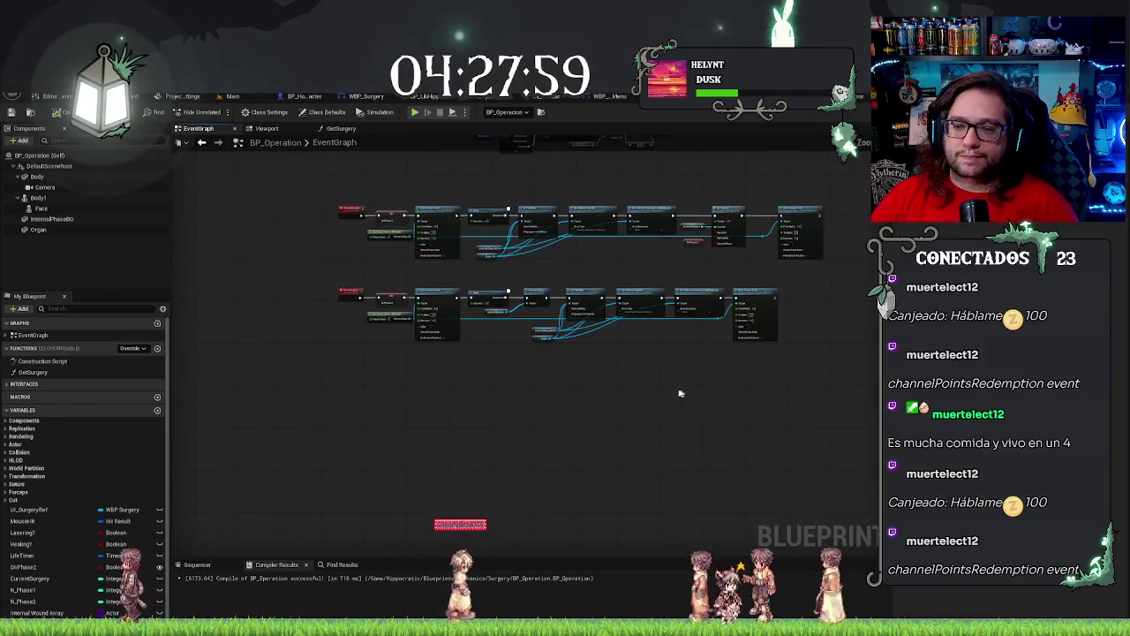
pyautogui.scroll(3, 676, 386)
pyautogui.scroll(-2, 638, 367)
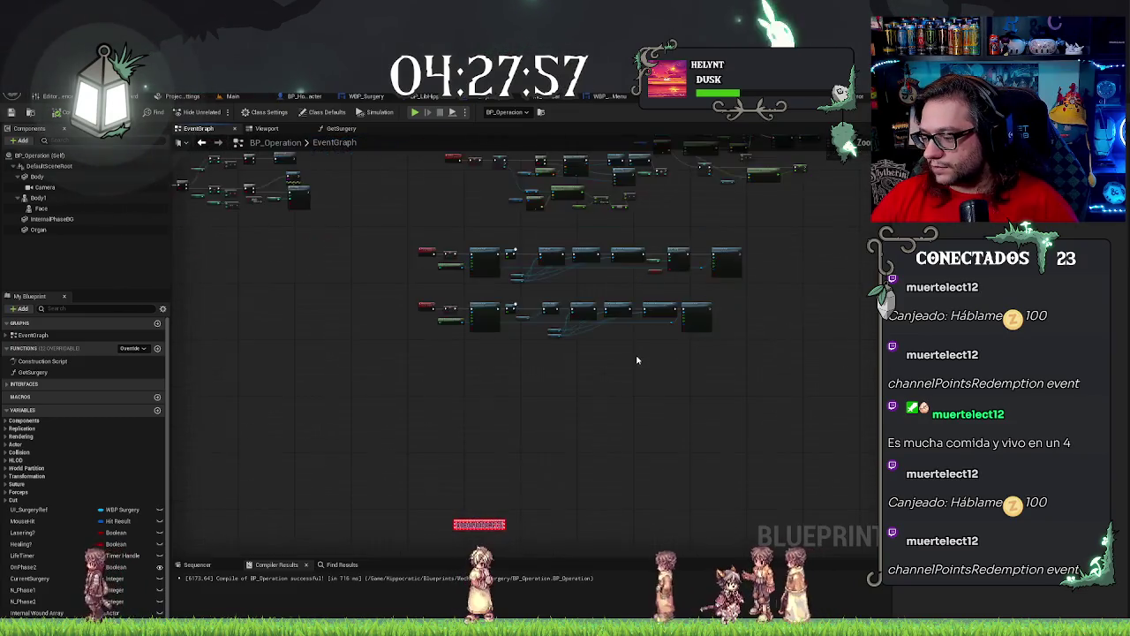
pyautogui.scroll(3, 636, 361)
pyautogui.scroll(1, 637, 360)
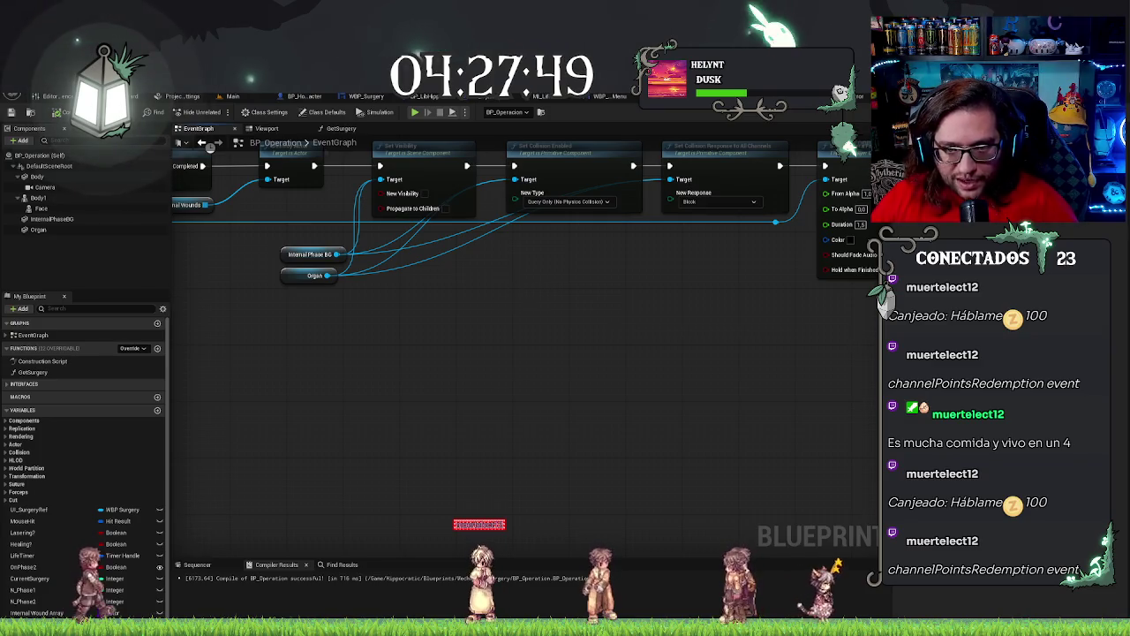
pyautogui.scroll(-1, 533, 289)
pyautogui.scroll(-1, 508, 449)
pyautogui.moveTo(432, 282); pyautogui.dragTo(517, 302)
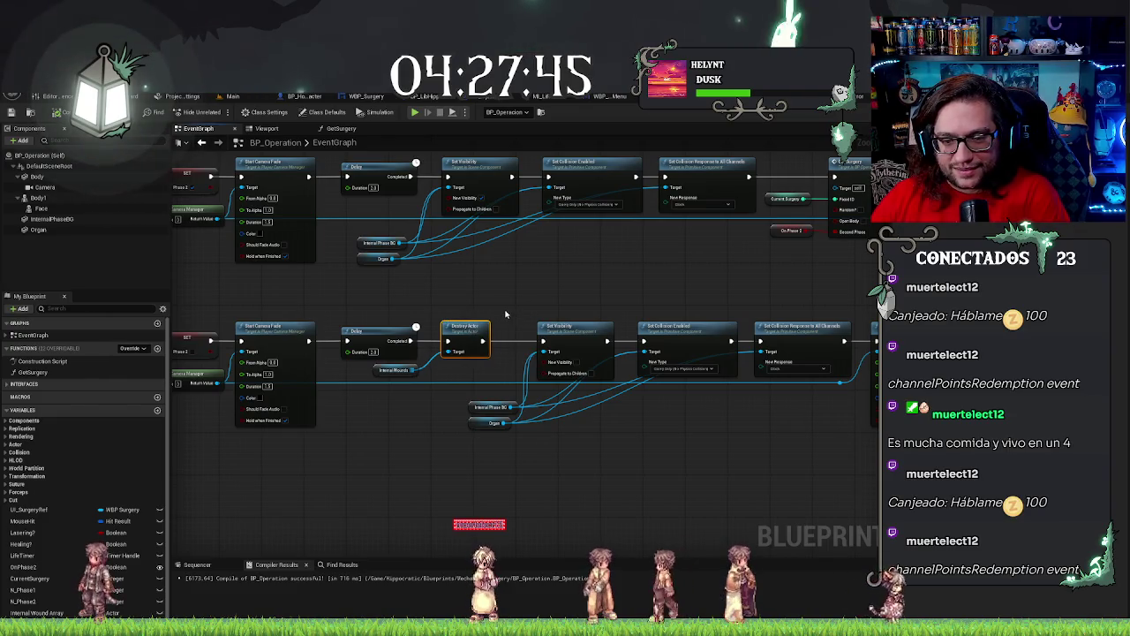
pyautogui.scroll(1, 560, 402)
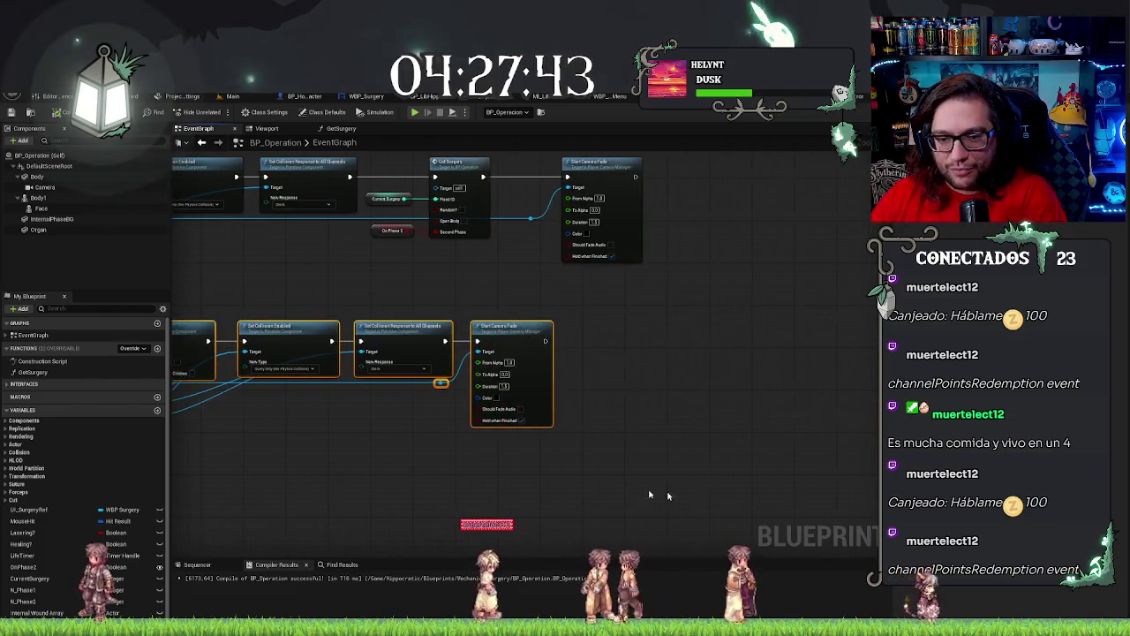
pyautogui.scroll(-1, 560, 401)
pyautogui.moveTo(490, 348)
pyautogui.mouseDown()
pyautogui.moveTo(750, 402)
pyautogui.moveTo(772, 419)
pyautogui.mouseUp()
pyautogui.click(557, 464)
pyautogui.moveTo(557, 463); pyautogui.dragTo(782, 474)
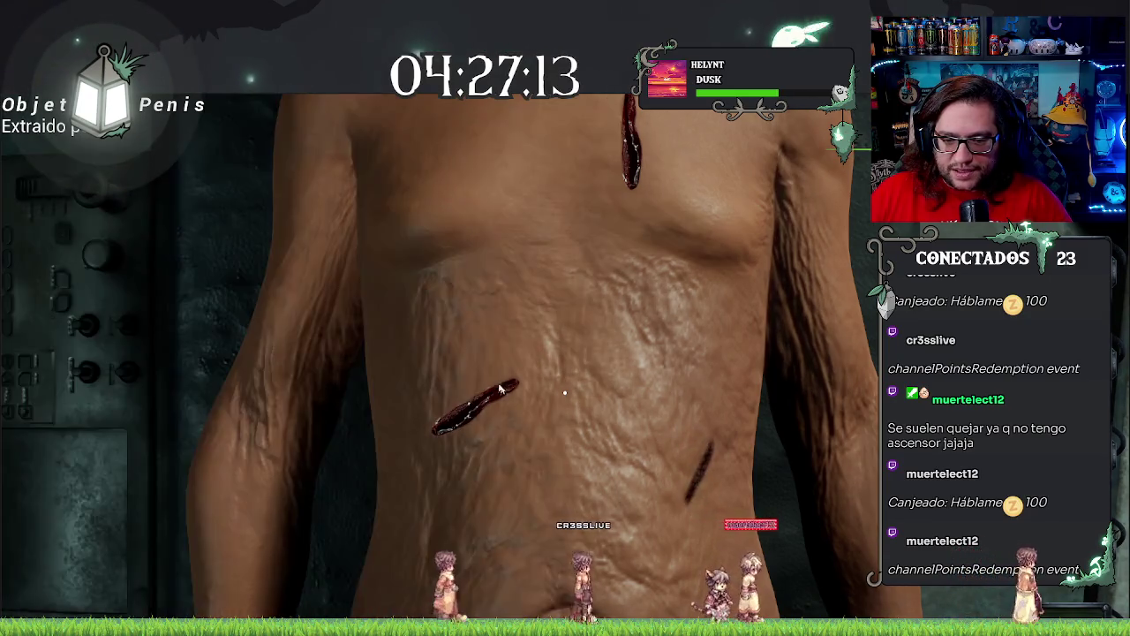
pyautogui.click(484, 400)
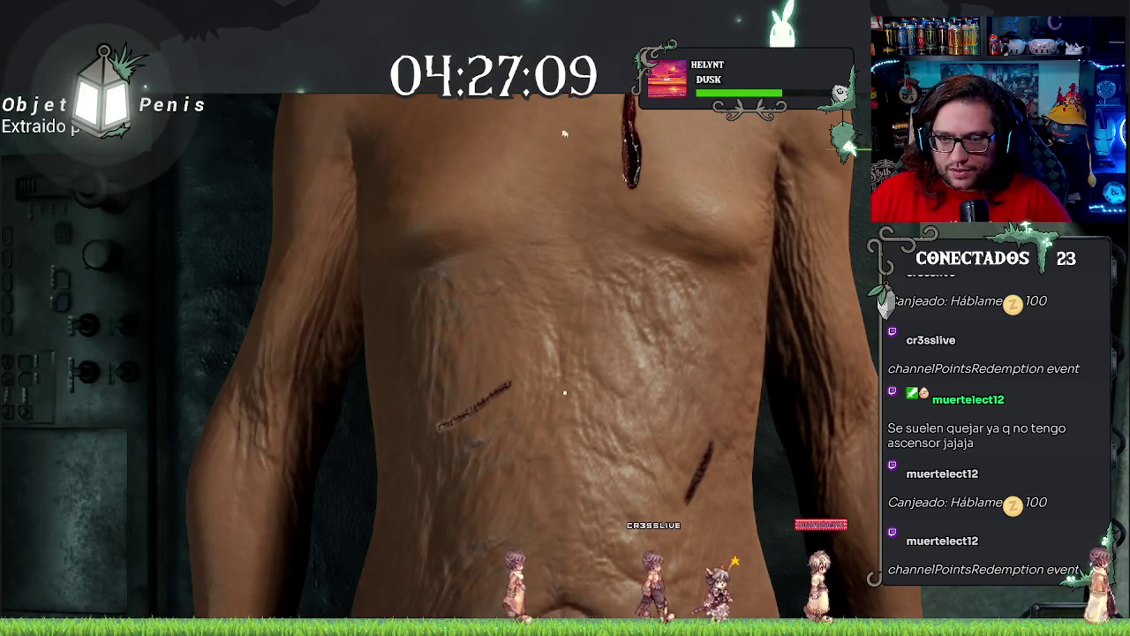
pyautogui.click(630, 163)
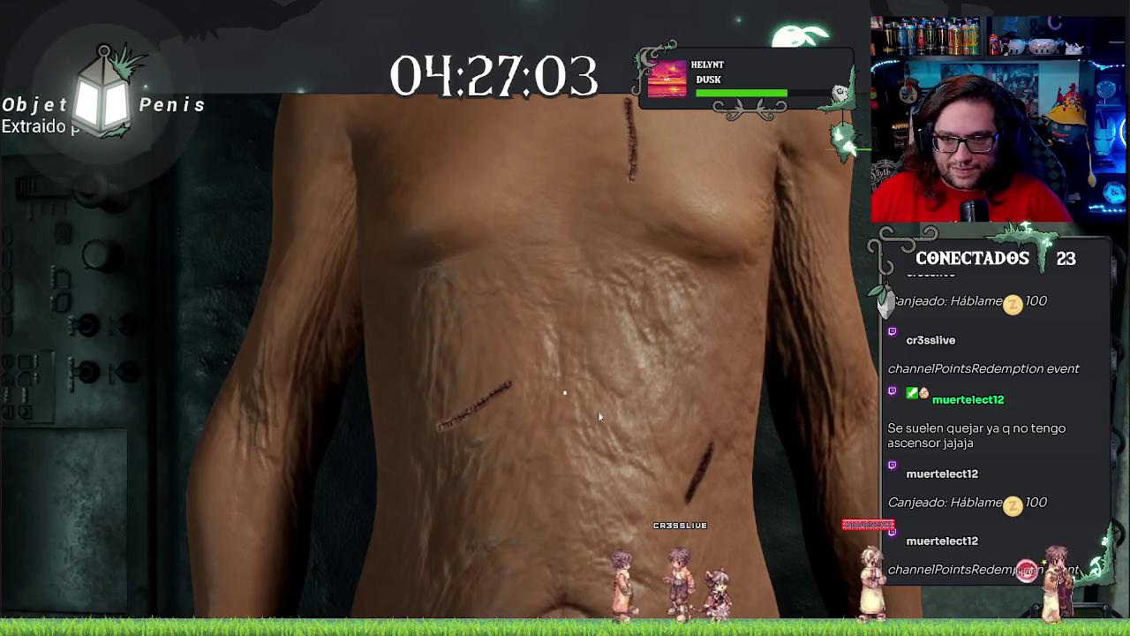
pyautogui.press('Escape')
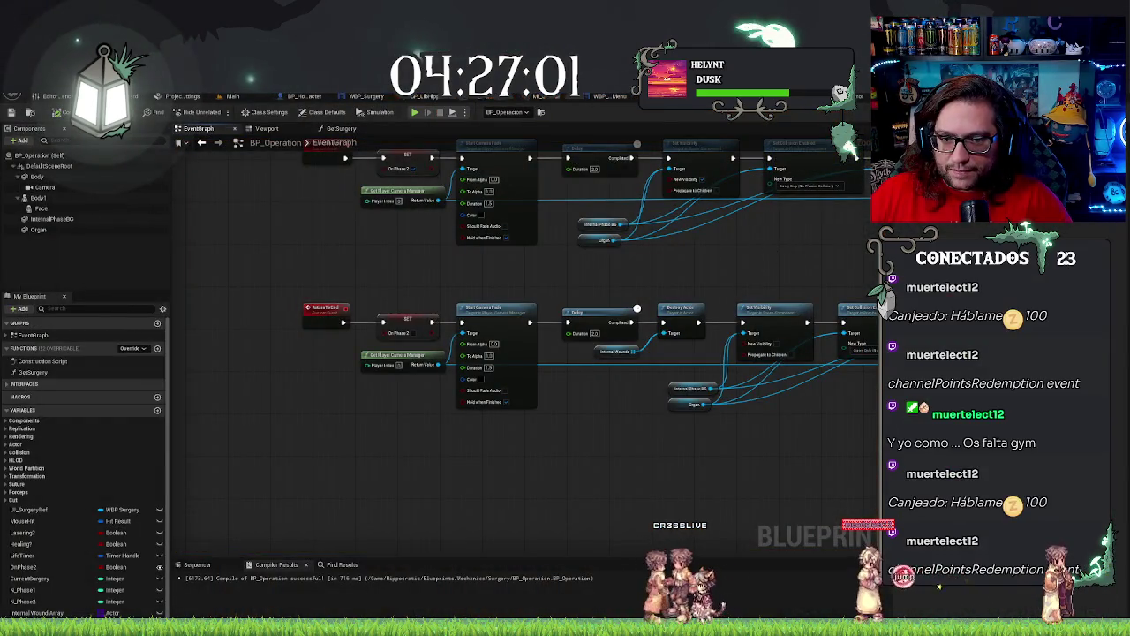
# Navigate the EventGraph past the cut wound logic to CheckEnding, then start a play-test.
pyautogui.moveTo(707, 203)
pyautogui.mouseDown()
pyautogui.moveTo(529, 247)
pyautogui.moveTo(370, 264)
pyautogui.moveTo(669, 250)
pyautogui.mouseUp()
pyautogui.scroll(-5, 697, 235)
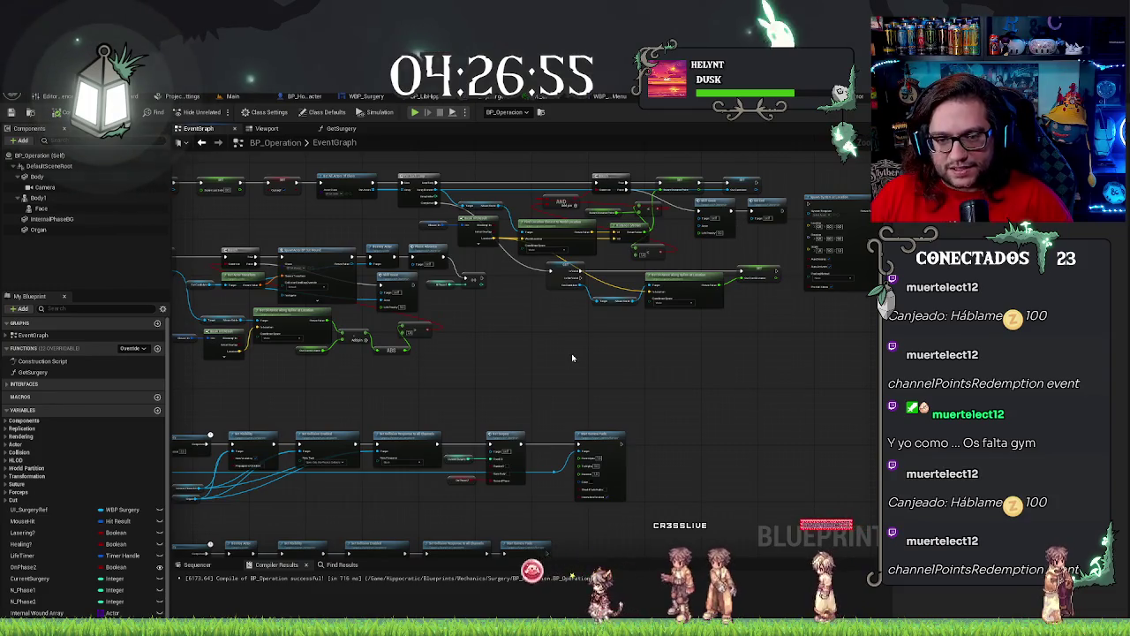
pyautogui.scroll(1, 571, 353)
pyautogui.scroll(1, 727, 351)
pyautogui.scroll(1, 711, 384)
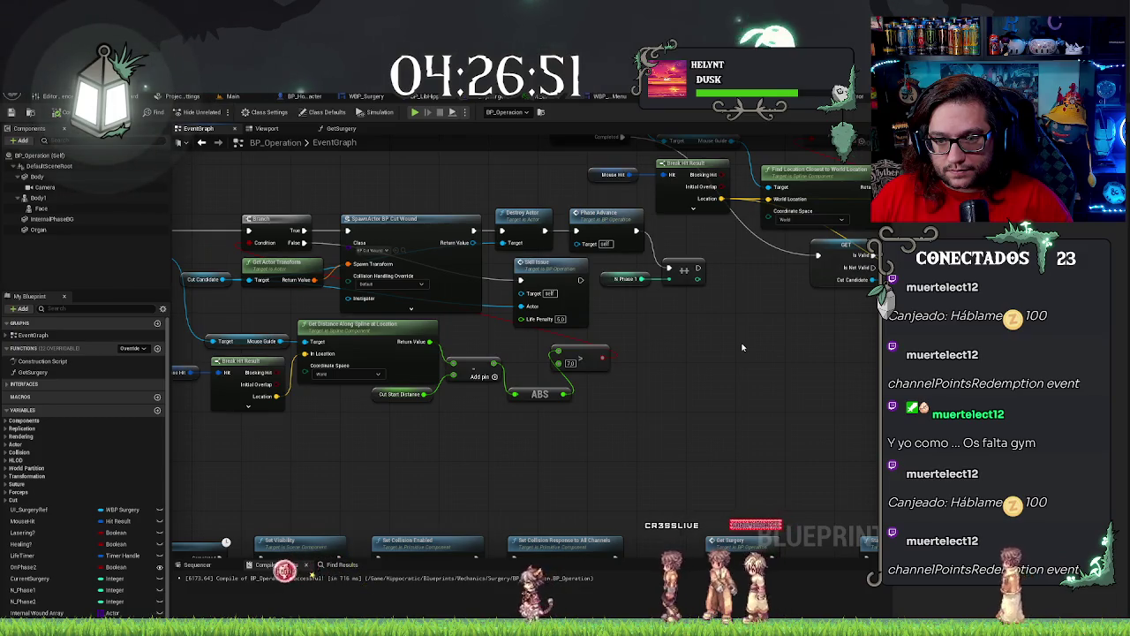
pyautogui.moveTo(739, 338); pyautogui.dragTo(933, 337)
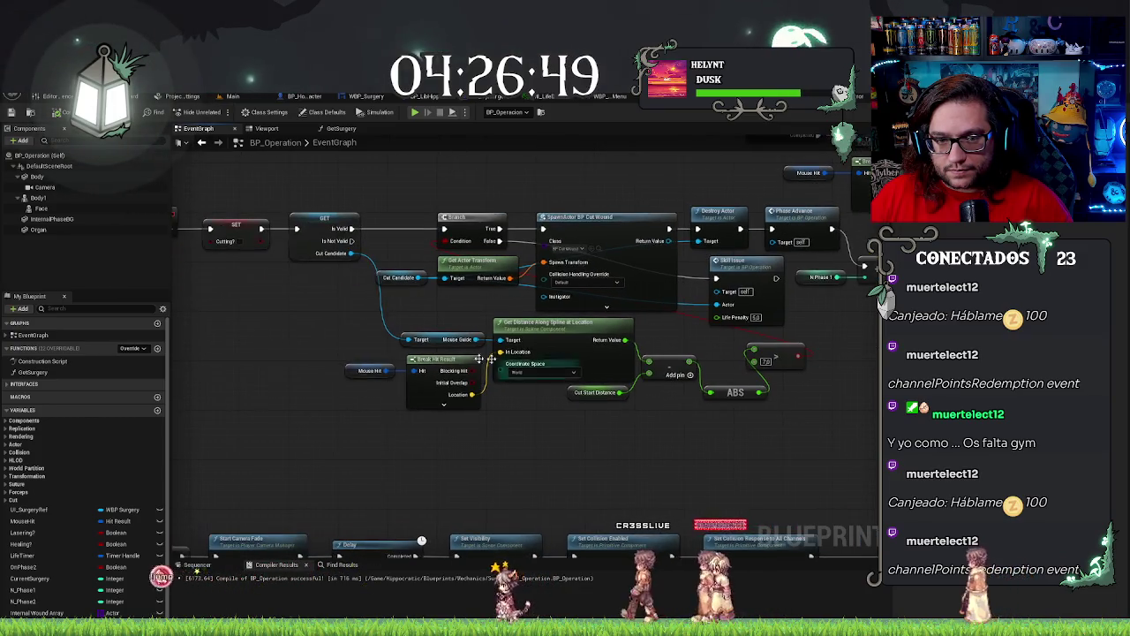
pyautogui.moveTo(531, 320)
pyautogui.mouseDown()
pyautogui.moveTo(469, 297)
pyautogui.moveTo(327, 412)
pyautogui.mouseUp()
pyautogui.scroll(-6, 549, 261)
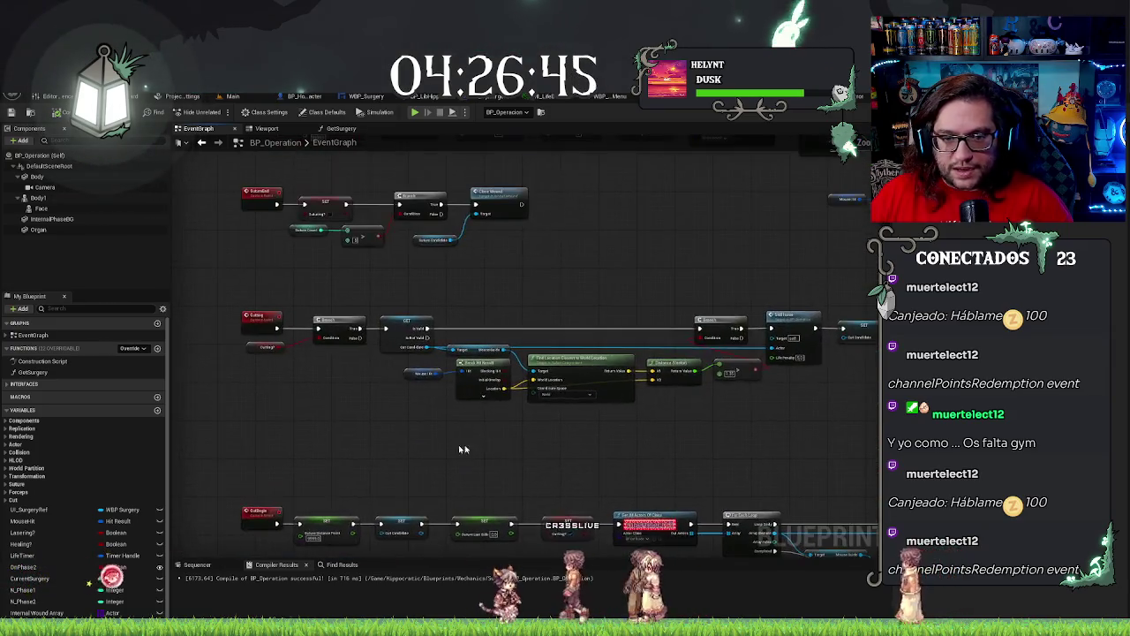
pyautogui.moveTo(490, 294); pyautogui.dragTo(592, 487)
pyautogui.scroll(5, 502, 349)
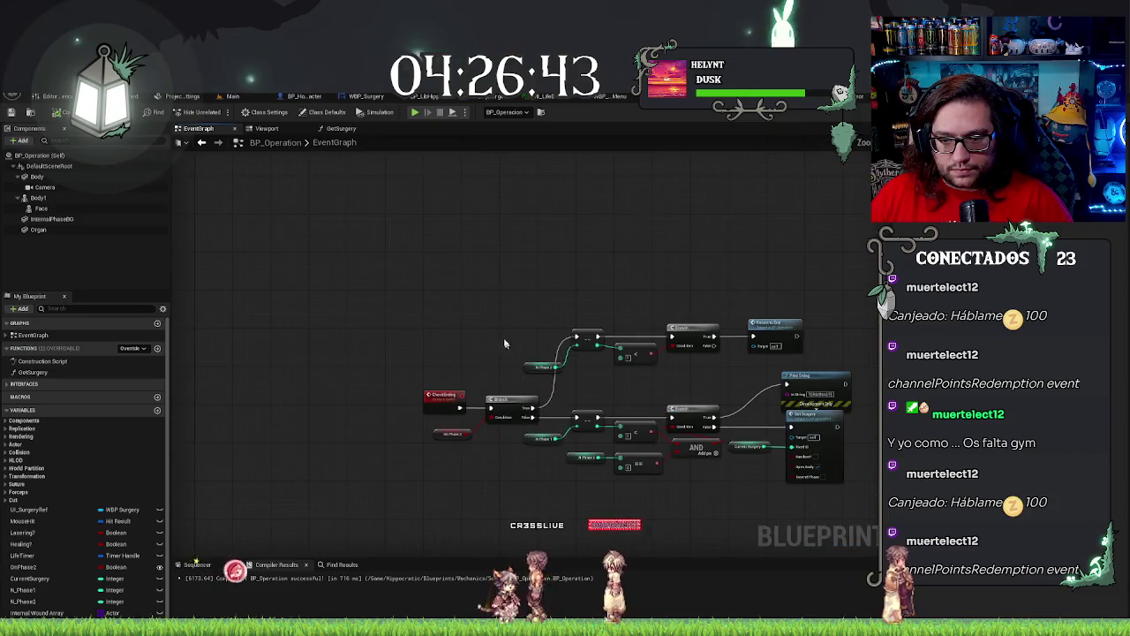
pyautogui.moveTo(523, 455); pyautogui.dragTo(586, 449)
pyautogui.scroll(1, 586, 449)
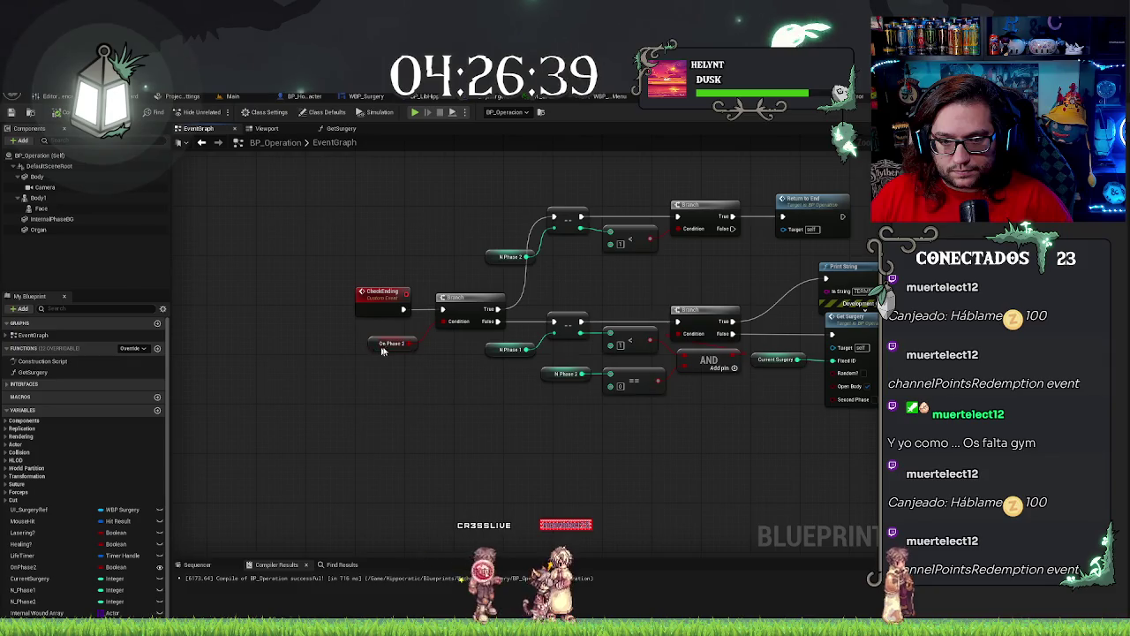
pyautogui.moveTo(621, 294); pyautogui.dragTo(568, 287)
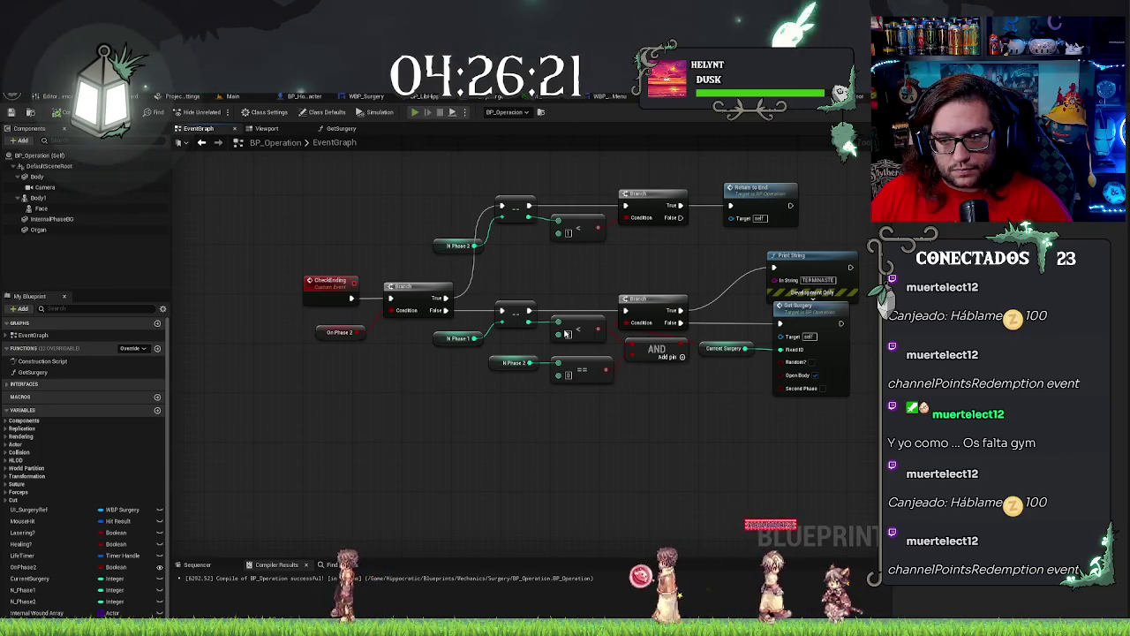
pyautogui.hotkey('alt', 'p')
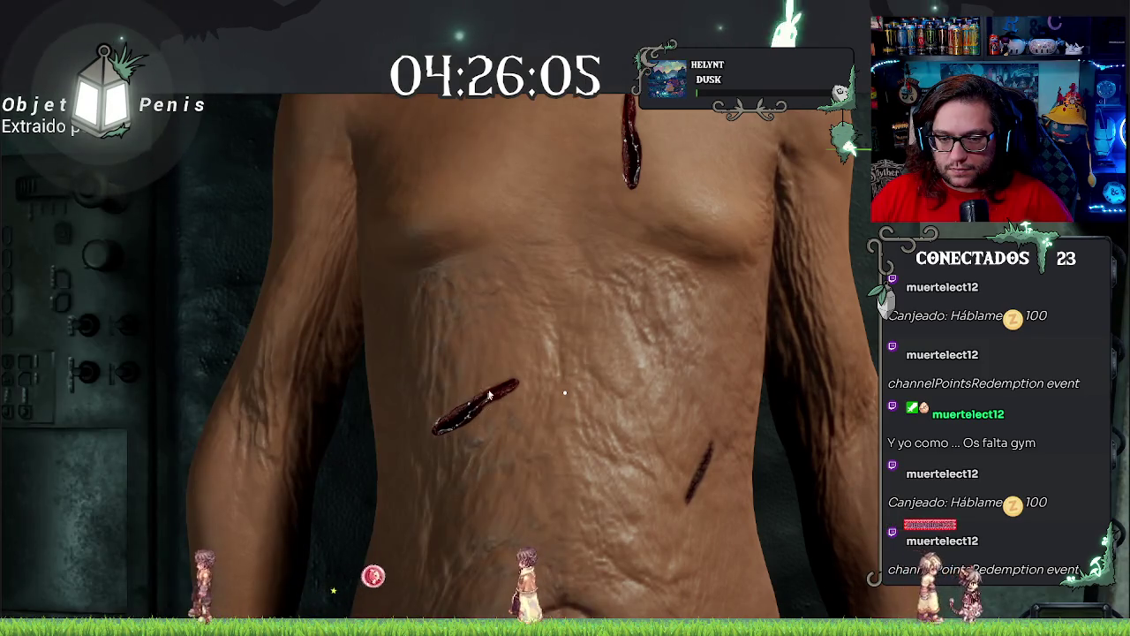
# Suture the two bleeding wounds in the running game, then end the play-test.
pyautogui.click(490, 395)
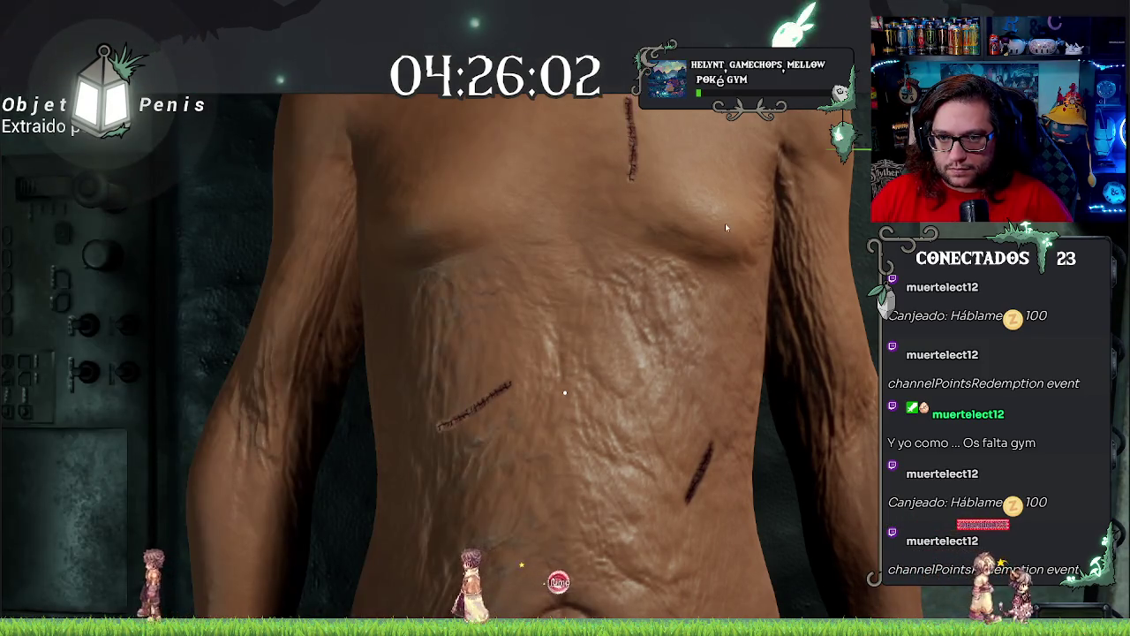
pyautogui.click(631, 142)
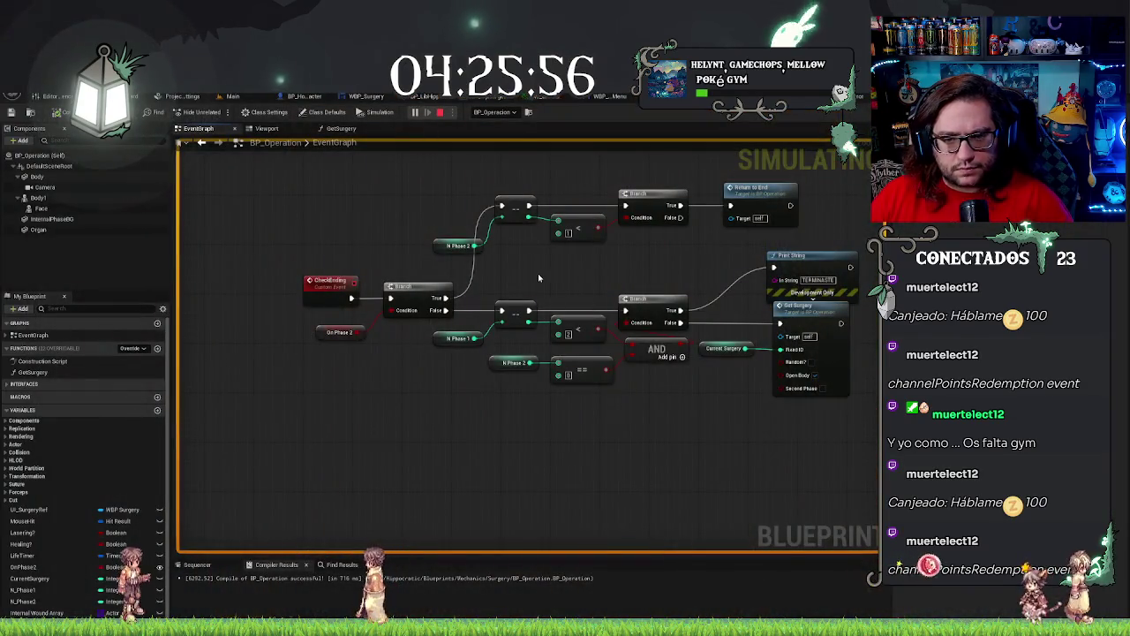
pyautogui.press('Escape')
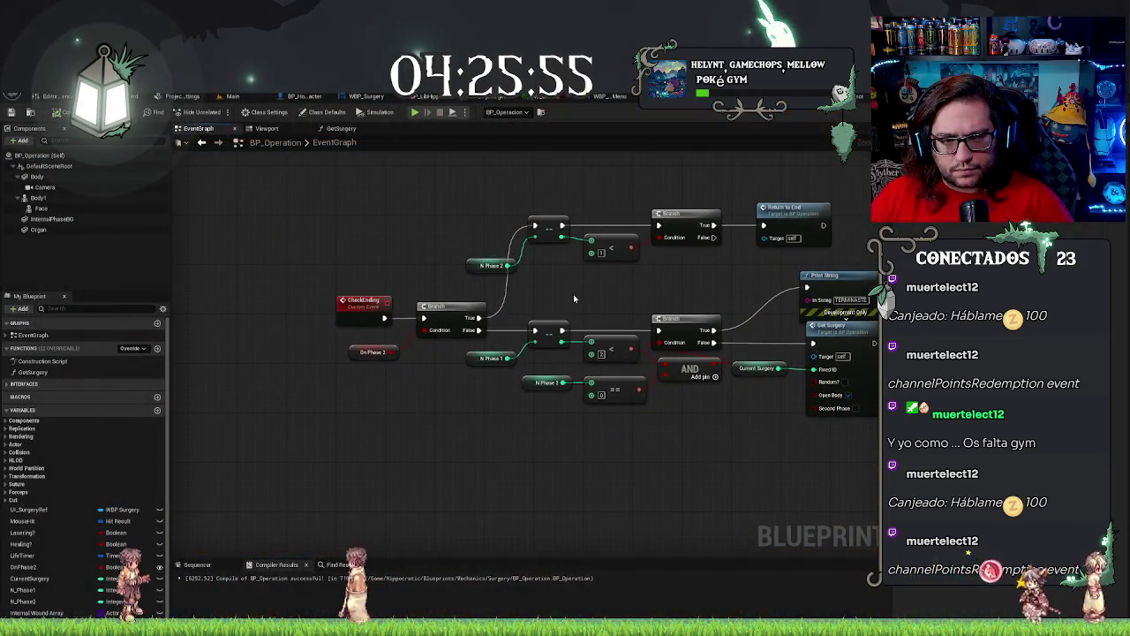
# Inspect the CheckEnding nodes, then bring the SutureBegin and SutureEnd chains into view.
pyautogui.scroll(1, 573, 294)
pyautogui.moveTo(372, 164); pyautogui.dragTo(725, 249)
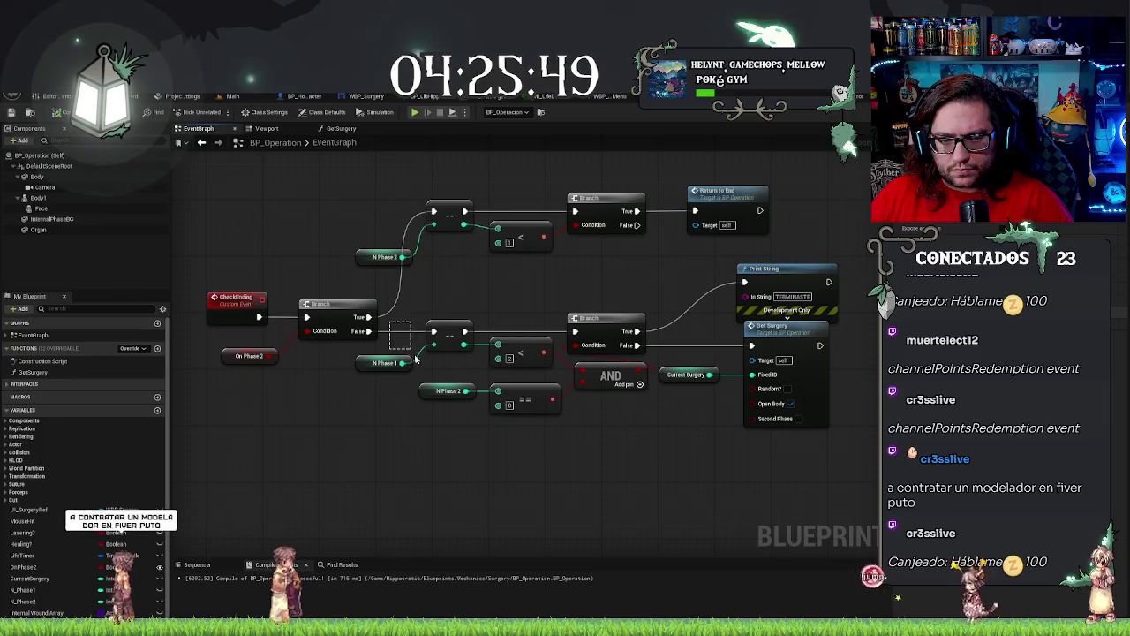
pyautogui.moveTo(389, 323)
pyautogui.mouseDown()
pyautogui.moveTo(415, 366)
pyautogui.moveTo(442, 366)
pyautogui.mouseUp()
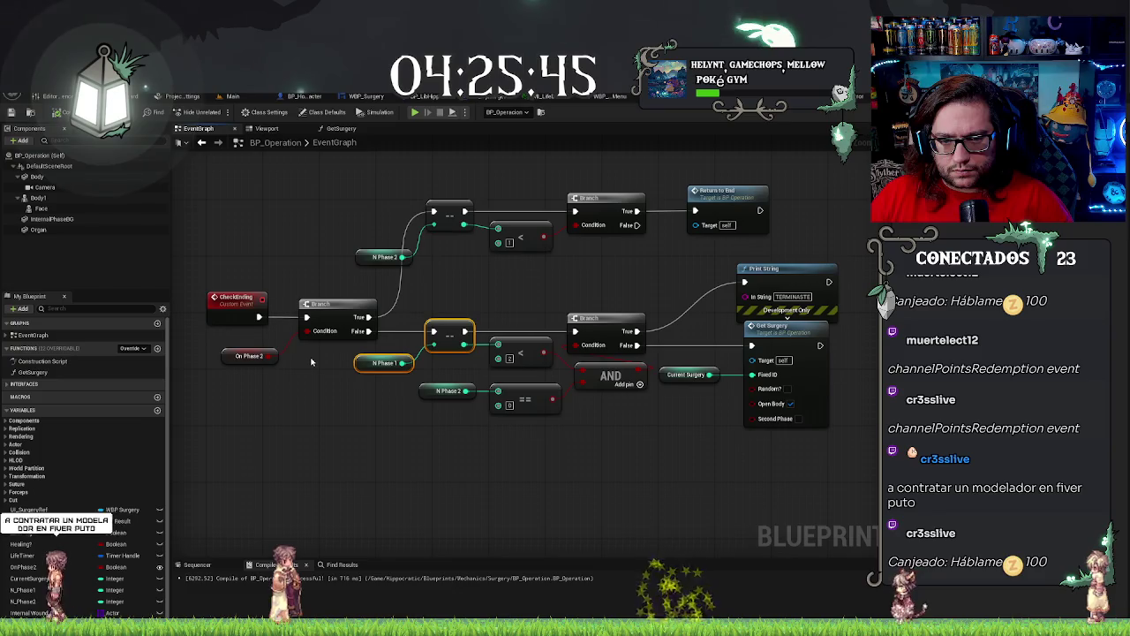
pyautogui.click(279, 359)
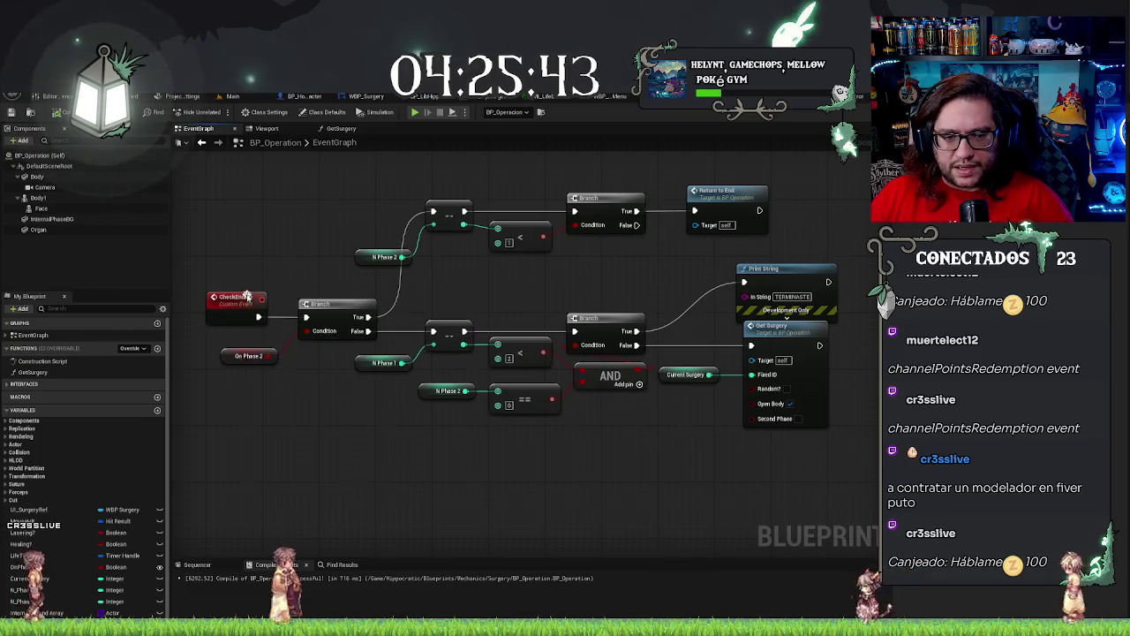
pyautogui.rightClick(252, 299)
pyautogui.click(309, 352)
pyautogui.scroll(-5, 321, 365)
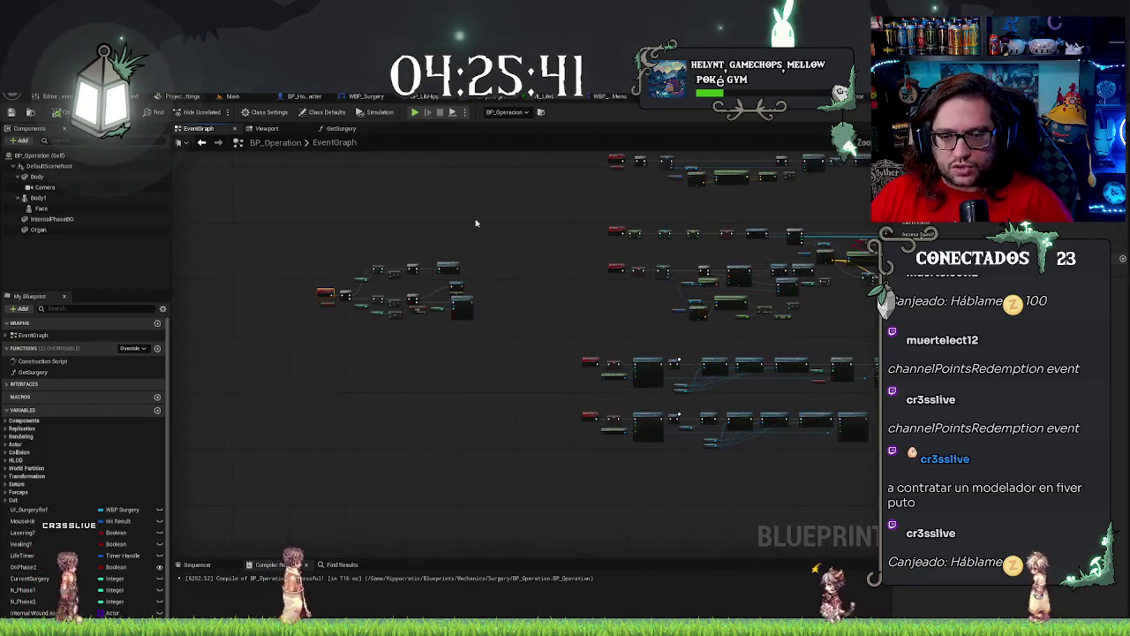
pyautogui.scroll(3, 510, 244)
pyautogui.moveTo(509, 243)
pyautogui.mouseDown()
pyautogui.moveTo(517, 192)
pyautogui.moveTo(486, 403)
pyautogui.moveTo(439, 450)
pyautogui.moveTo(438, 426)
pyautogui.mouseUp()
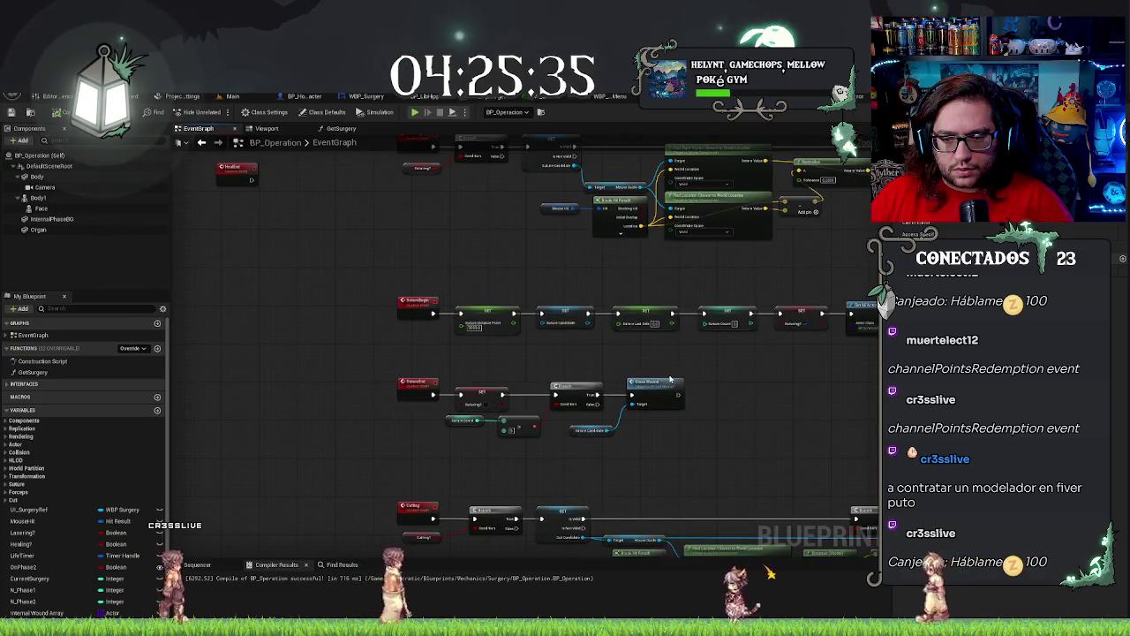
pyautogui.scroll(2, 580, 359)
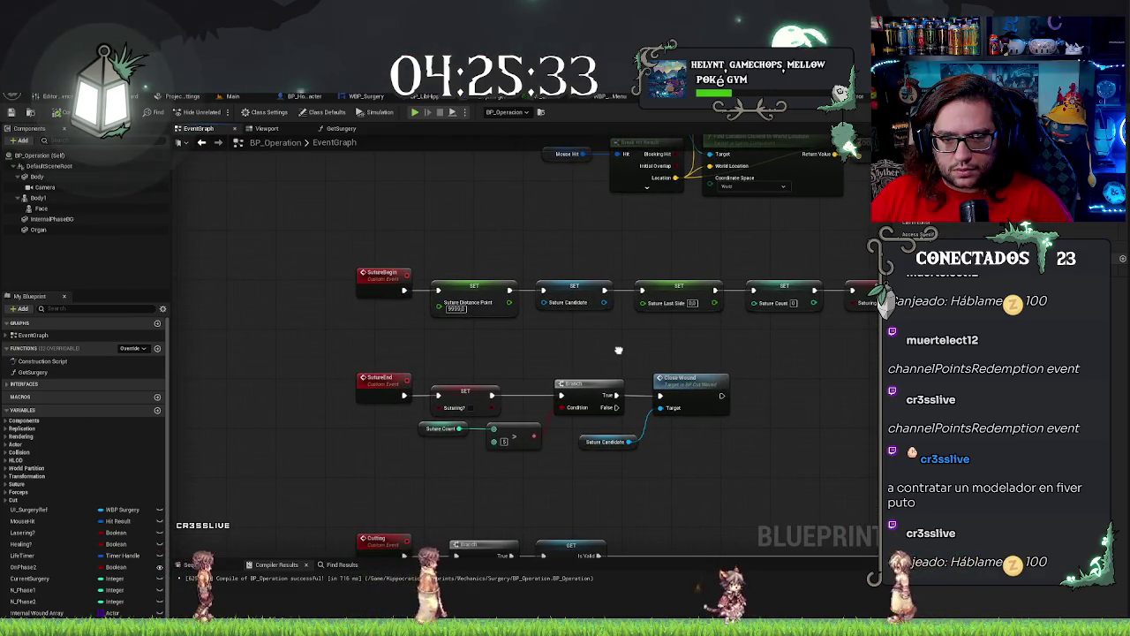
# Add a Check Ending call right after Close Wound in the SutureEnd chain.
pyautogui.scroll(-1, 618, 350)
pyautogui.moveTo(587, 323)
pyautogui.mouseDown()
pyautogui.moveTo(496, 390)
pyautogui.moveTo(674, 338)
pyautogui.moveTo(657, 317)
pyautogui.mouseUp()
pyautogui.scroll(1, 631, 362)
pyautogui.scroll(1, 630, 362)
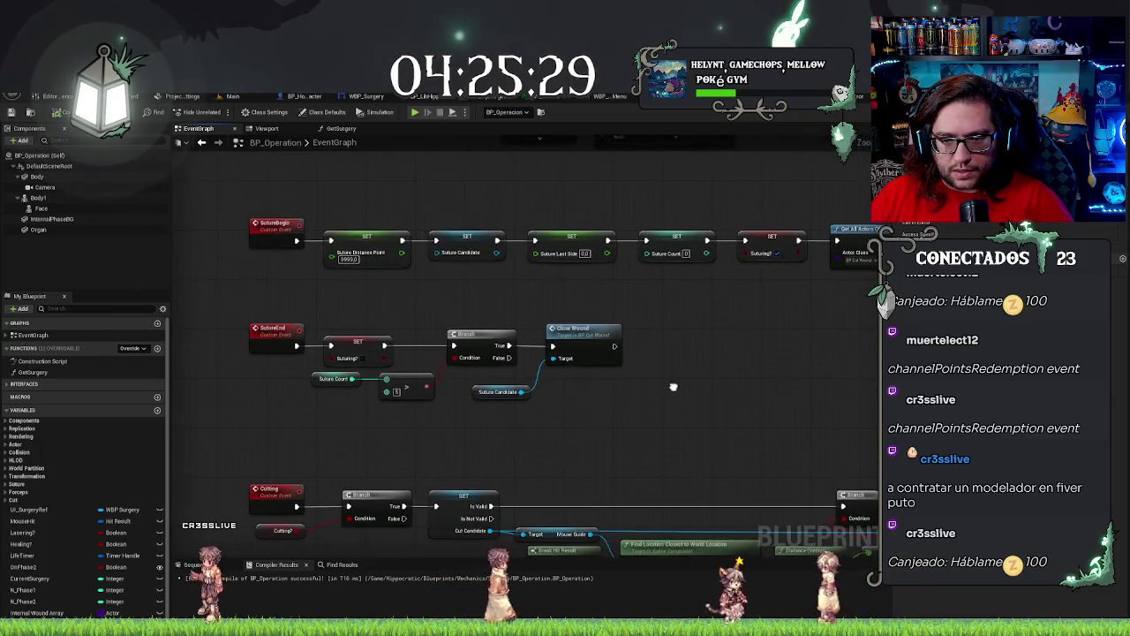
pyautogui.moveTo(621, 350); pyautogui.dragTo(651, 351)
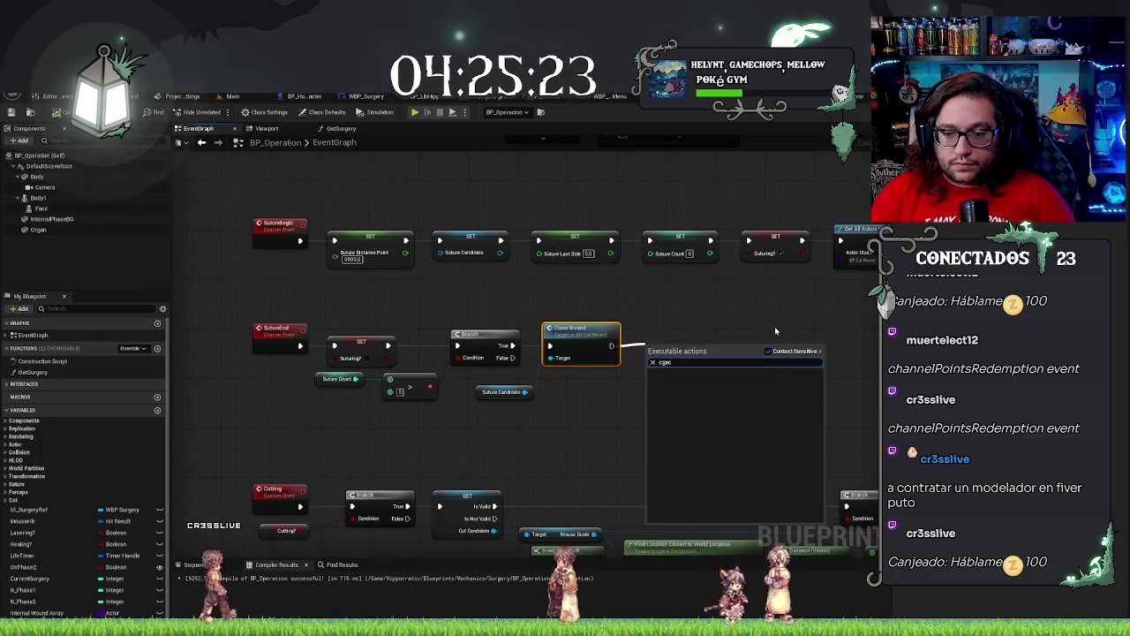
pyautogui.write('check end')
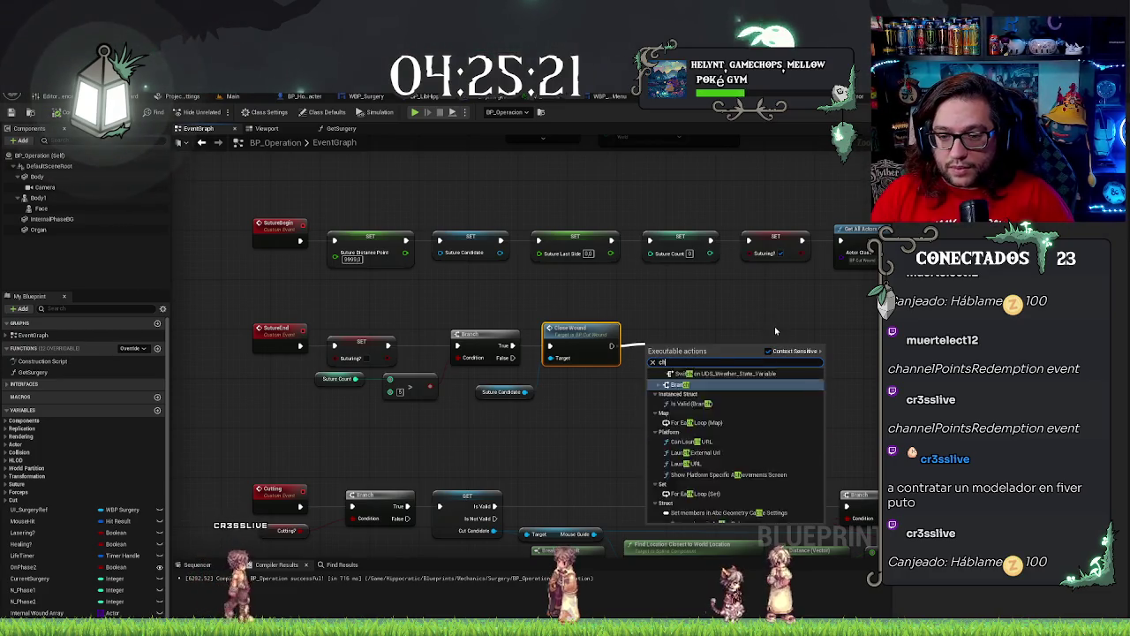
pyautogui.press('Return')
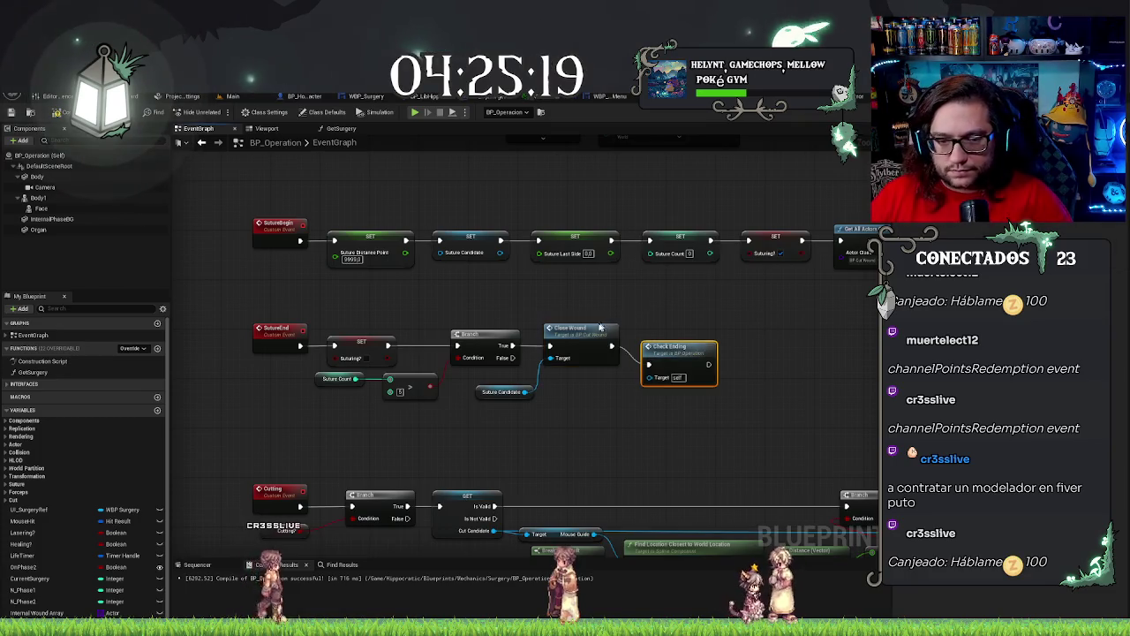
pyautogui.moveTo(631, 310); pyautogui.dragTo(667, 225)
pyautogui.scroll(-4, 582, 309)
# Try changing CheckEnding's lower less-than literal to 12, then cancel, keeping the value 2.
pyautogui.scroll(5, 502, 395)
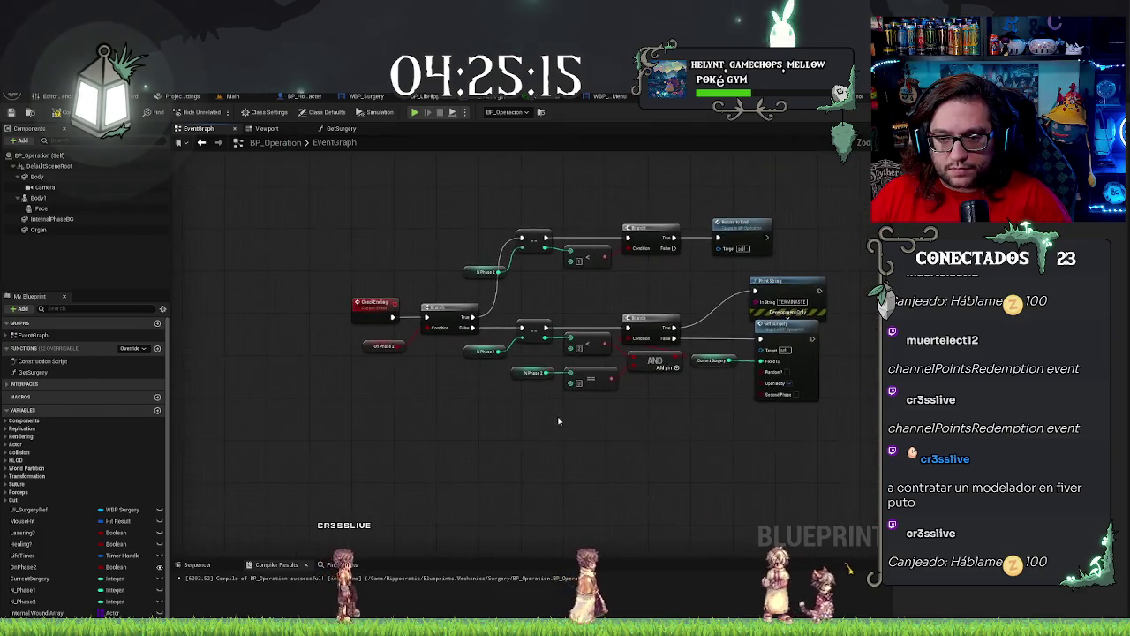
pyautogui.click(586, 325)
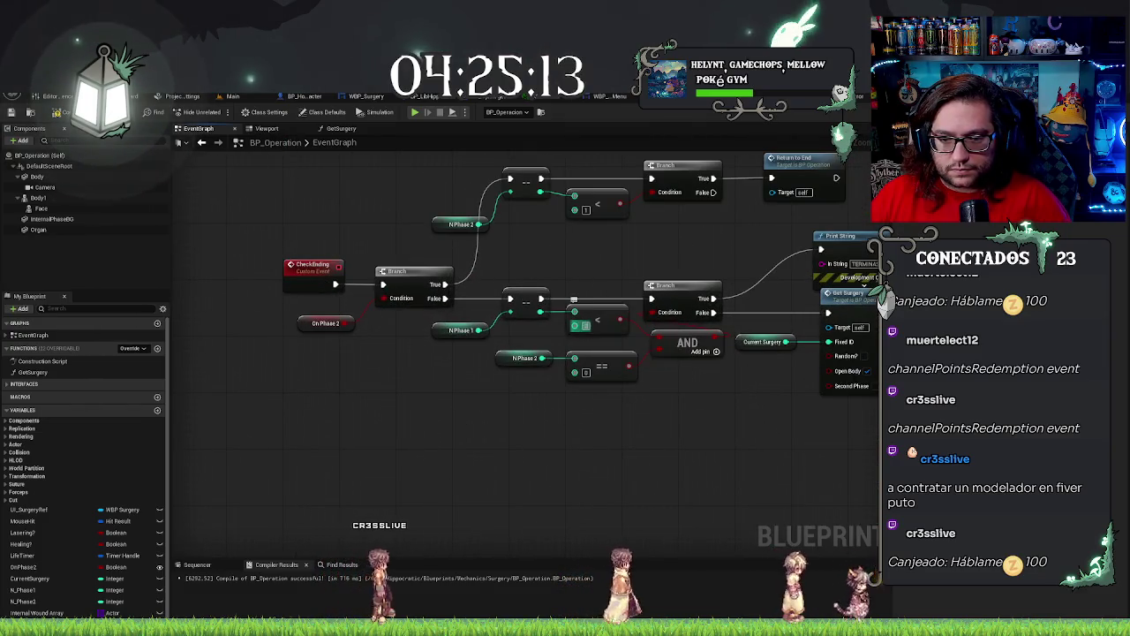
pyautogui.write('1')
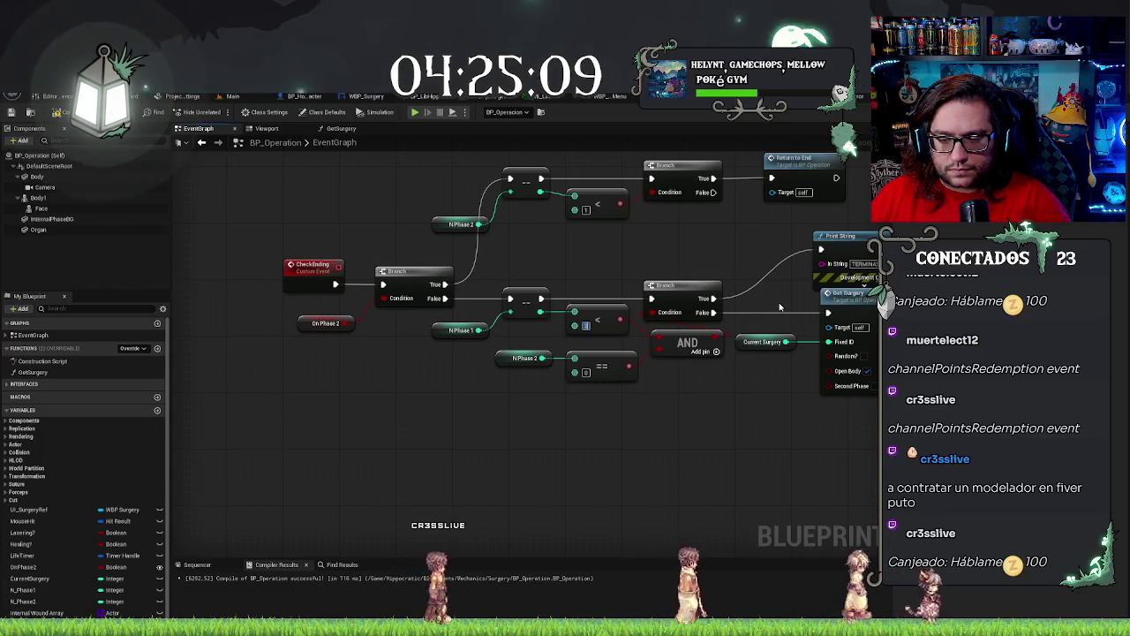
pyautogui.write('2')
pyautogui.press('Return')
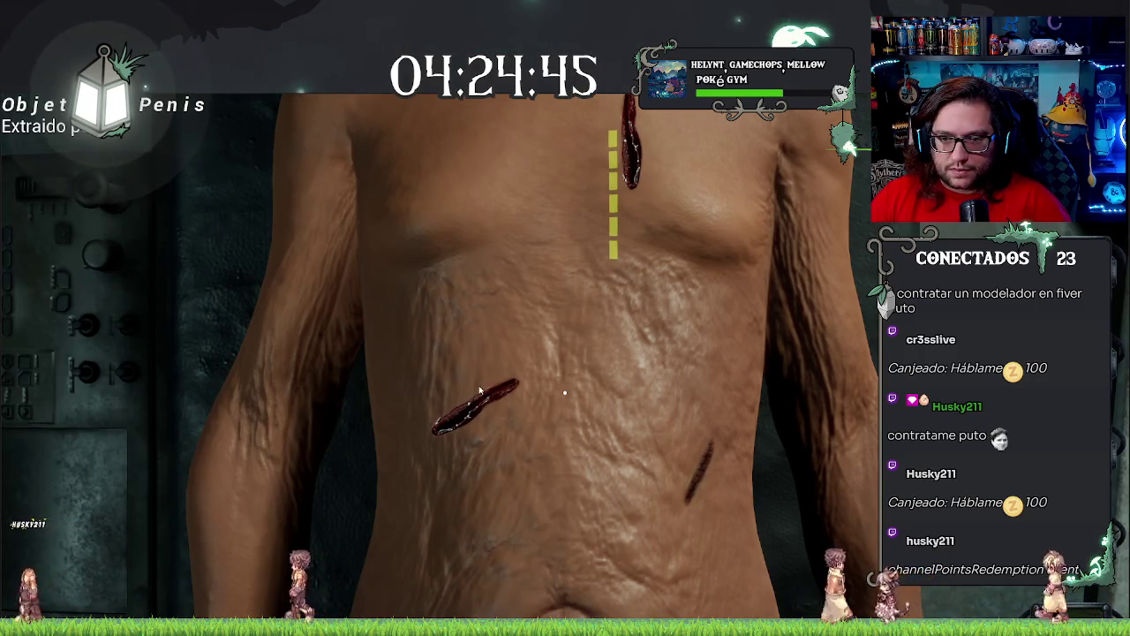
# Change the lower less-than literal in CheckEnding from 2 to 1, then play-test the game.
pyautogui.press('Escape')
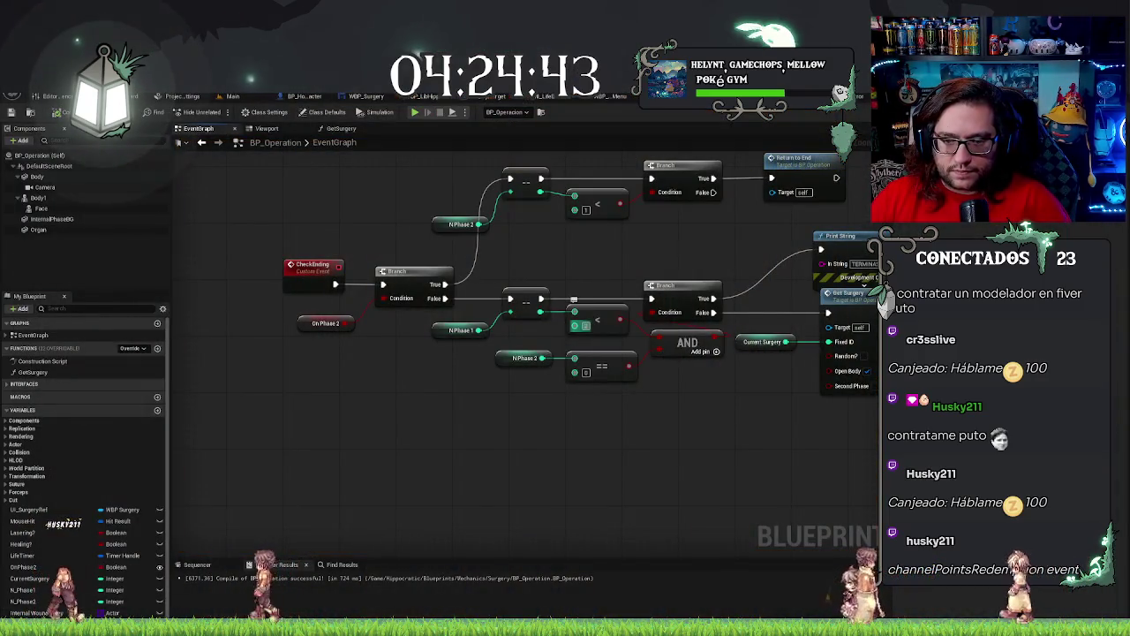
pyautogui.click(585, 325)
pyautogui.write('1')
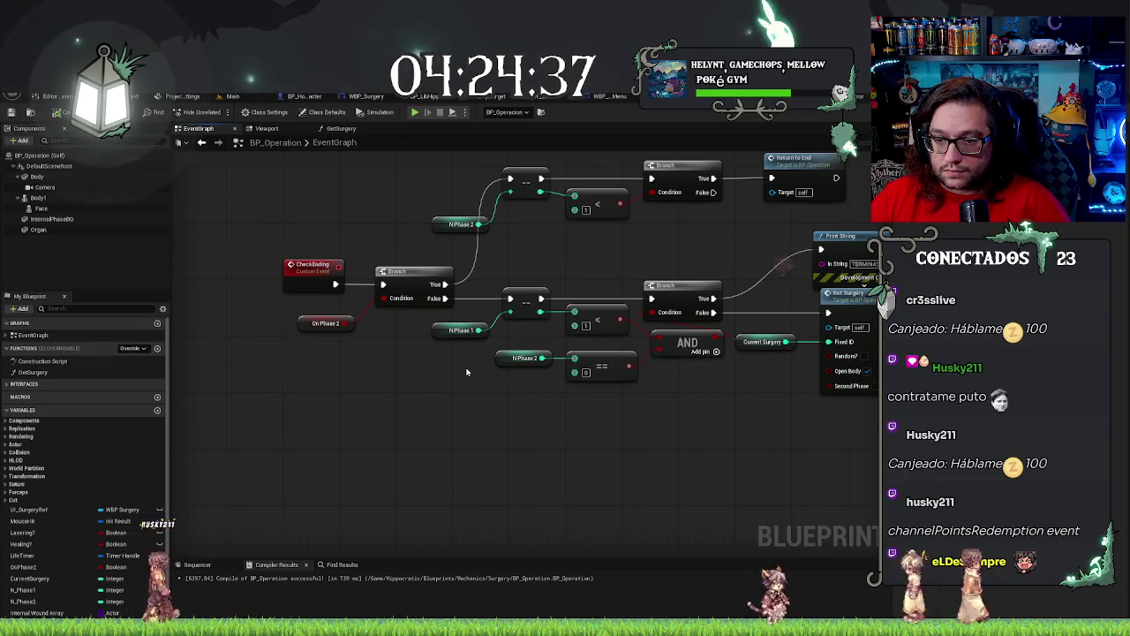
pyautogui.moveTo(729, 425); pyautogui.dragTo(688, 426)
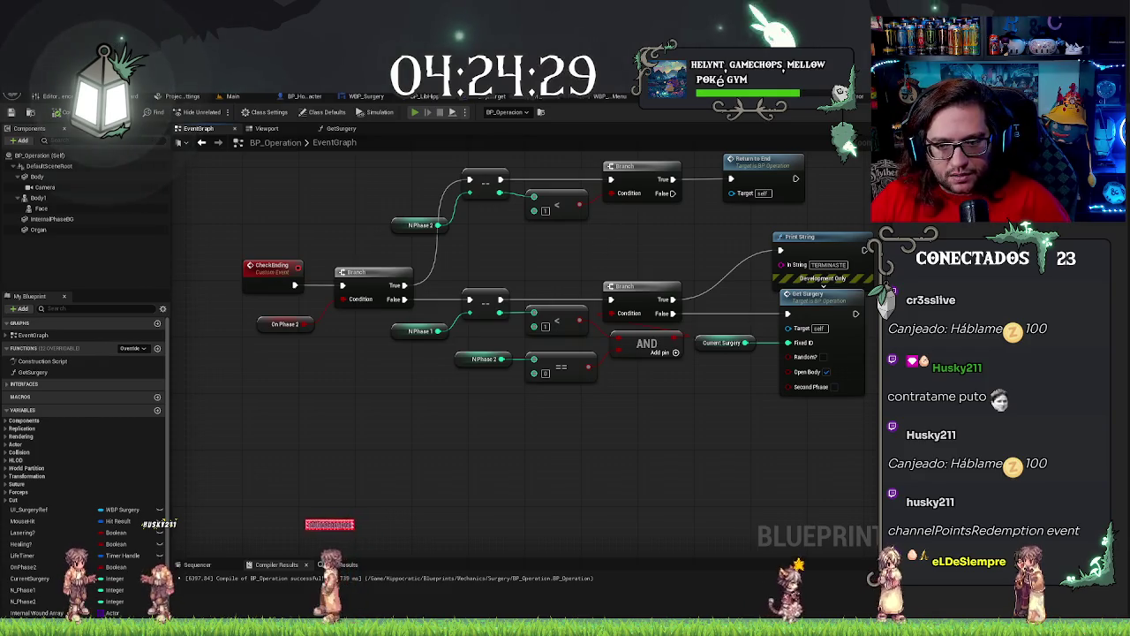
pyautogui.hotkey('alt', 'p')
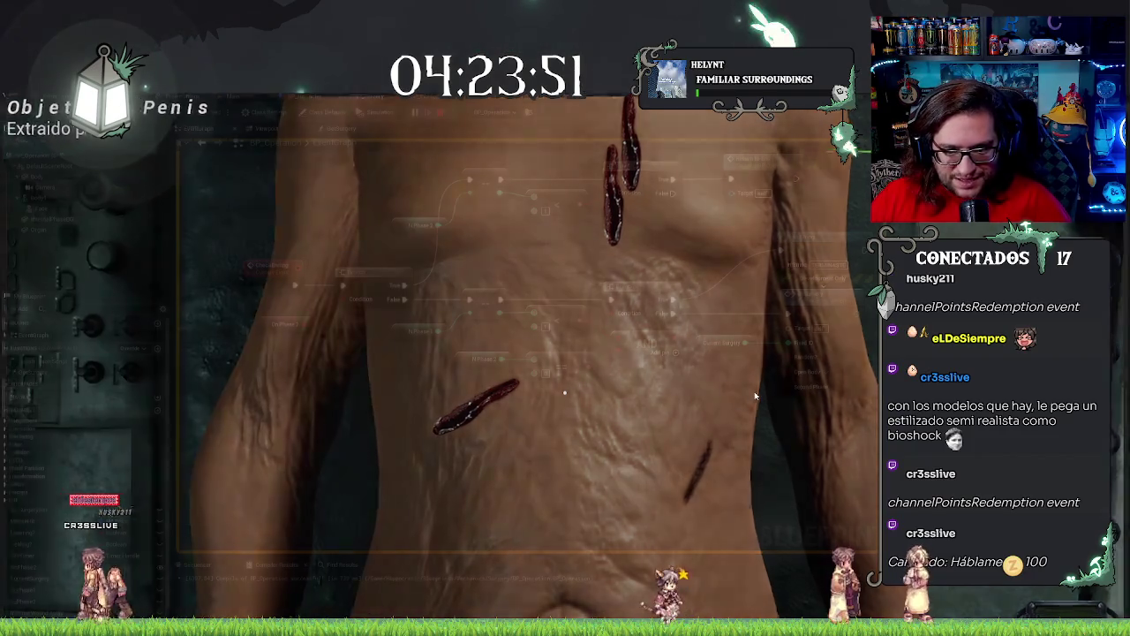
pyautogui.press('Escape')
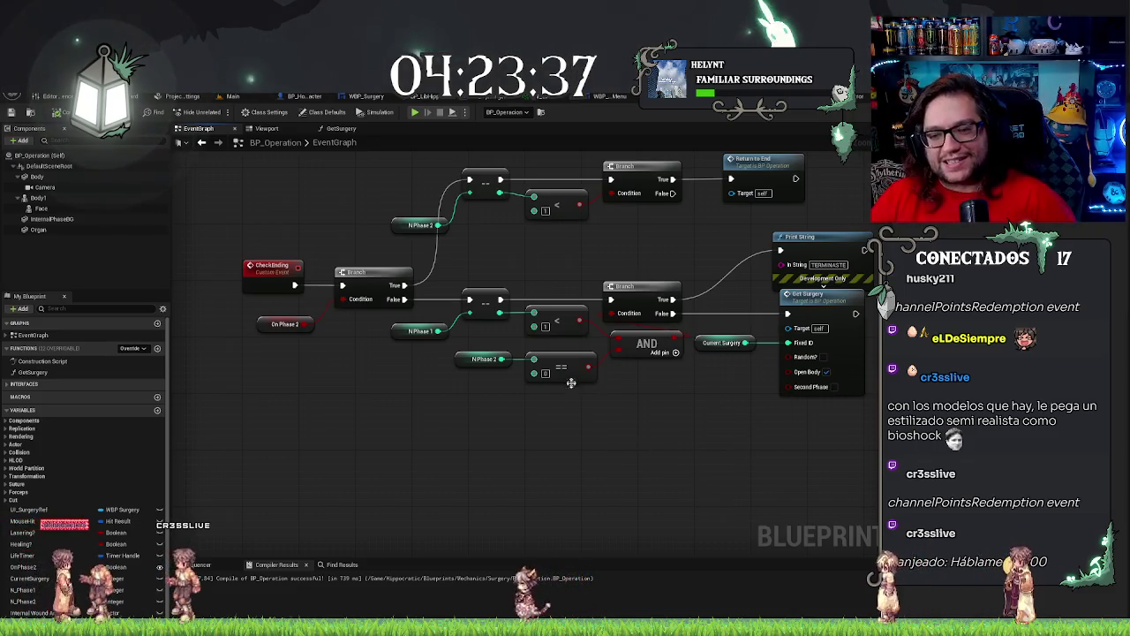
pyautogui.moveTo(547, 275)
pyautogui.mouseDown()
pyautogui.moveTo(632, 319)
pyautogui.moveTo(574, 292)
pyautogui.mouseUp()
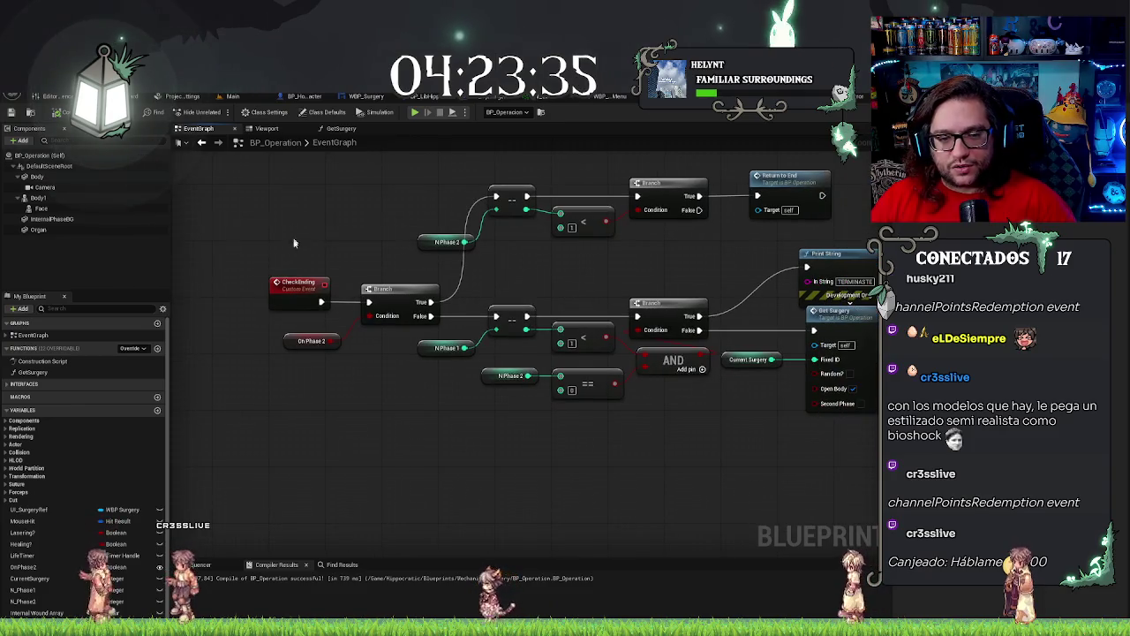
pyautogui.click(402, 292)
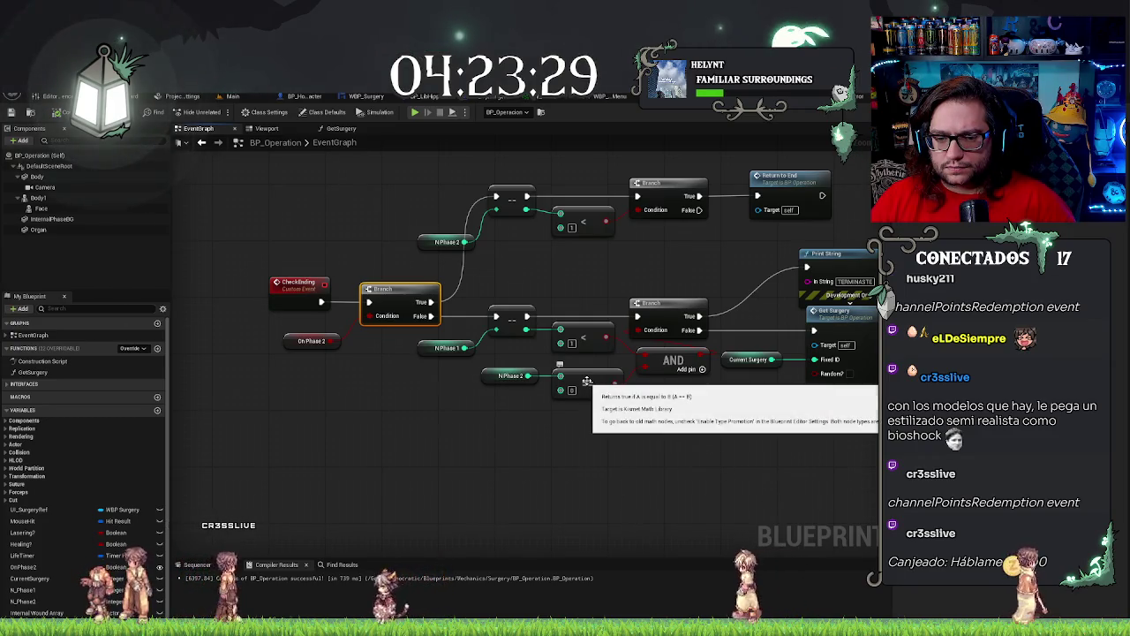
pyautogui.moveTo(433, 377)
pyautogui.mouseDown()
pyautogui.moveTo(657, 452)
pyautogui.moveTo(663, 421)
pyautogui.mouseUp()
pyautogui.scroll(-8, 721, 258)
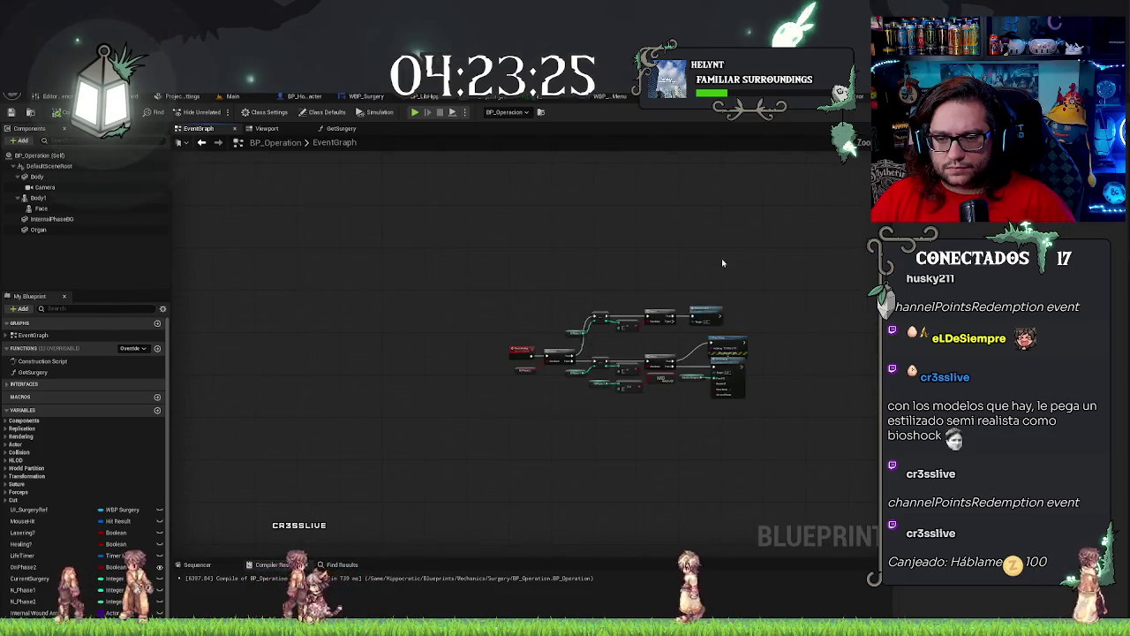
pyautogui.scroll(4, 650, 341)
pyautogui.scroll(-3, 651, 335)
pyautogui.scroll(6, 777, 296)
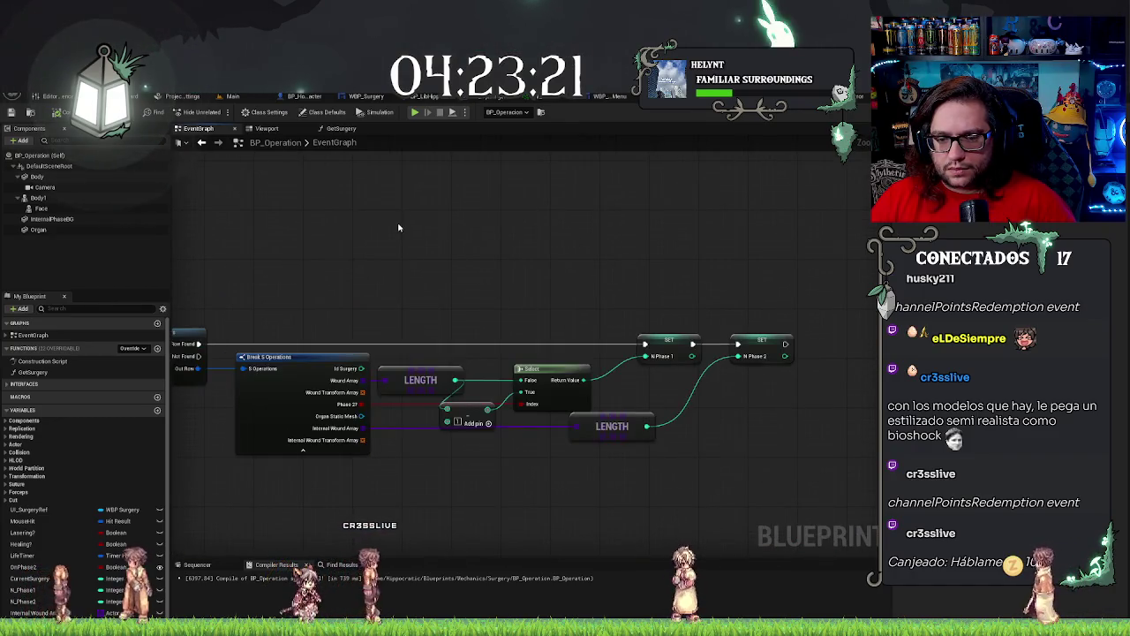
pyautogui.click(780, 437)
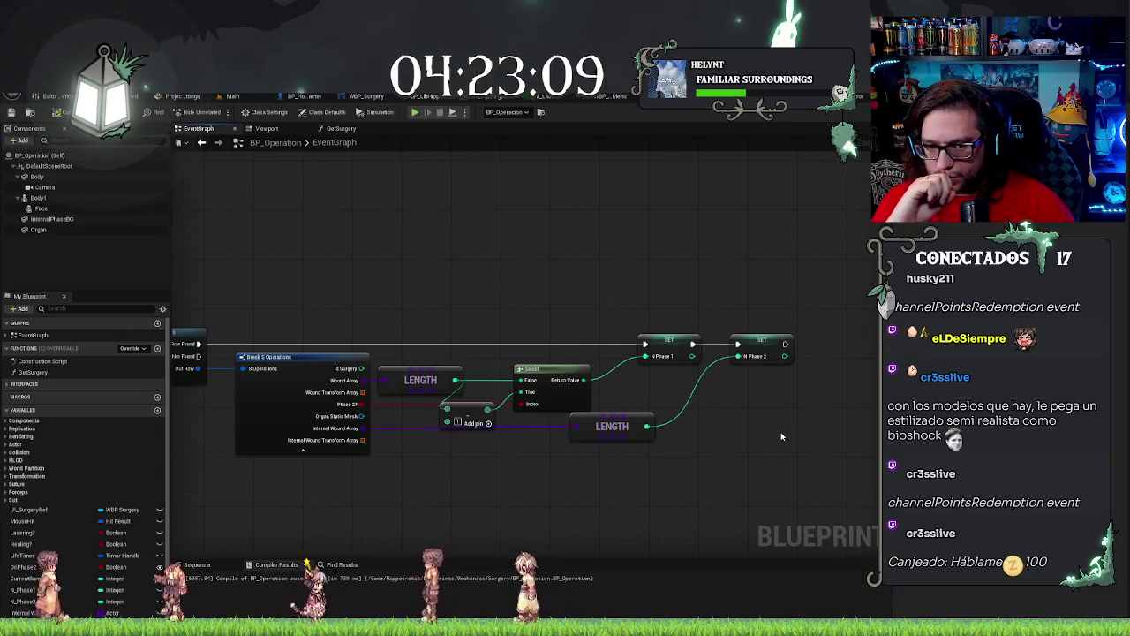
pyautogui.scroll(-5, 737, 336)
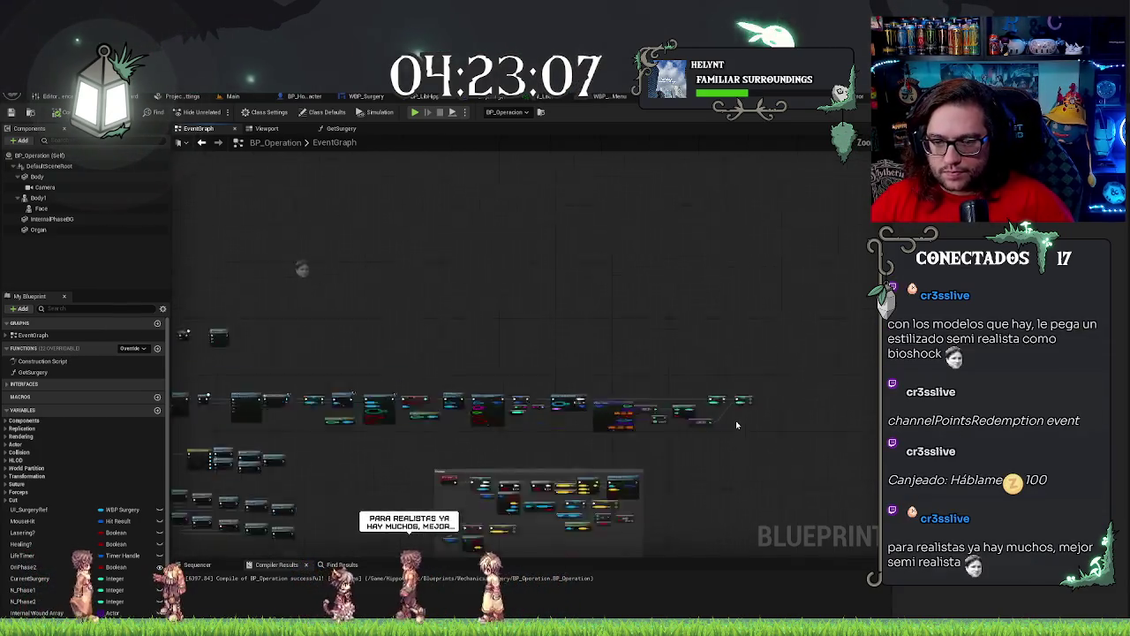
pyautogui.scroll(8, 442, 327)
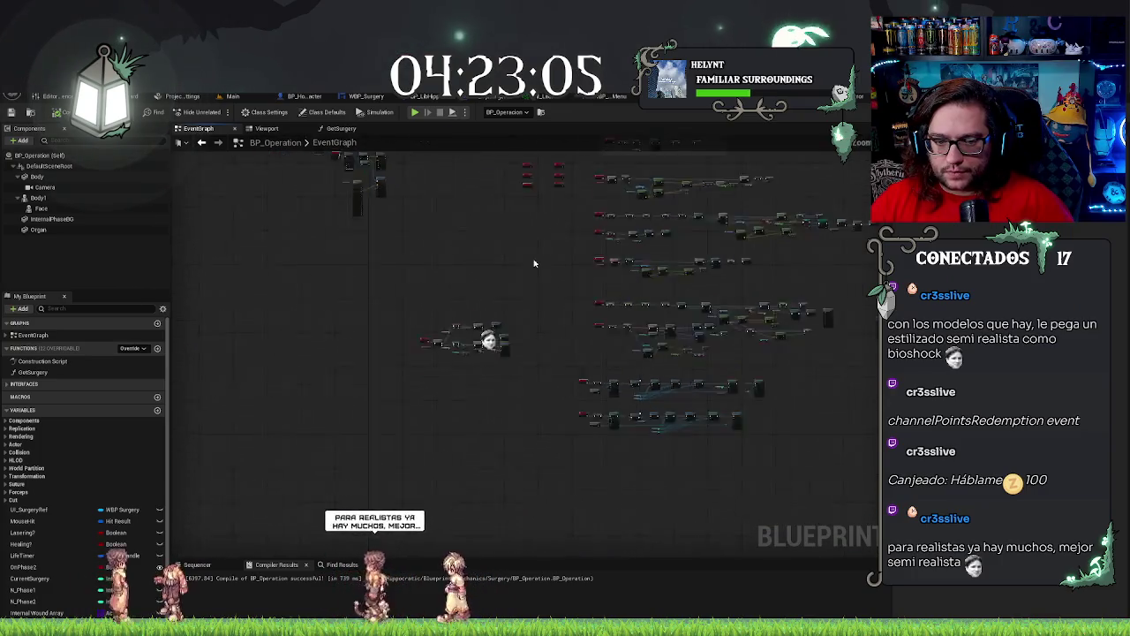
pyautogui.press('Home')
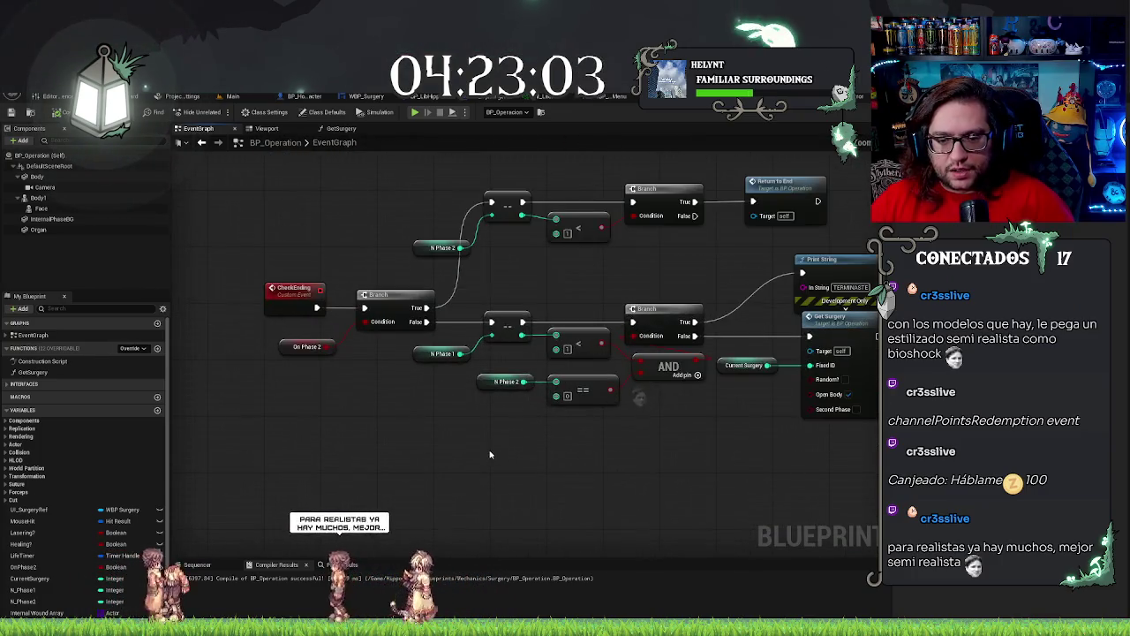
# Find all references to N_Phase1 and inspect where it is set and read.
pyautogui.rightClick(423, 359)
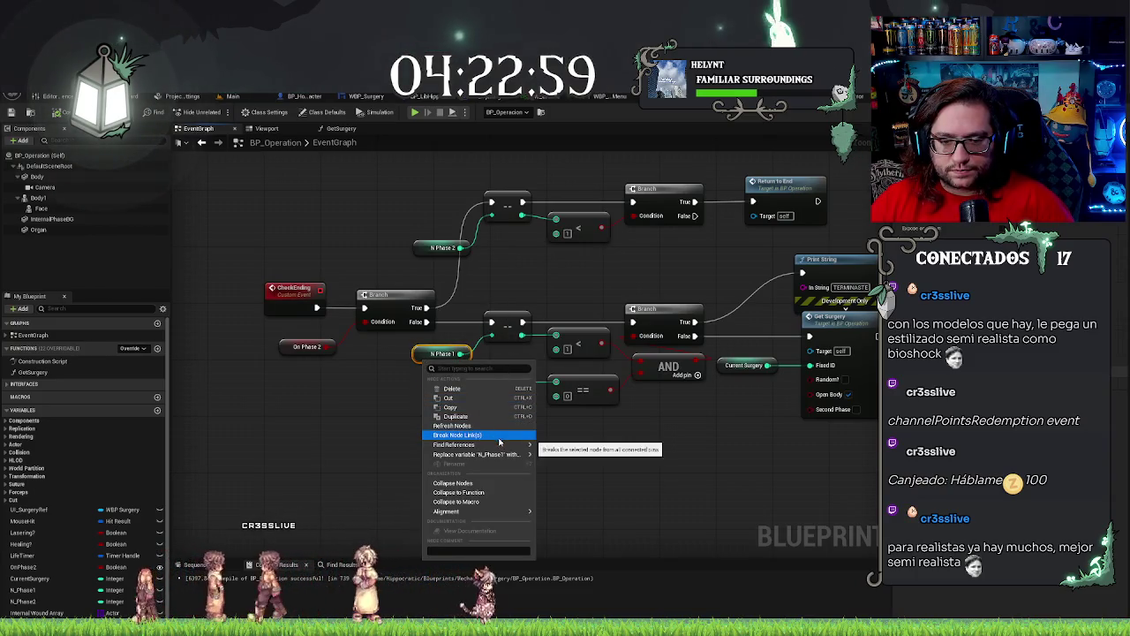
pyautogui.click(559, 449)
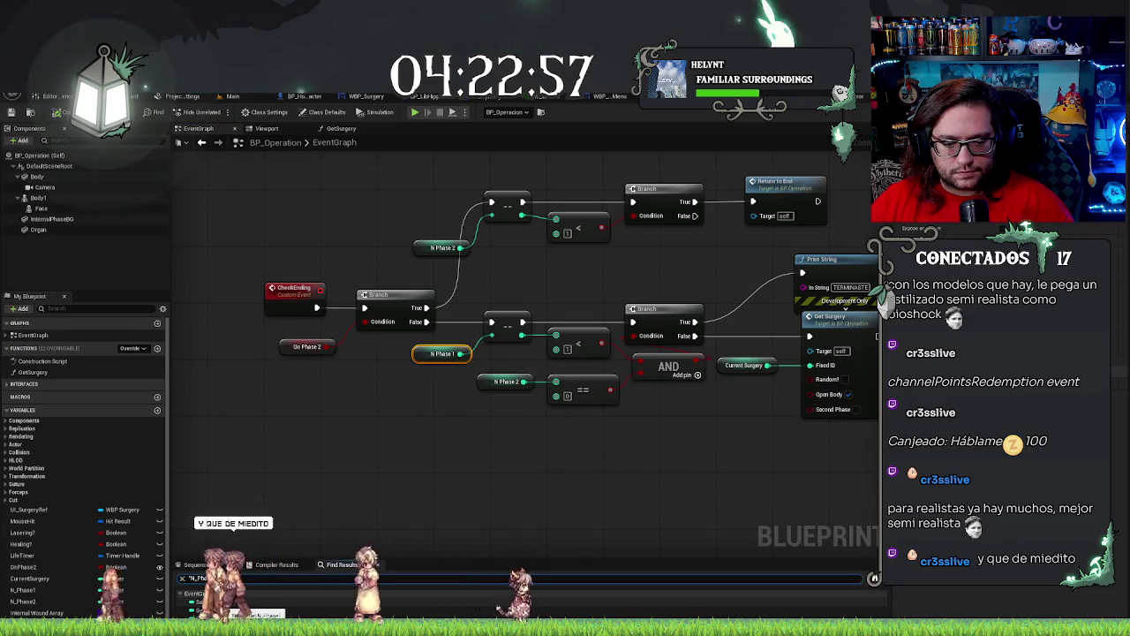
pyautogui.doubleClick(261, 612)
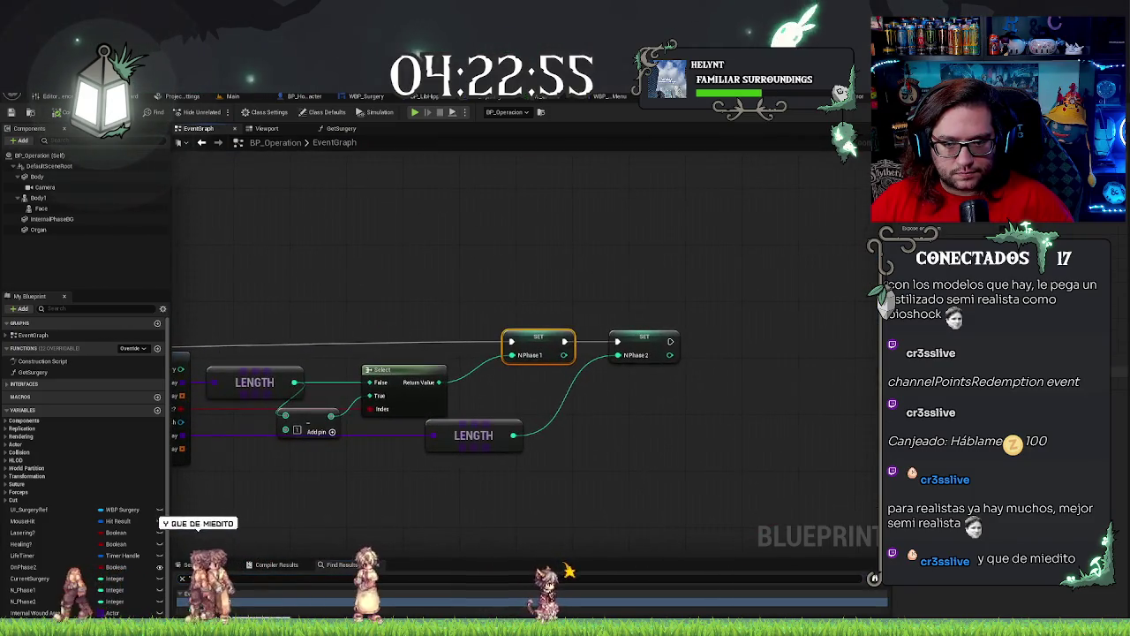
pyautogui.doubleClick(261, 600)
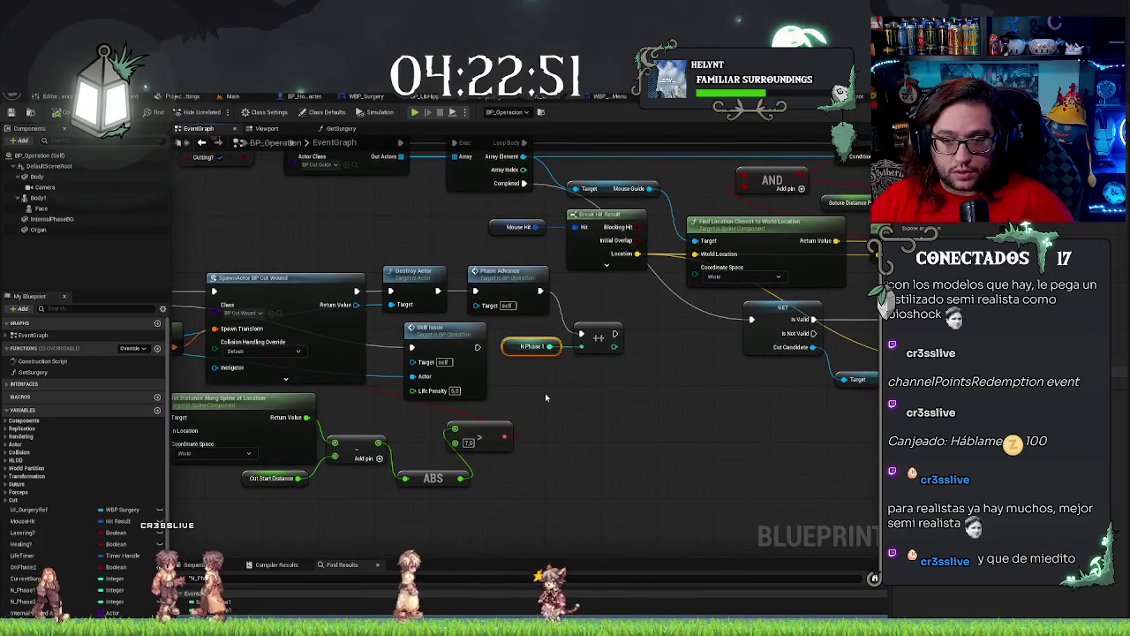
# Navigate past the CutBegin and Suture events and jump from the Check Ending call to its event.
pyautogui.click(541, 391)
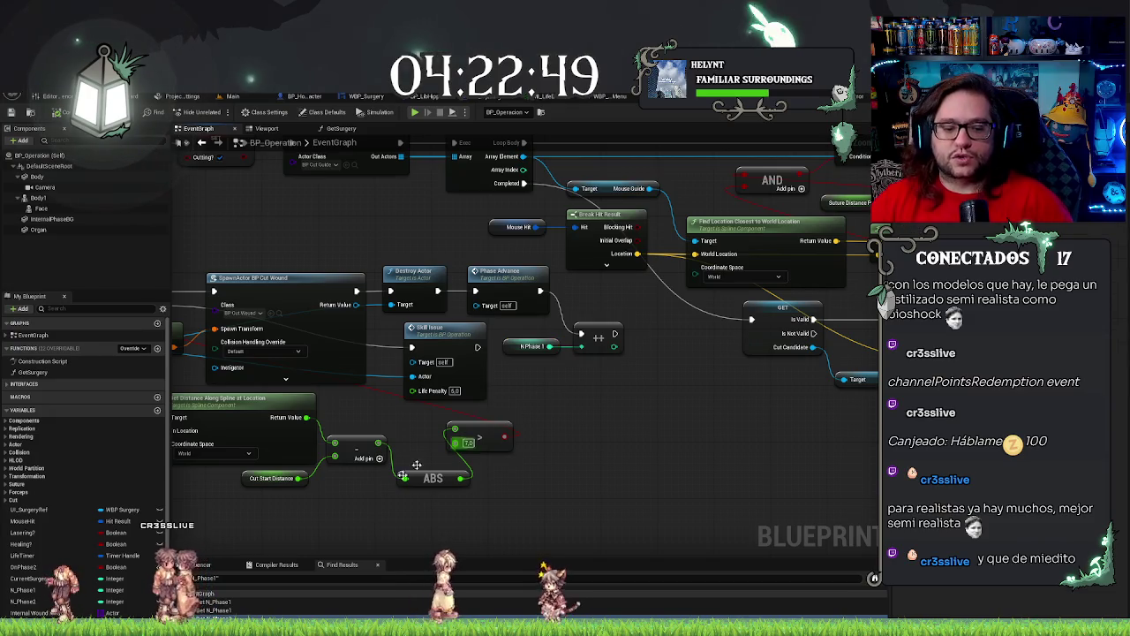
pyautogui.scroll(-3, 497, 458)
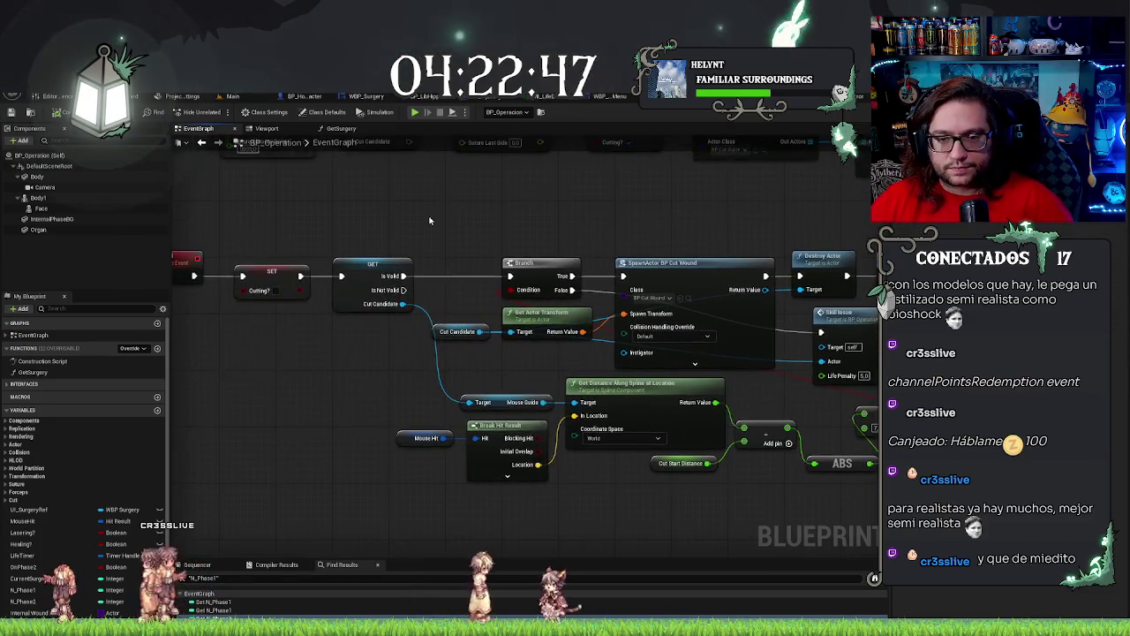
pyautogui.moveTo(457, 302)
pyautogui.mouseDown()
pyautogui.moveTo(398, 300)
pyautogui.moveTo(422, 390)
pyautogui.mouseUp()
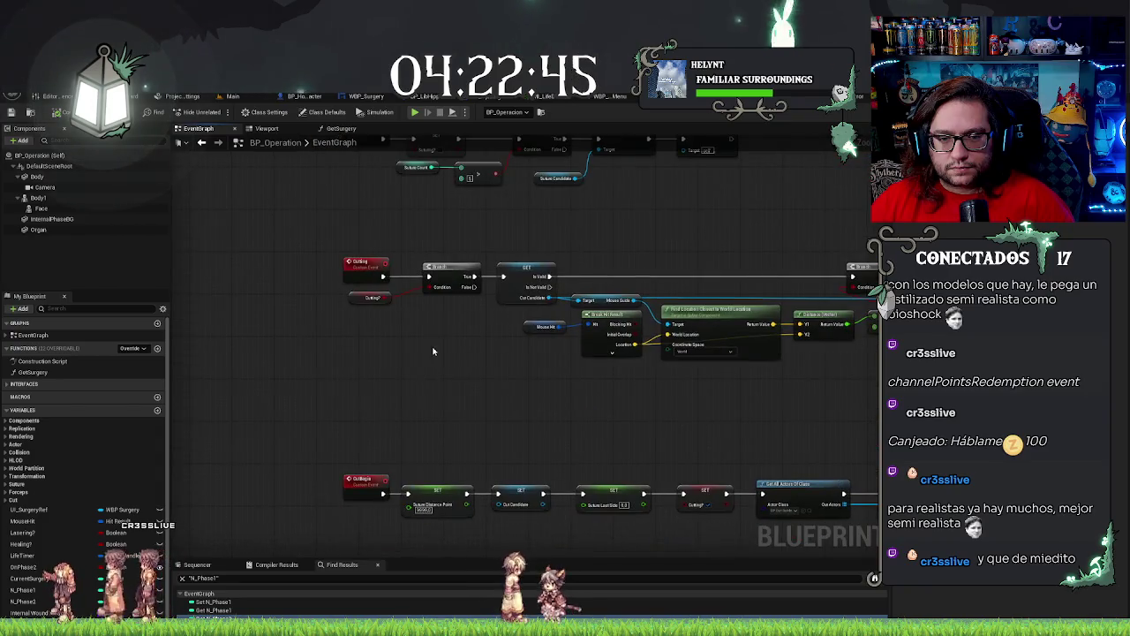
pyautogui.moveTo(433, 350); pyautogui.dragTo(458, 352)
pyautogui.scroll(2, 458, 347)
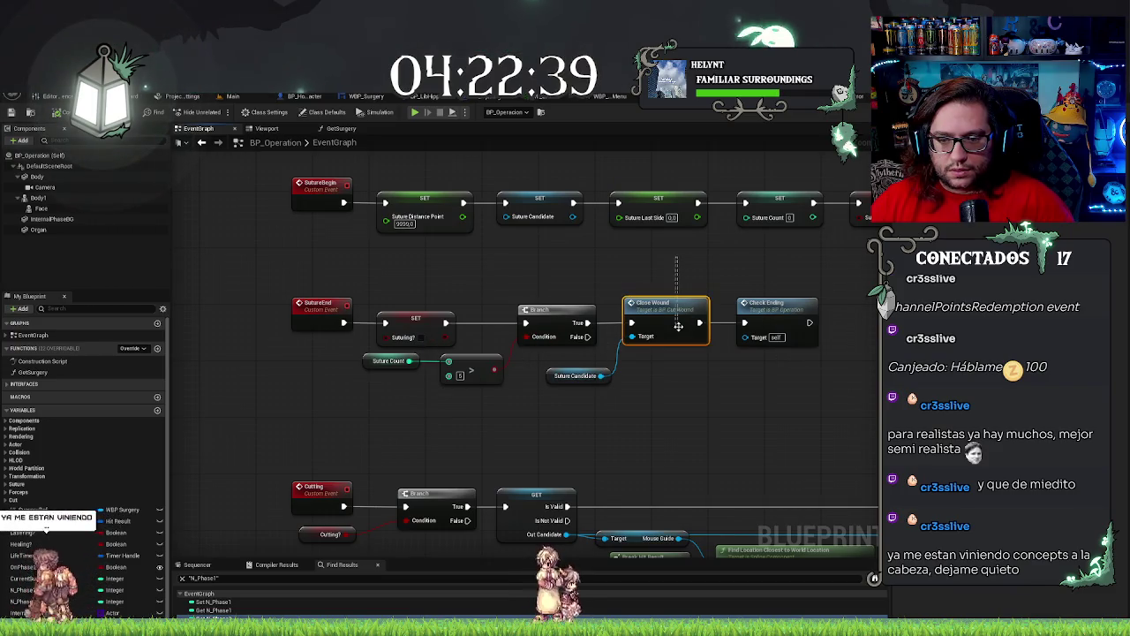
pyautogui.doubleClick(783, 305)
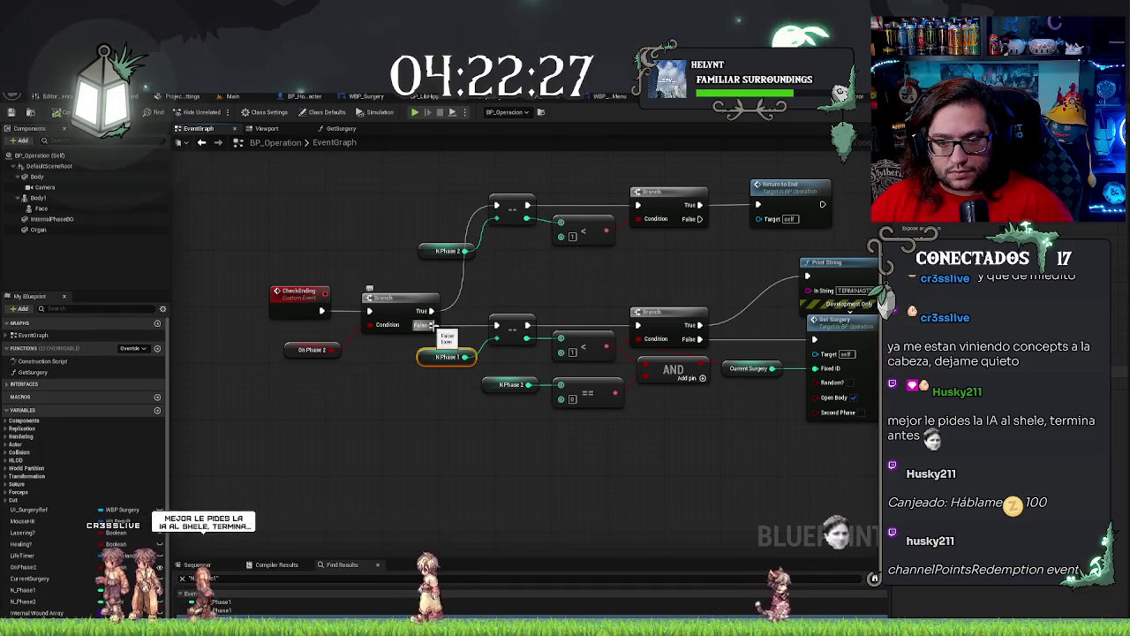
# Add a Print String node fed by N Phase 1, triggered from the Branch's False path.
pyautogui.moveTo(466, 357); pyautogui.dragTo(503, 285)
pyautogui.write('pri')
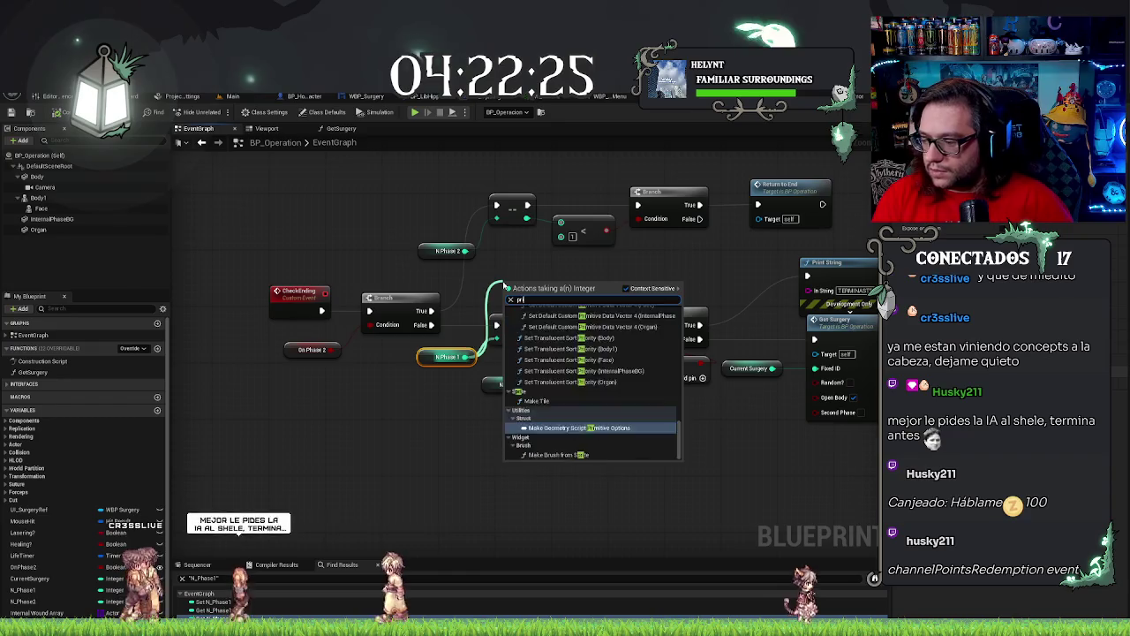
pyautogui.write('n')
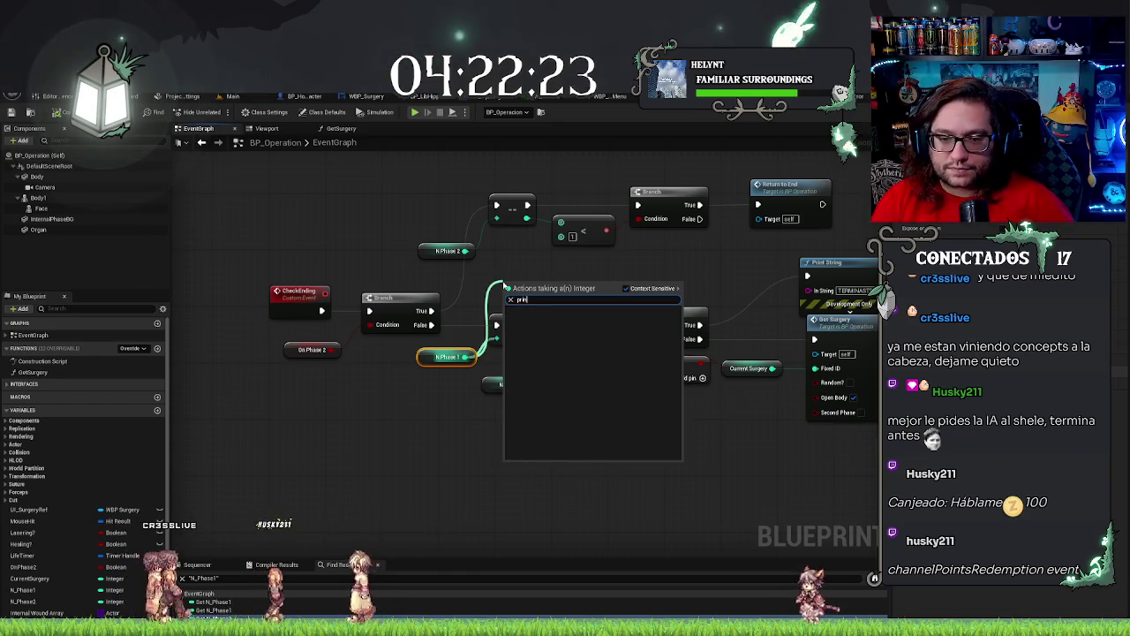
pyautogui.click(508, 262)
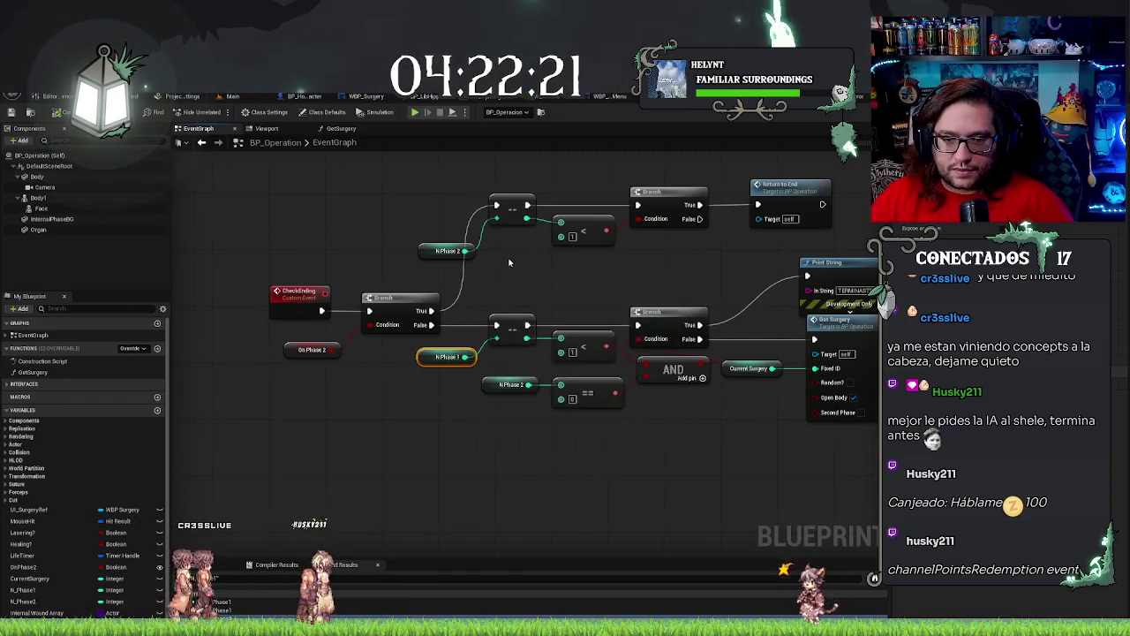
pyautogui.rightClick(508, 262)
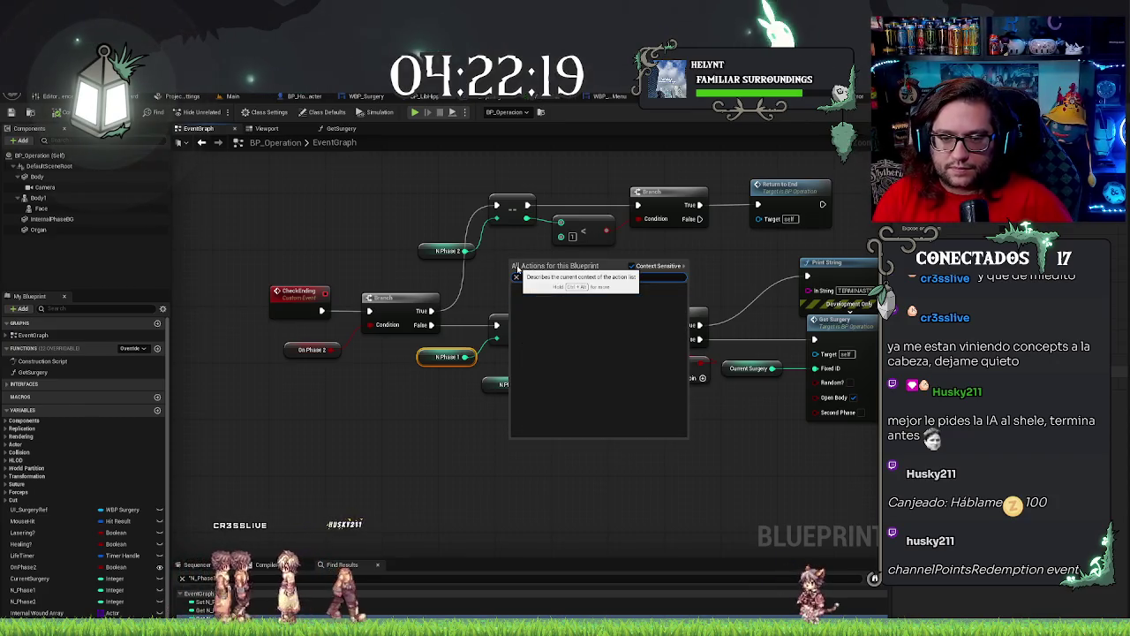
pyautogui.write('print stri')
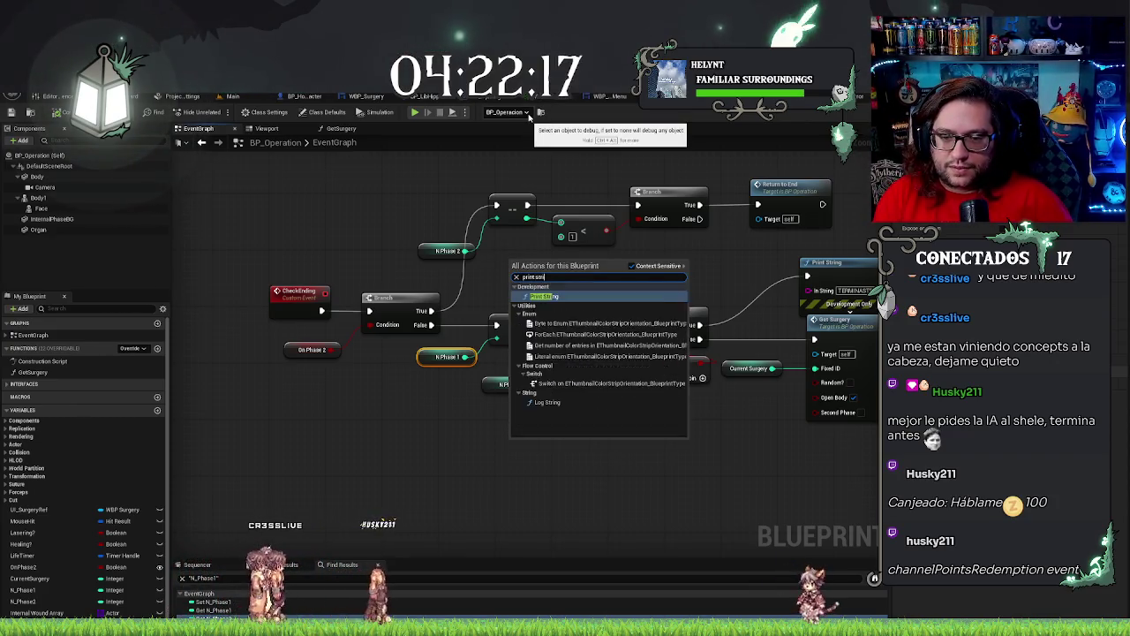
pyautogui.press('Return')
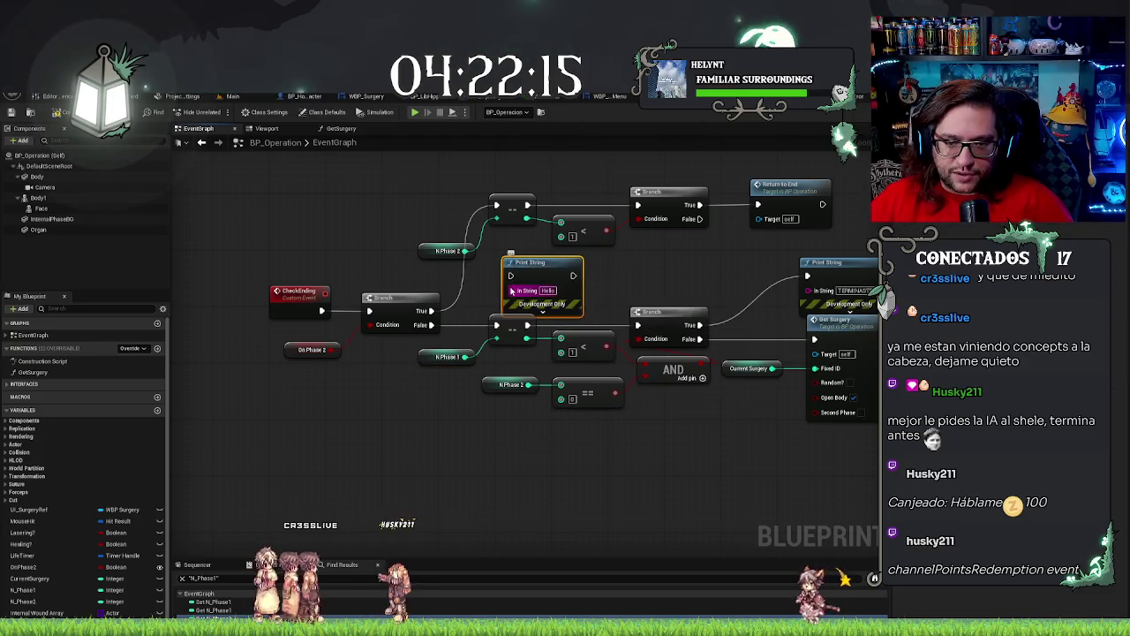
pyautogui.moveTo(465, 360); pyautogui.dragTo(465, 357)
pyautogui.moveTo(466, 357); pyautogui.dragTo(431, 327)
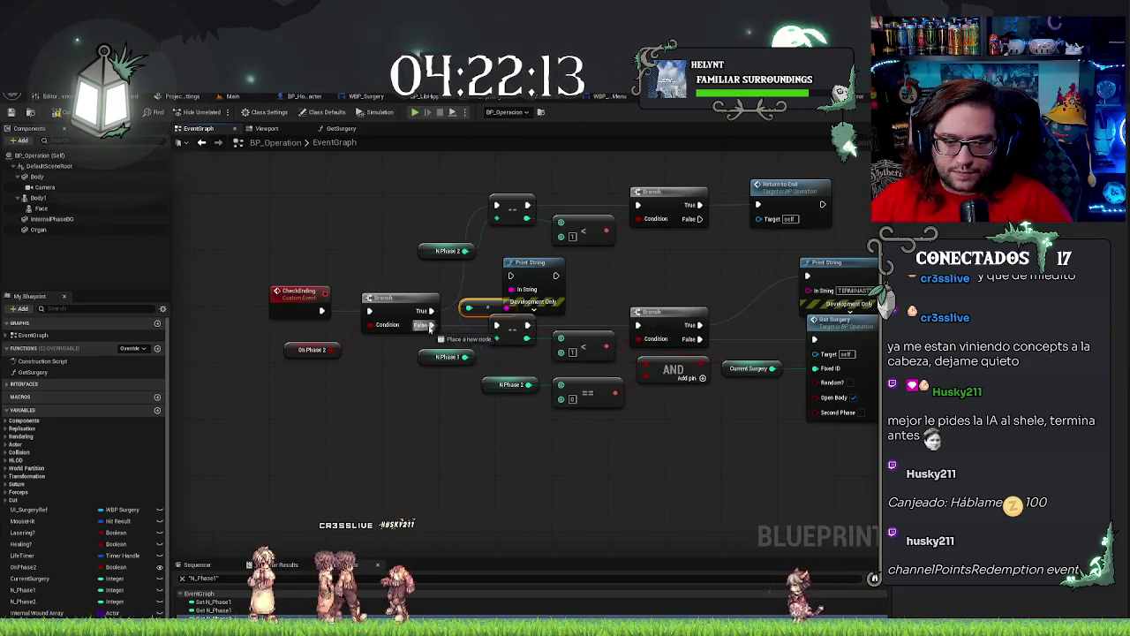
pyautogui.moveTo(512, 274)
pyautogui.mouseDown()
pyautogui.moveTo(519, 325)
pyautogui.moveTo(496, 325)
pyautogui.mouseUp()
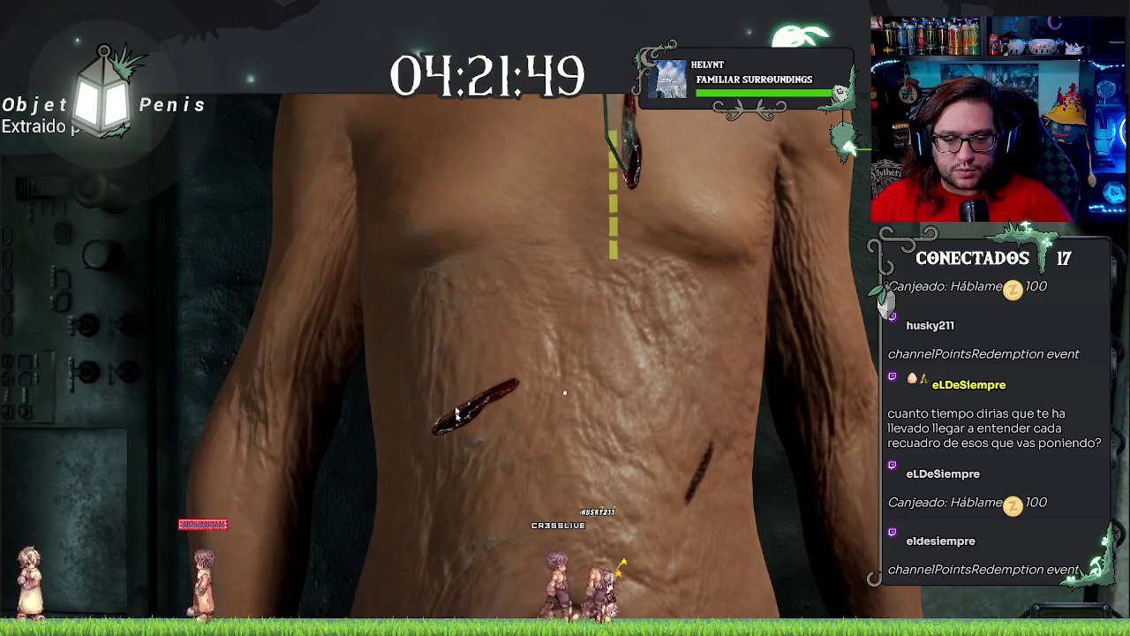
# Suture the upper chest wound in the running game, then stop the simulation.
pyautogui.moveTo(486, 400); pyautogui.dragTo(505, 398)
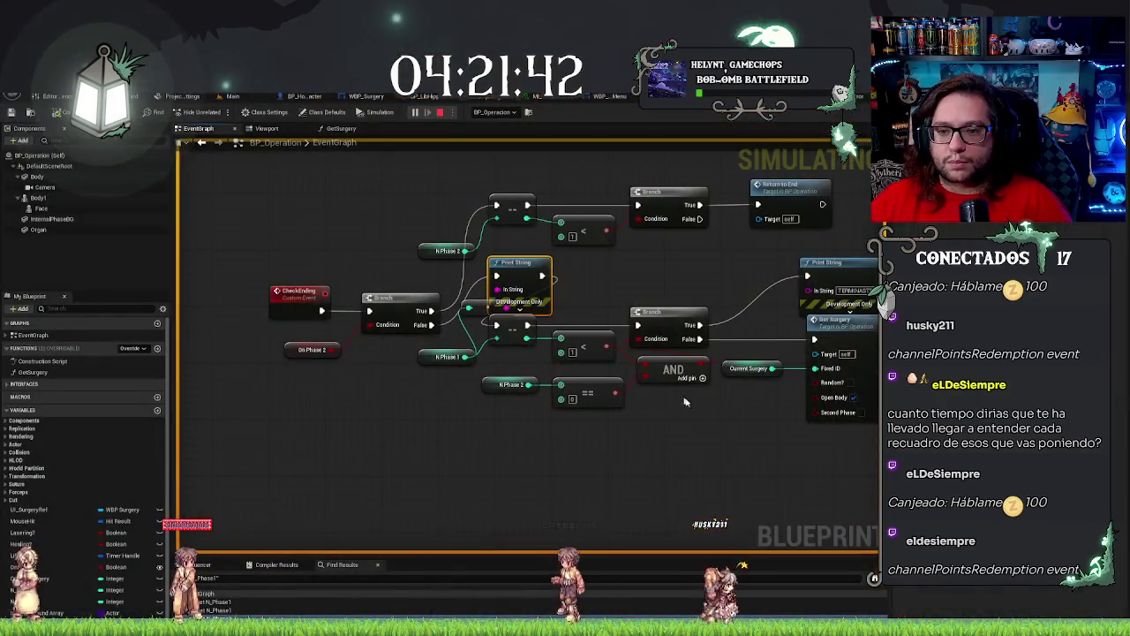
pyautogui.press('Escape')
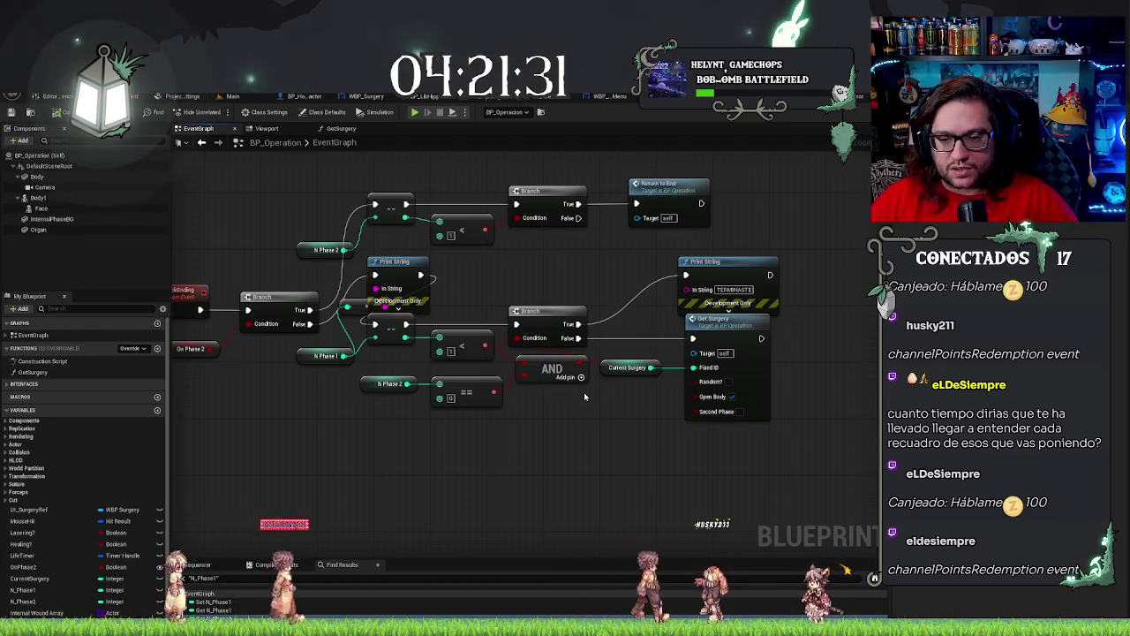
# Move the Get Surgery and Current Surgery nodes together down-left, below the AND node.
pyautogui.click(460, 474)
pyautogui.moveTo(354, 466); pyautogui.dragTo(448, 386)
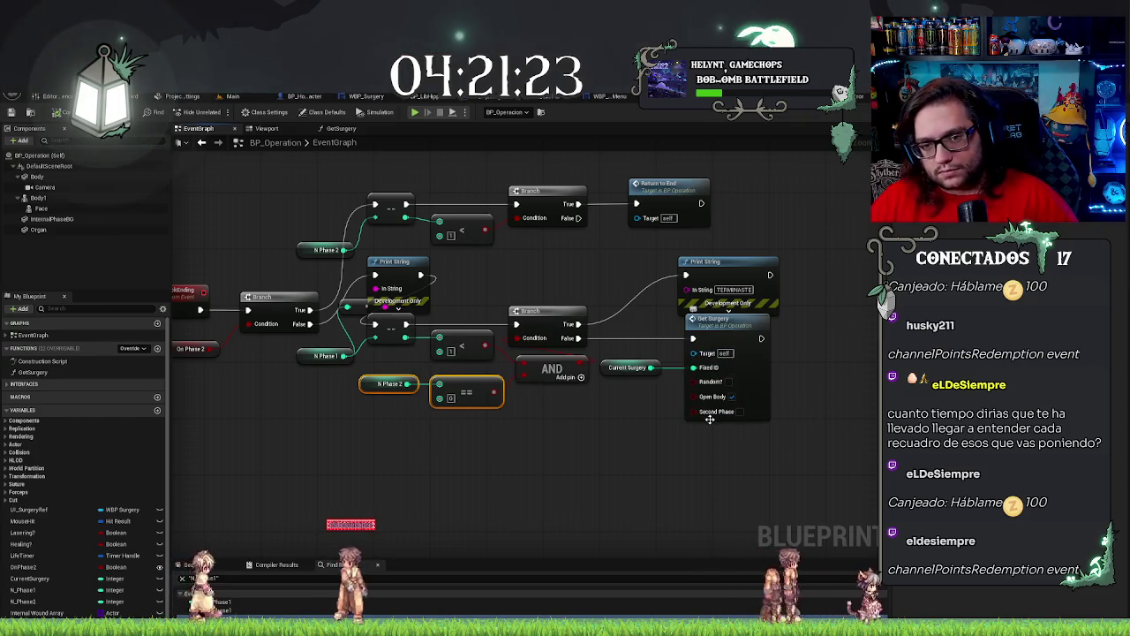
pyautogui.click(677, 476)
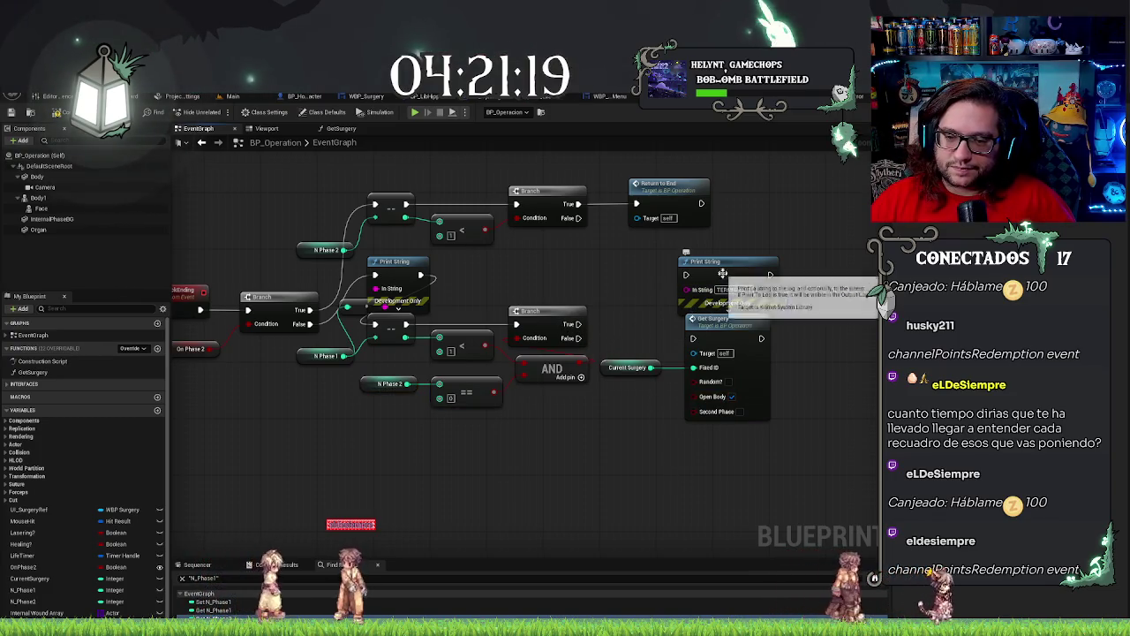
pyautogui.moveTo(736, 325)
pyautogui.mouseDown()
pyautogui.moveTo(654, 434)
pyautogui.moveTo(719, 346)
pyautogui.mouseUp()
pyautogui.moveTo(635, 334); pyautogui.dragTo(761, 443)
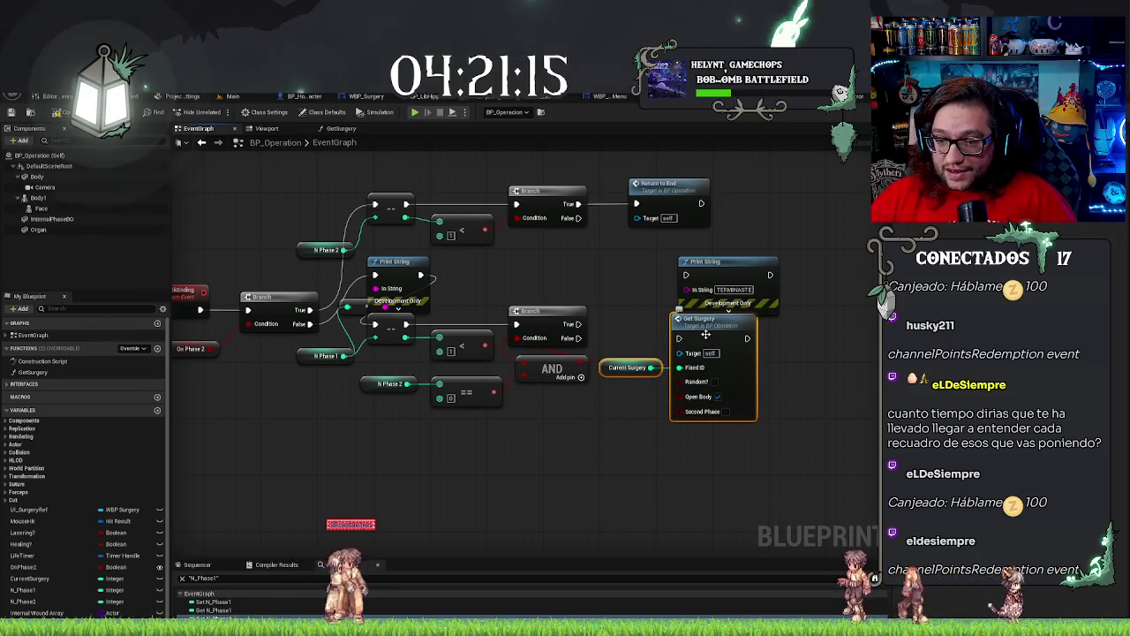
pyautogui.moveTo(690, 350)
pyautogui.mouseDown()
pyautogui.moveTo(668, 435)
pyautogui.moveTo(597, 420)
pyautogui.mouseUp()
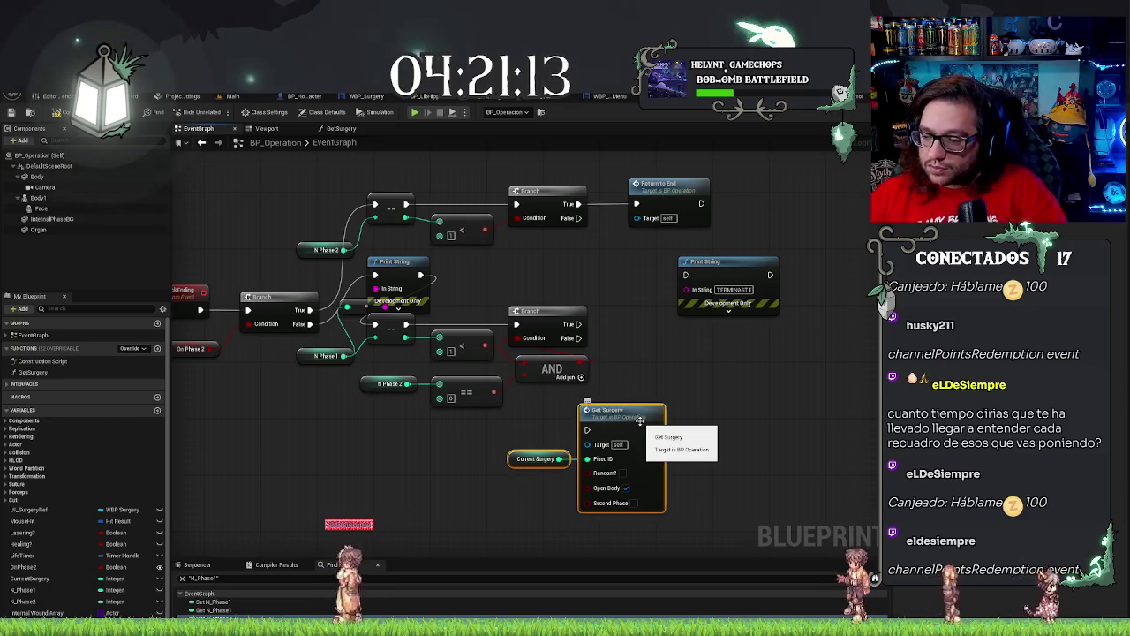
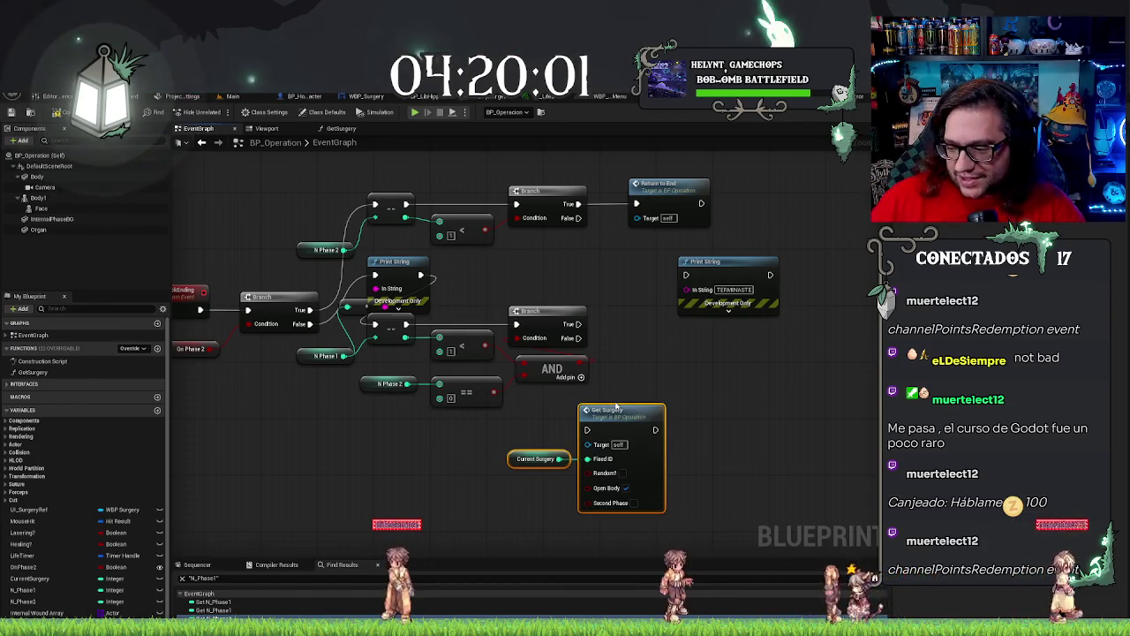
# Wire the lower Branch's True output to Get Surgery and delete the unused AND node.
pyautogui.moveTo(642, 413); pyautogui.dragTo(681, 404)
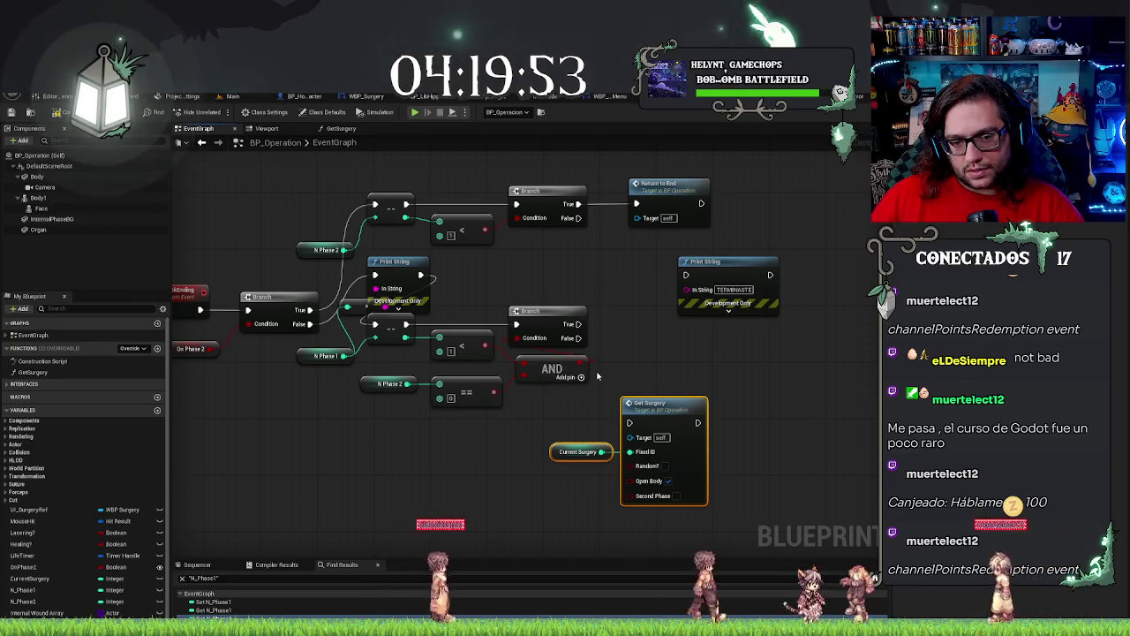
pyautogui.moveTo(578, 324); pyautogui.dragTo(630, 423)
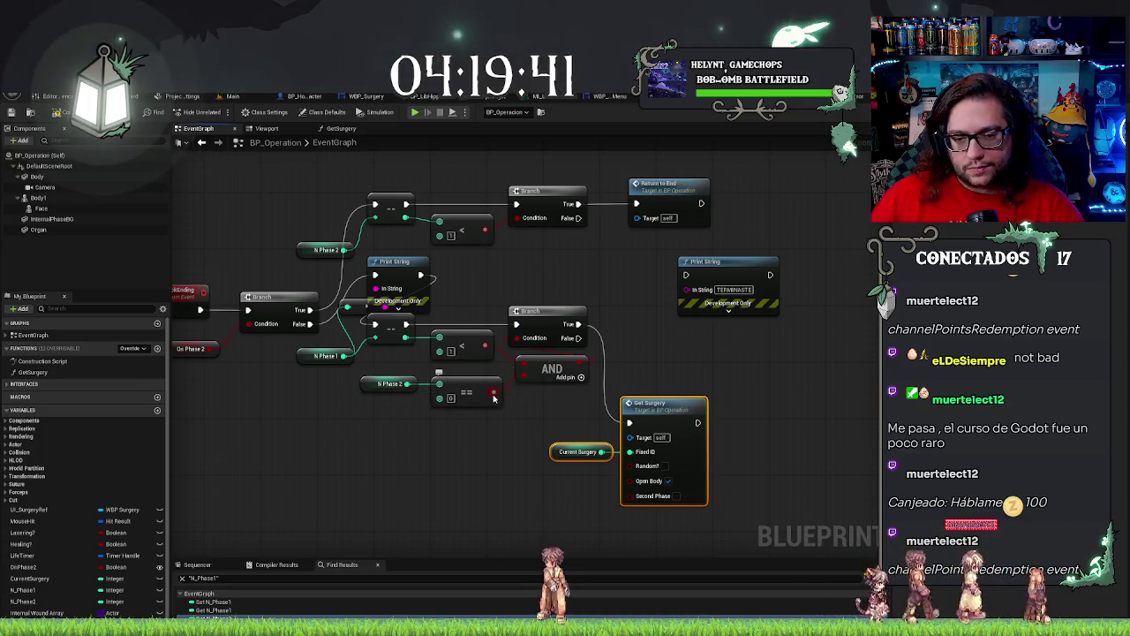
pyautogui.click(546, 362)
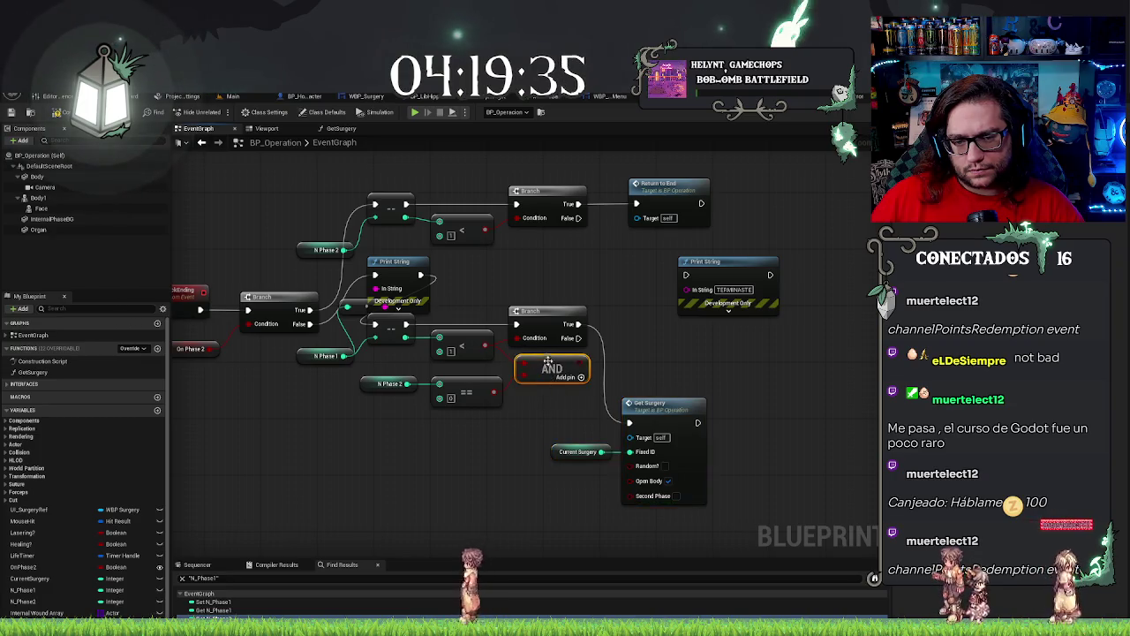
pyautogui.press('Delete')
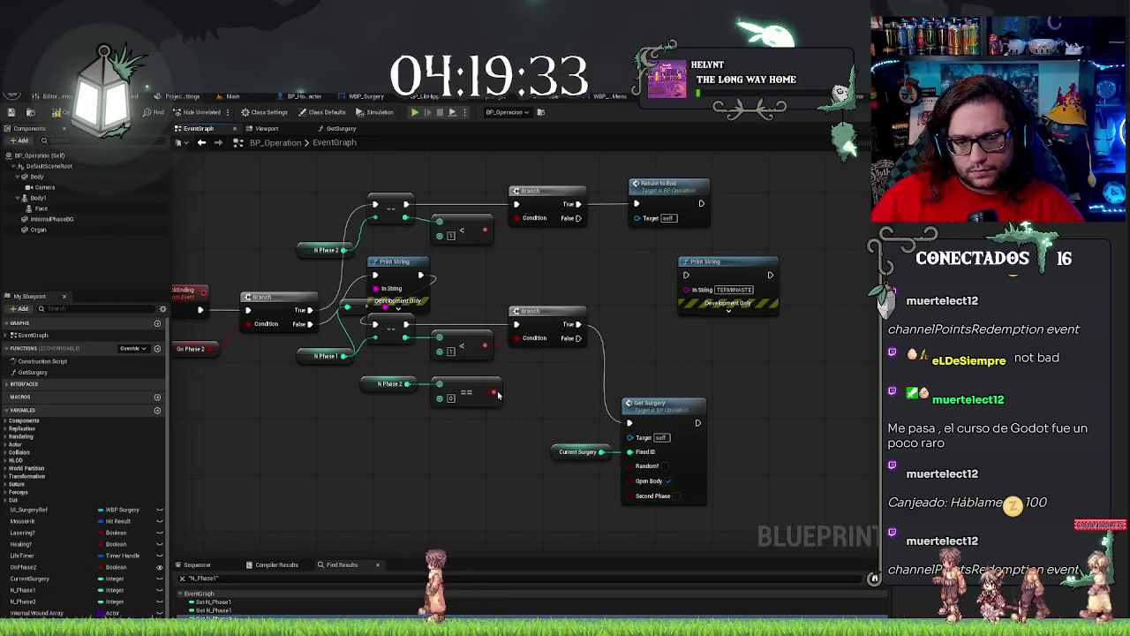
# Remove the two unwanted nodes that appeared after the comparison.
pyautogui.hotkey('ctrl', 'z')
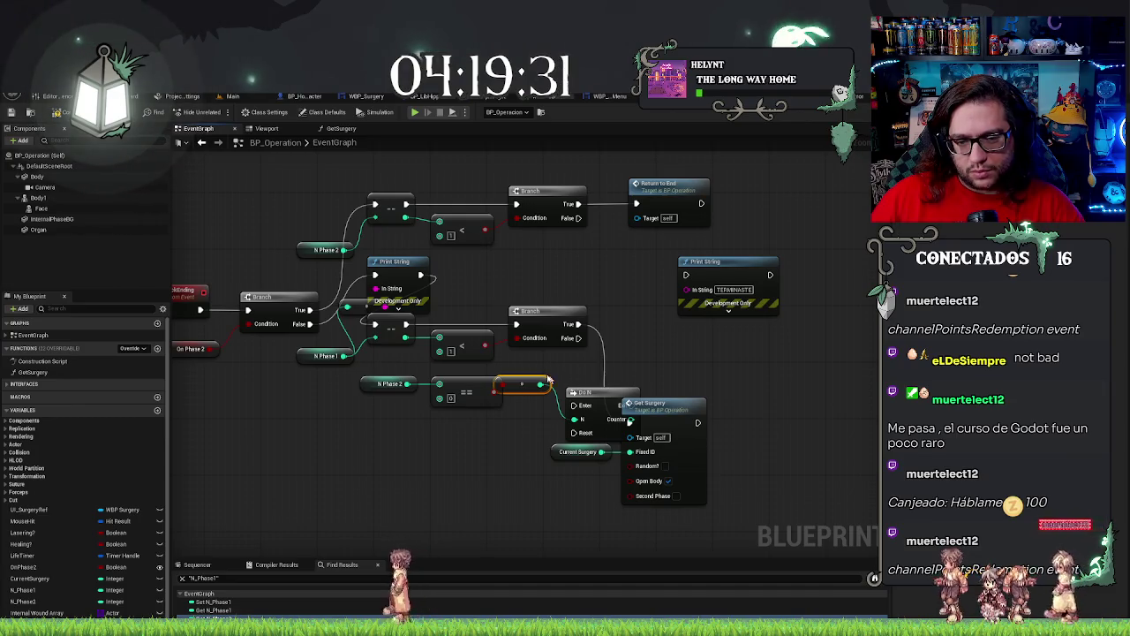
pyautogui.moveTo(590, 408); pyautogui.dragTo(590, 409)
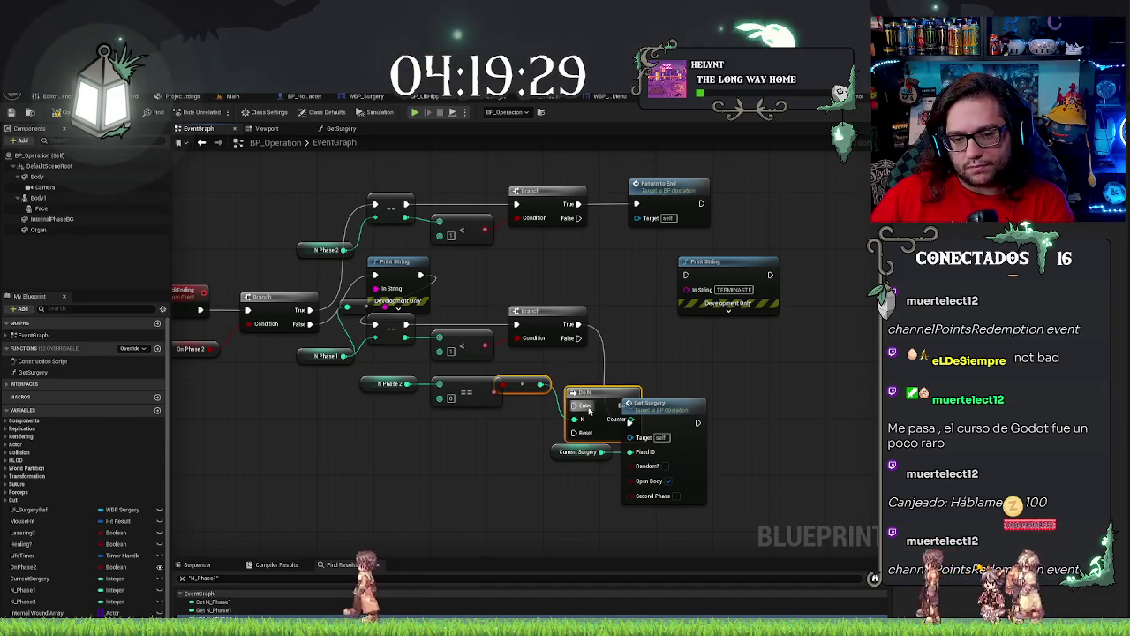
pyautogui.press('Delete')
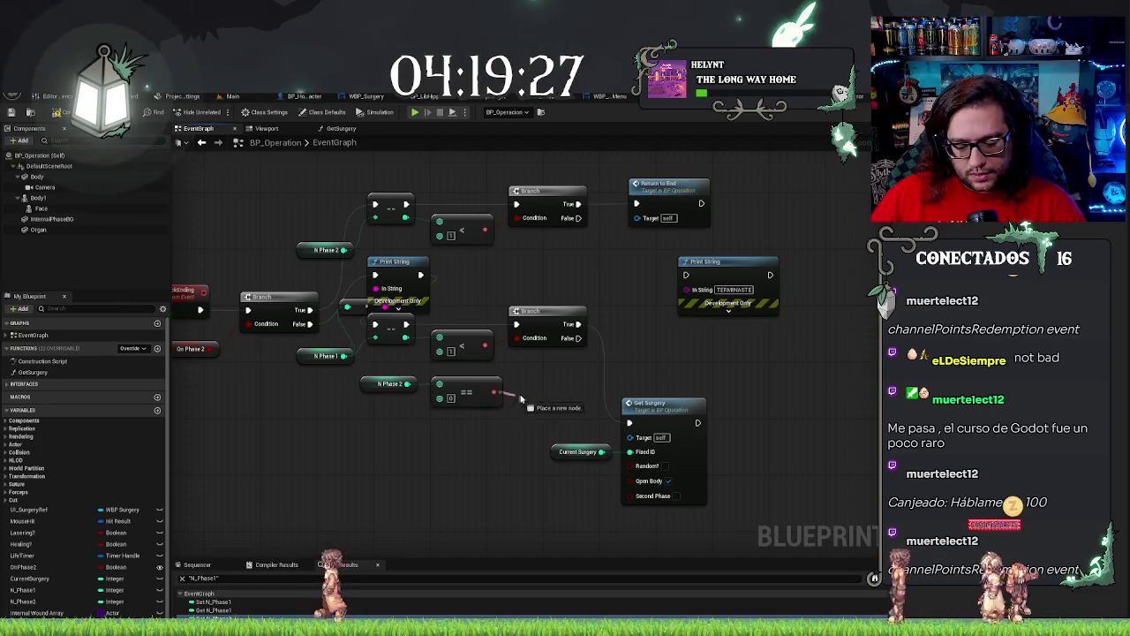
# Add a Branch driven by the == result and shift the TERMINASTE Print String right.
pyautogui.moveTo(493, 392)
pyautogui.mouseDown()
pyautogui.moveTo(608, 359)
pyautogui.moveTo(668, 315)
pyautogui.mouseUp()
pyautogui.moveTo(706, 262); pyautogui.dragTo(760, 263)
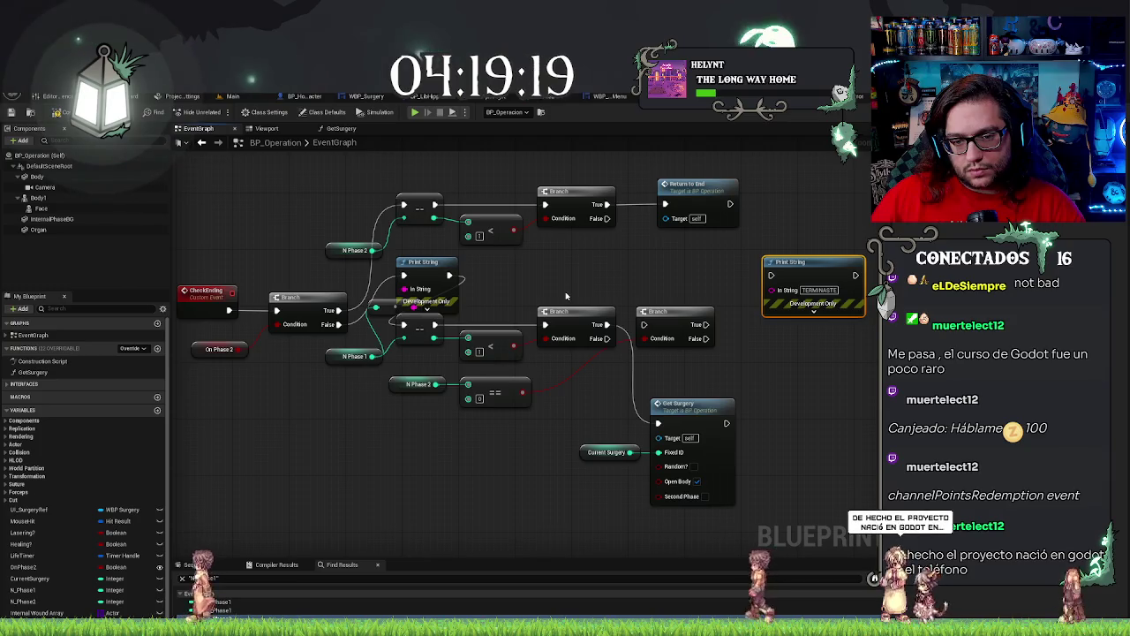
pyautogui.moveTo(568, 295)
pyautogui.mouseDown()
pyautogui.moveTo(474, 303)
pyautogui.moveTo(503, 313)
pyautogui.mouseUp()
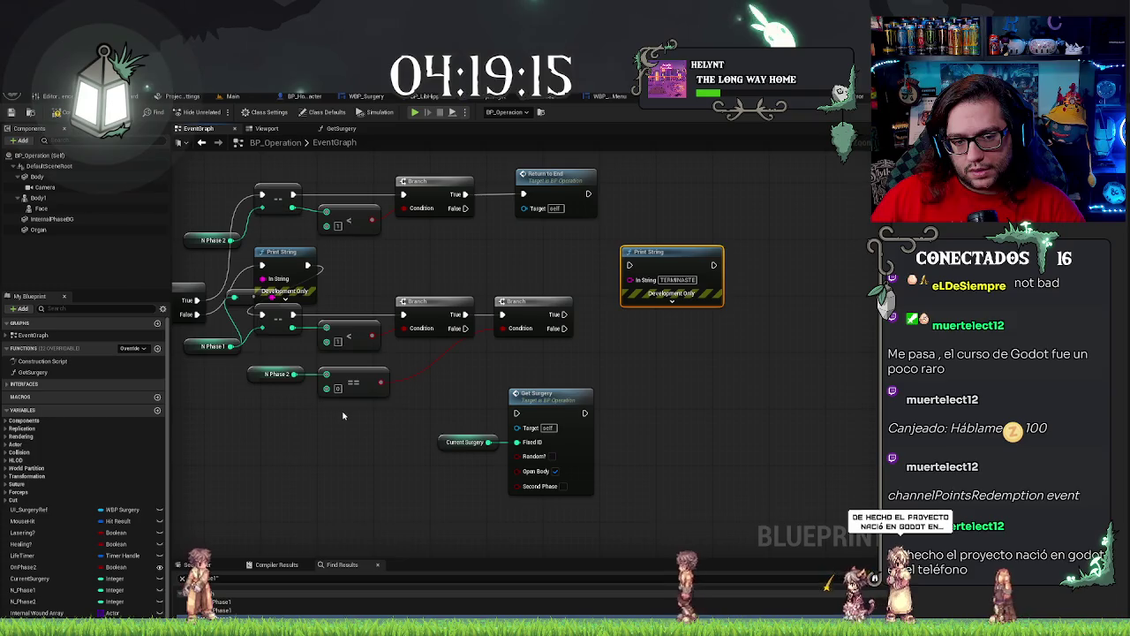
pyautogui.moveTo(343, 415); pyautogui.dragTo(408, 422)
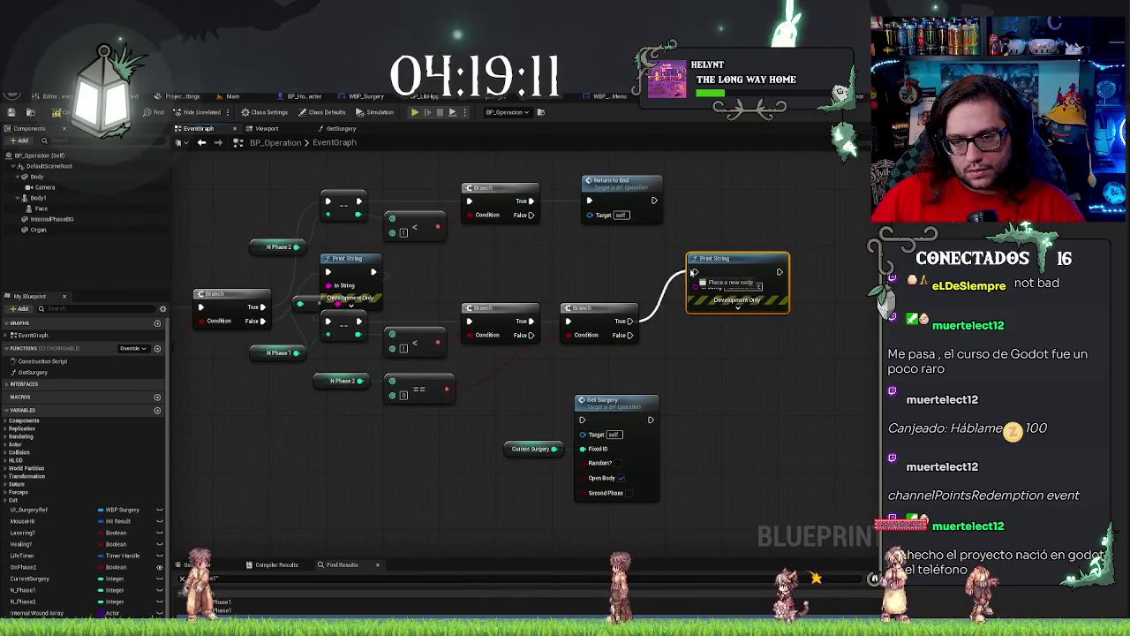
# Connect the new Branch's False output to Get Surgery, tidy the nodes, and start a play test.
pyautogui.moveTo(582, 420)
pyautogui.mouseDown()
pyautogui.moveTo(642, 331)
pyautogui.moveTo(631, 335)
pyautogui.mouseUp()
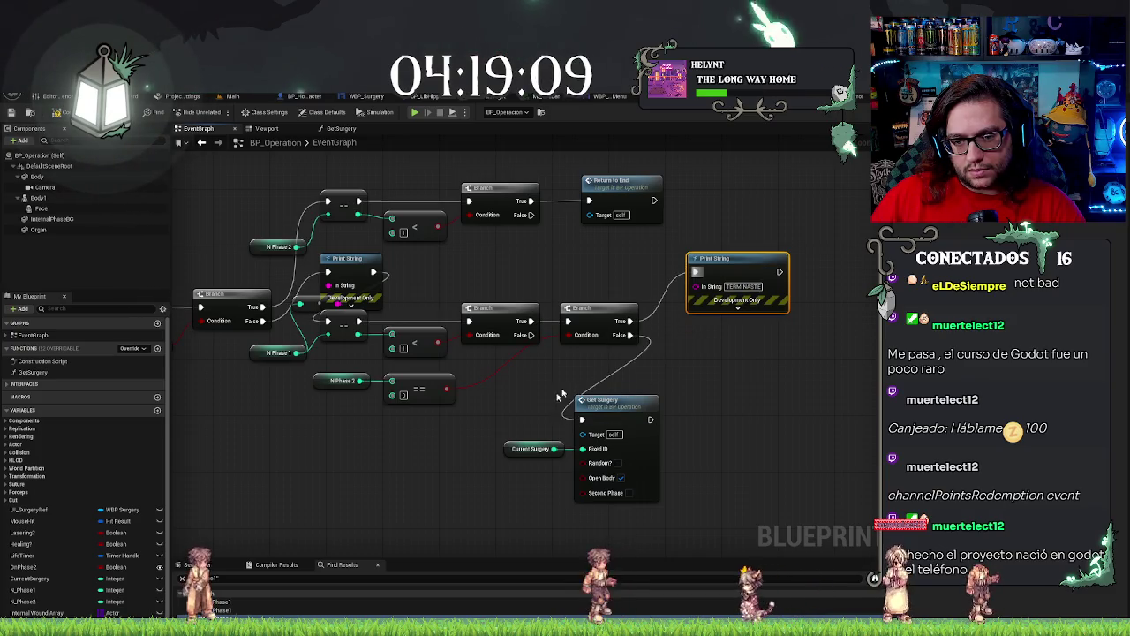
pyautogui.click(642, 439)
pyautogui.moveTo(623, 409); pyautogui.dragTo(728, 364)
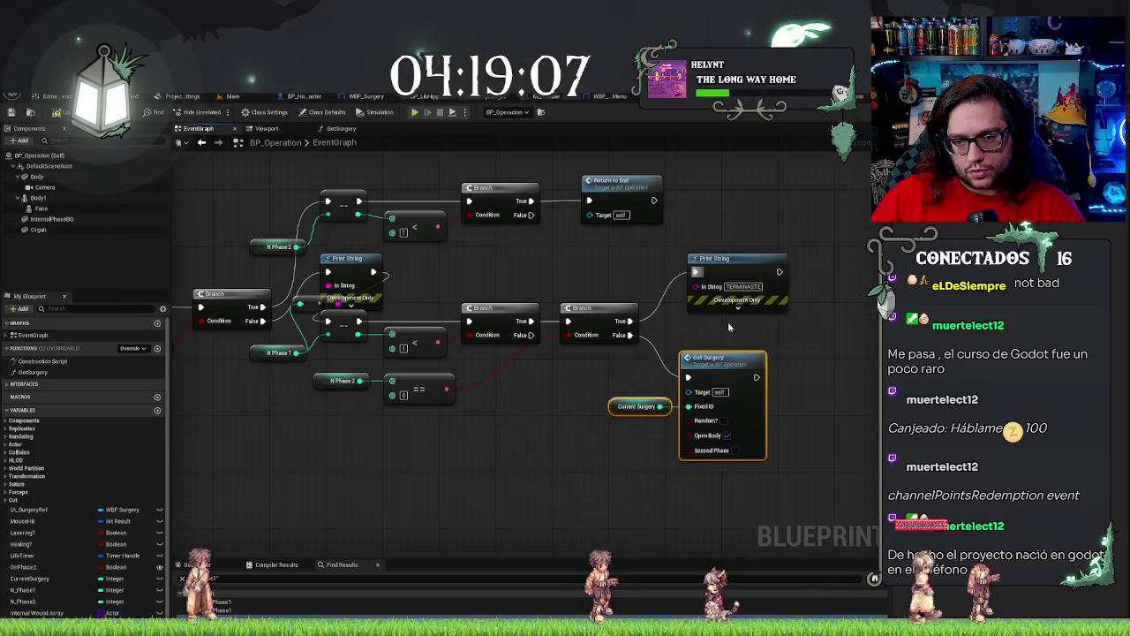
pyautogui.moveTo(724, 261)
pyautogui.mouseDown()
pyautogui.moveTo(716, 311)
pyautogui.moveTo(821, 315)
pyautogui.mouseUp()
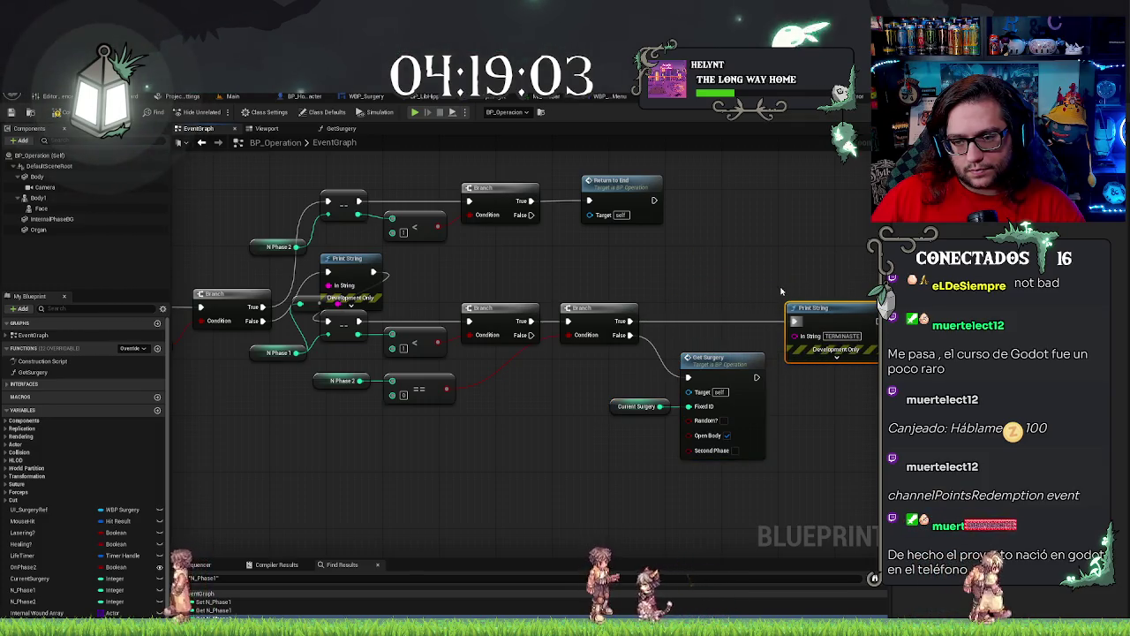
pyautogui.moveTo(789, 260); pyautogui.dragTo(694, 256)
pyautogui.moveTo(598, 278); pyautogui.dragTo(667, 293)
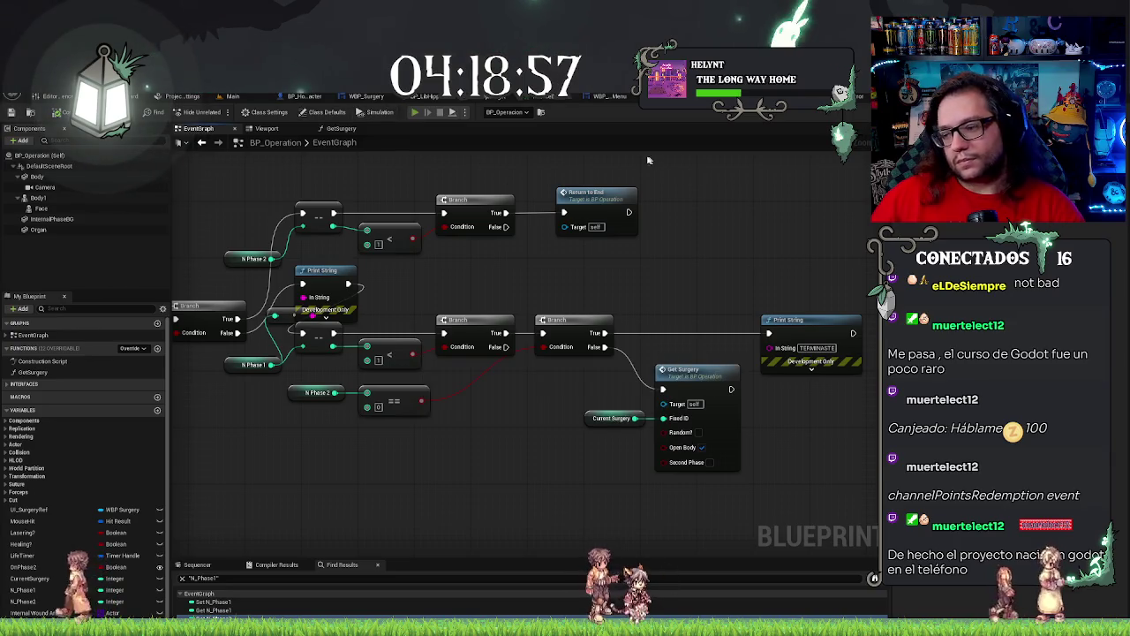
pyautogui.click(414, 111)
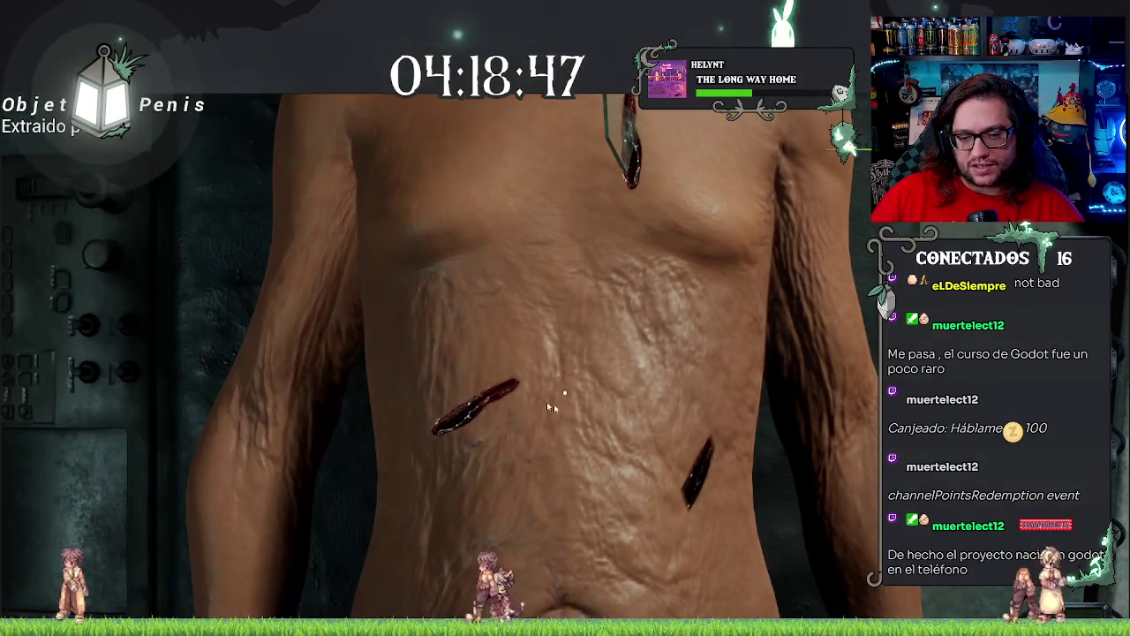
# Remove the dark and glass shards, cut the chest incision, then stop the play session.
pyautogui.click(703, 431)
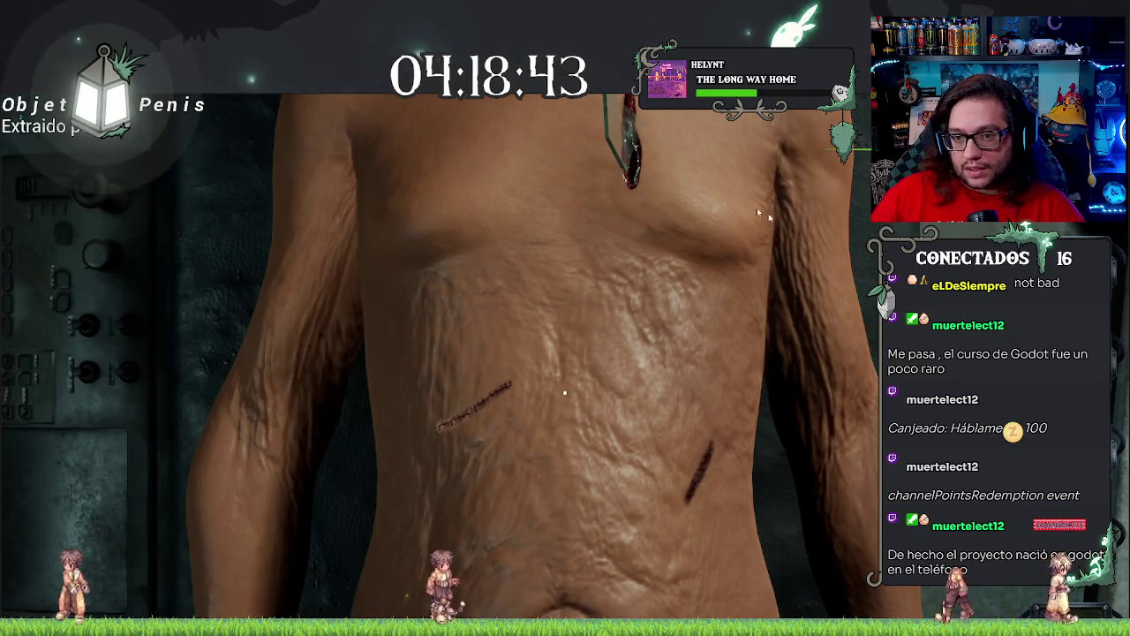
pyautogui.click(613, 130)
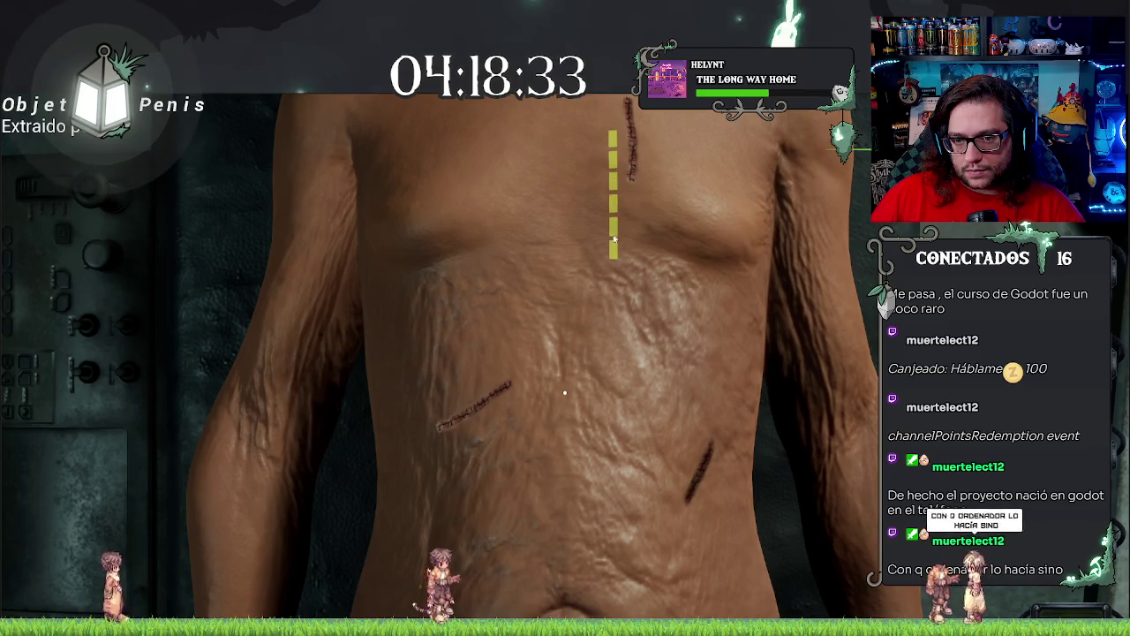
pyautogui.moveTo(614, 238); pyautogui.dragTo(612, 253)
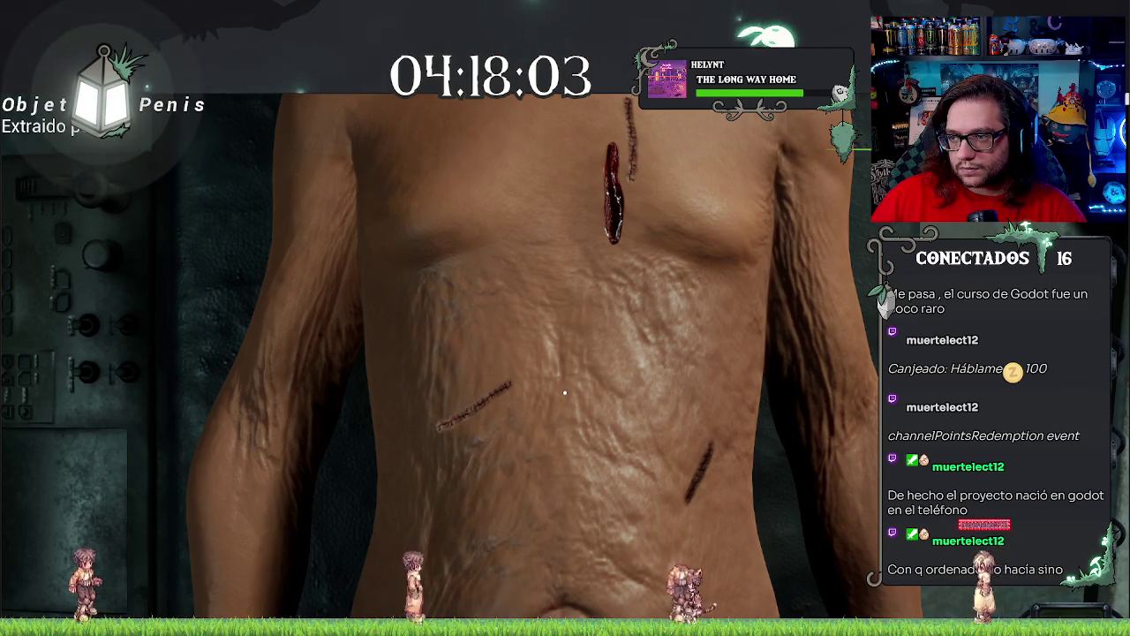
pyautogui.hotkey('alt', 'Tab')
pyautogui.press('Escape')
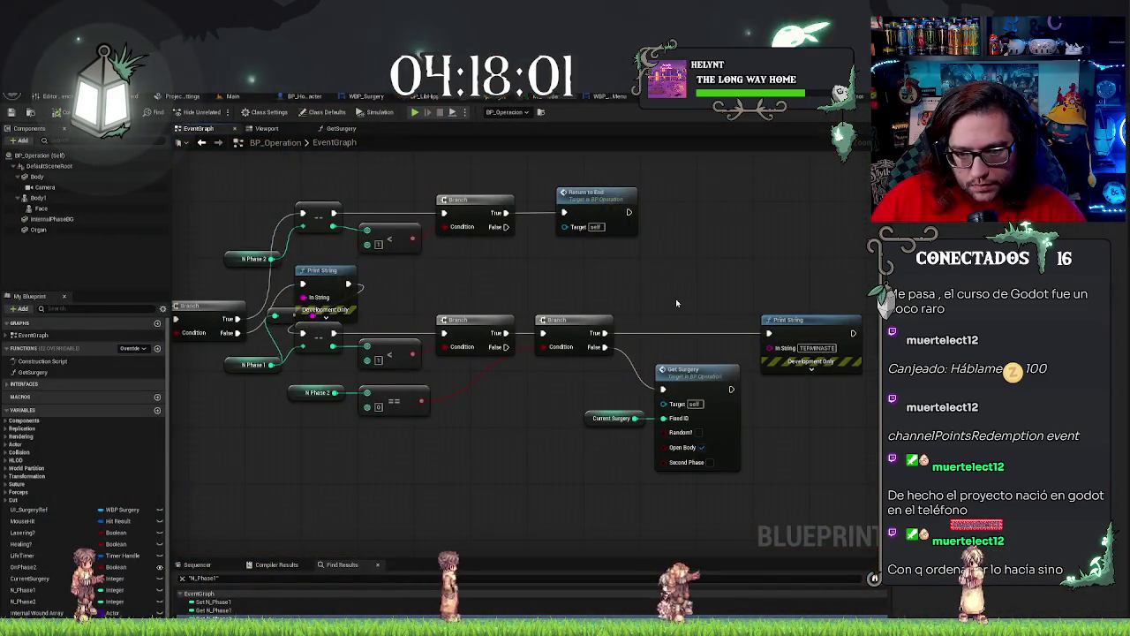
# Set Set Collision Enabled to No Collision and the all-channels response to Ignore, then return to Main.
pyautogui.scroll(-2, 675, 298)
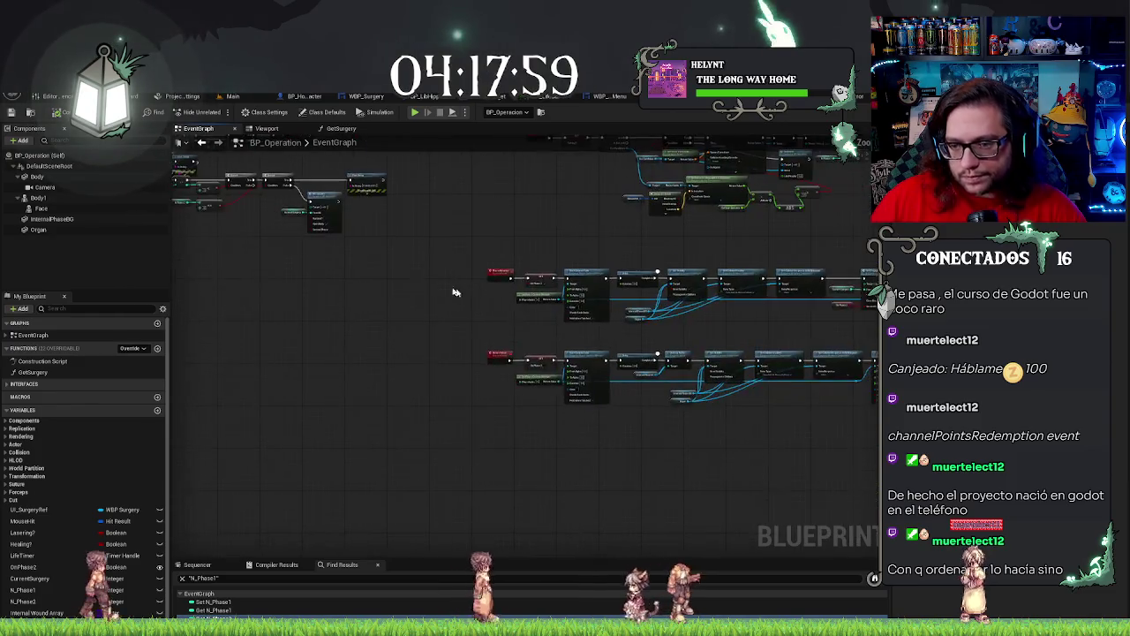
pyautogui.scroll(3, 457, 295)
pyautogui.moveTo(573, 326); pyautogui.dragTo(312, 290)
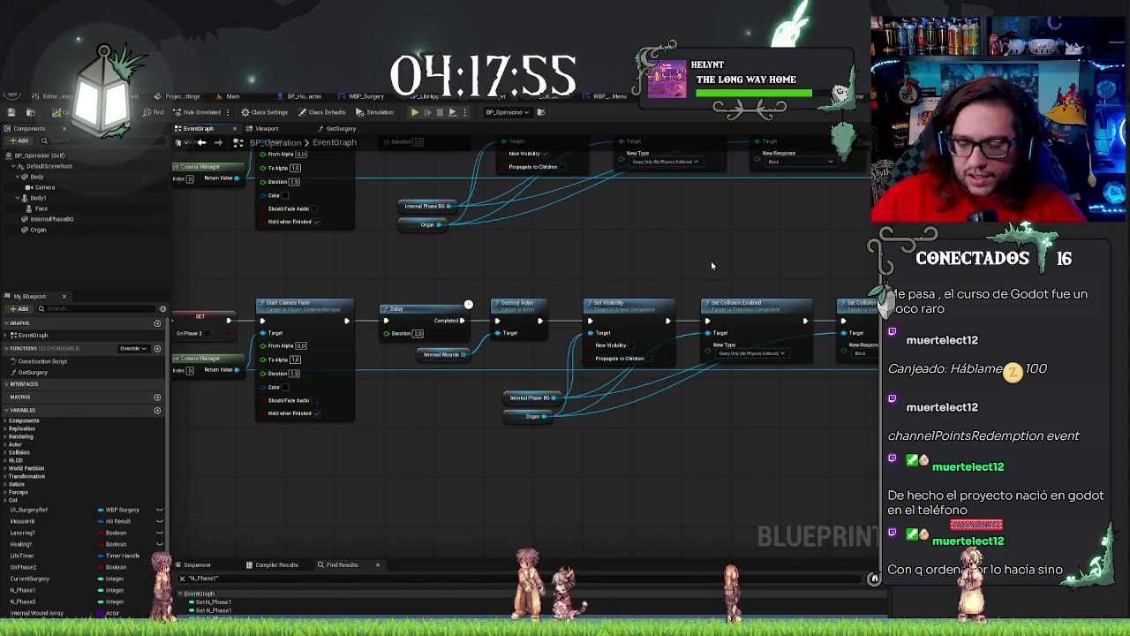
pyautogui.moveTo(710, 261); pyautogui.dragTo(639, 259)
pyautogui.scroll(1, 674, 412)
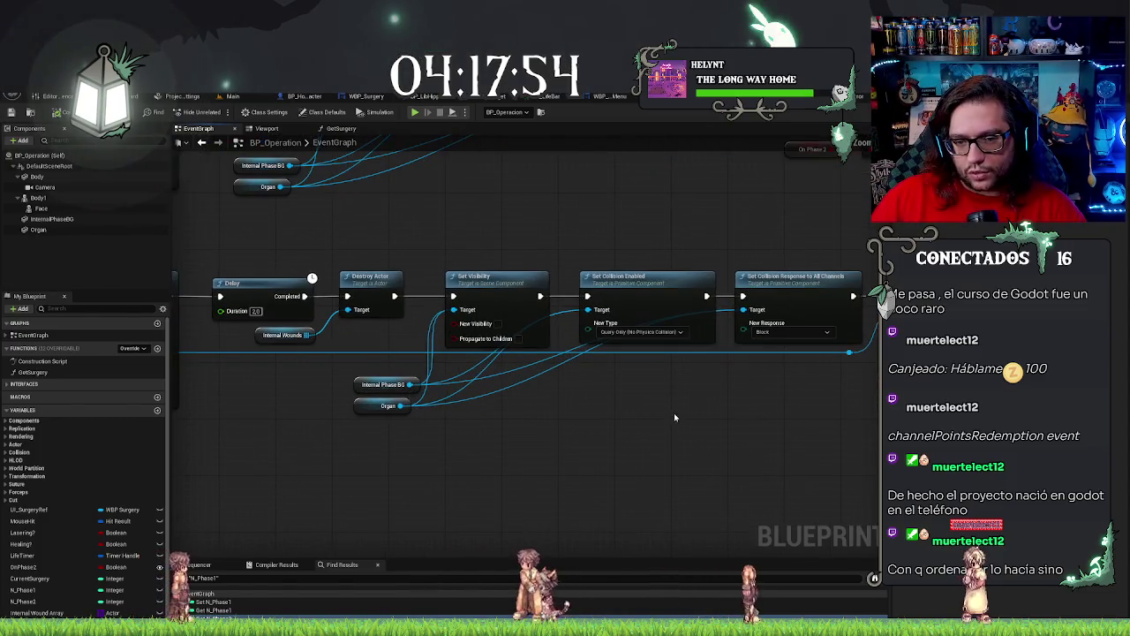
pyautogui.click(653, 331)
pyautogui.click(645, 346)
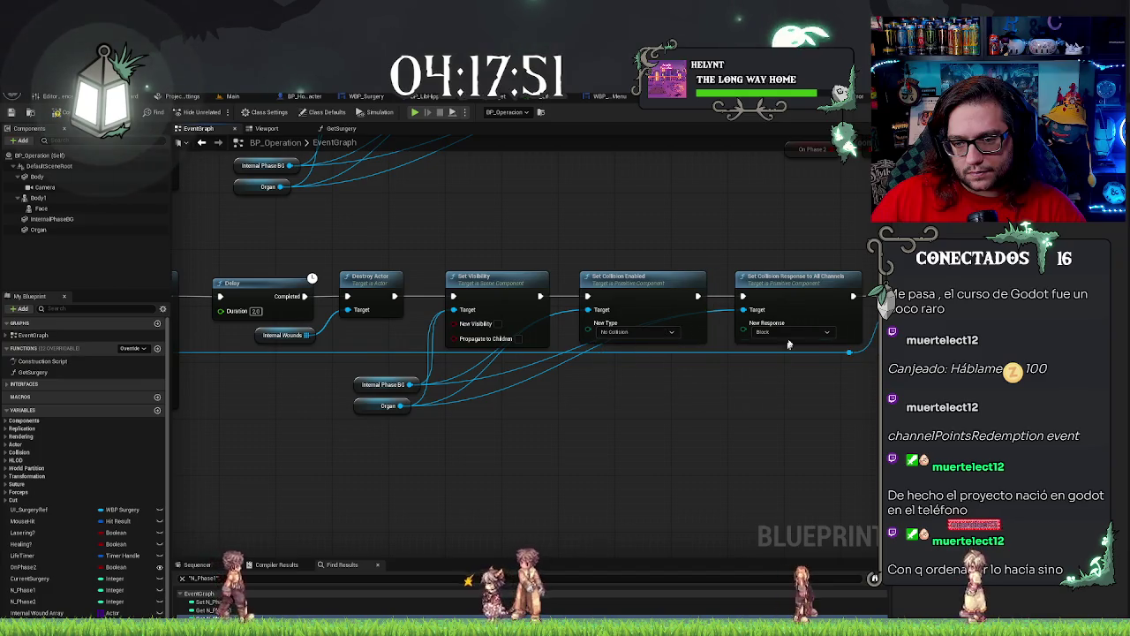
pyautogui.click(790, 331)
pyautogui.click(768, 345)
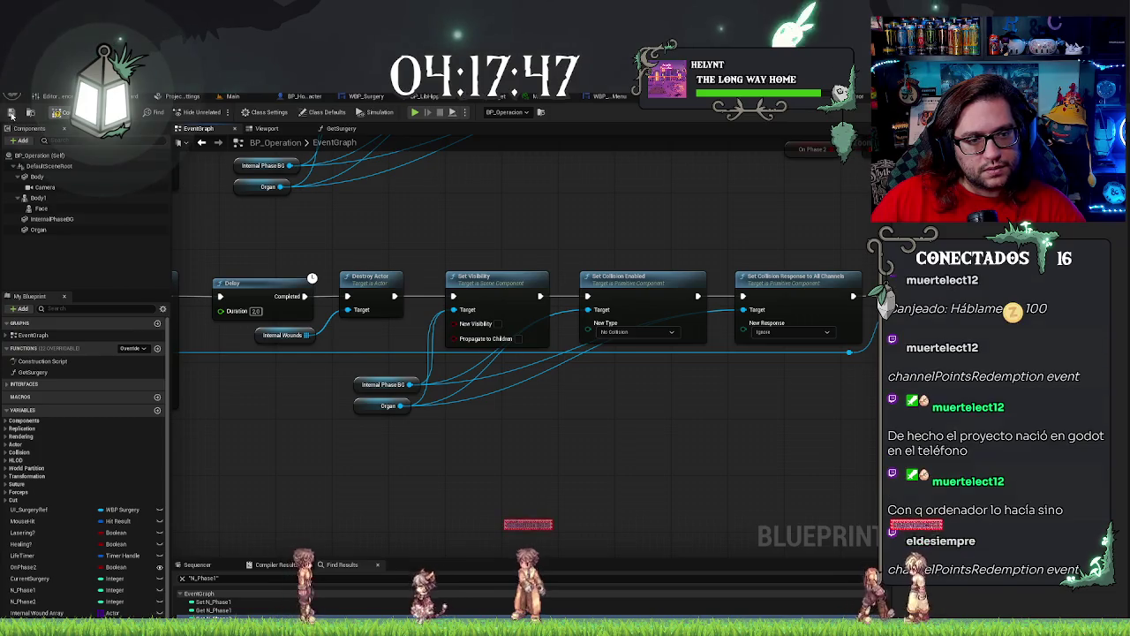
pyautogui.click(234, 97)
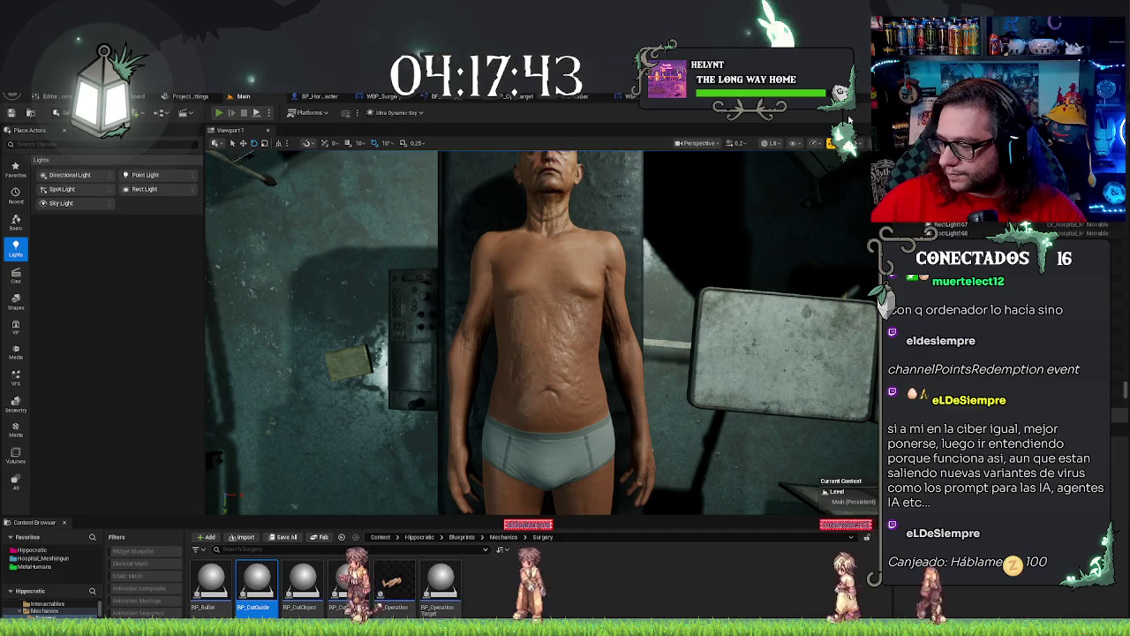
# Play-test: close both abdominal wounds, operate on the chest and lung, then stop and open BP_OperationTarget.
pyautogui.hotkey('alt', 'p')
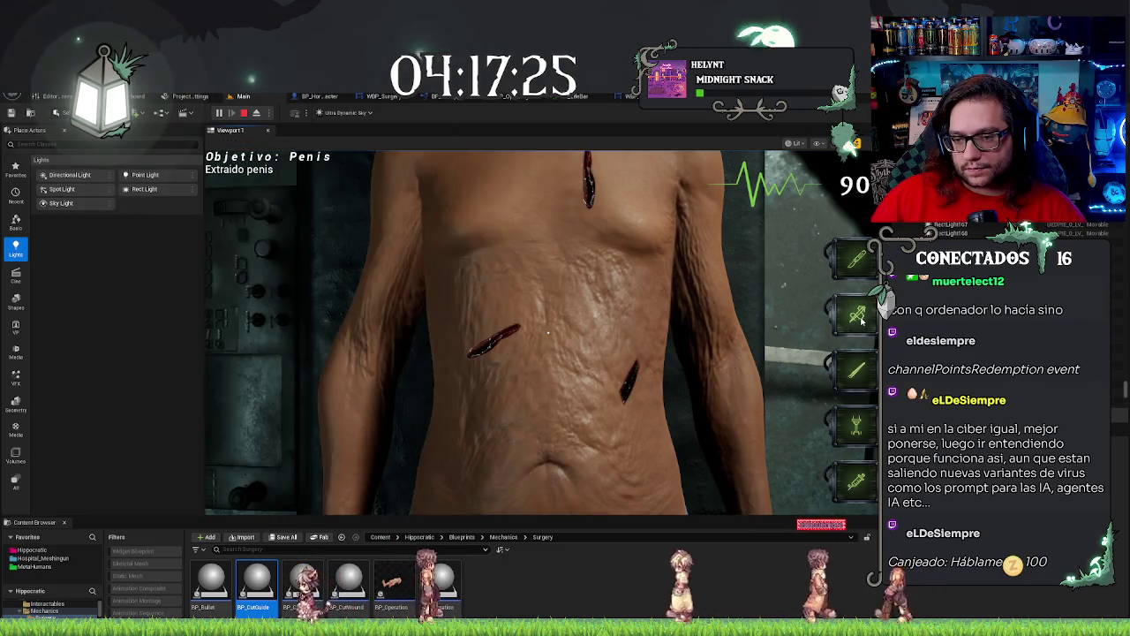
pyautogui.click(620, 375)
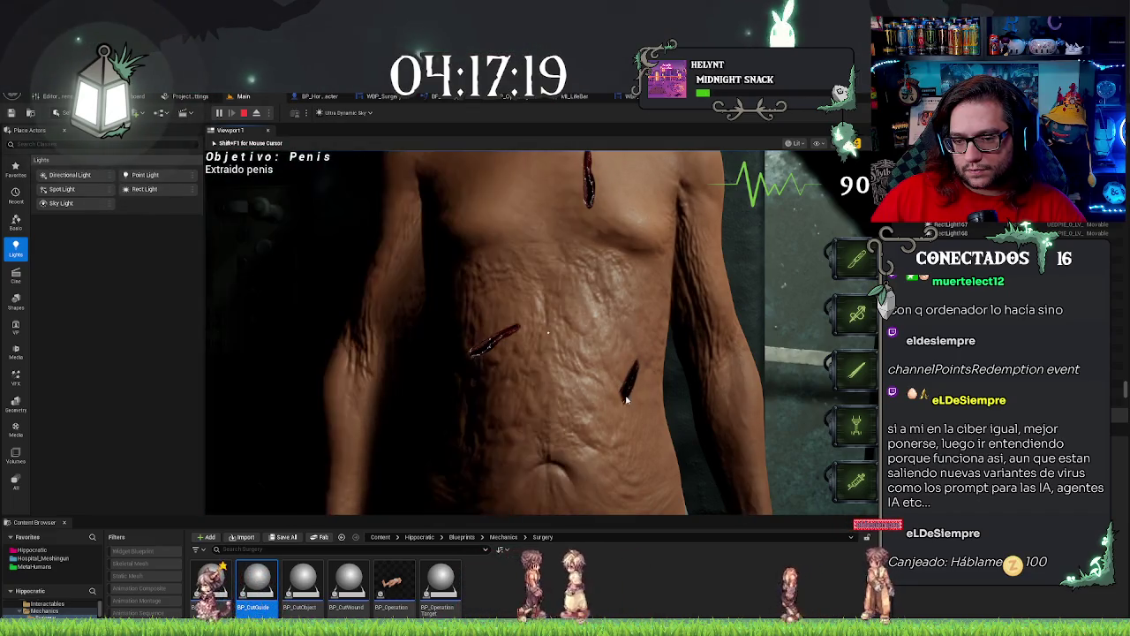
pyautogui.click(615, 371)
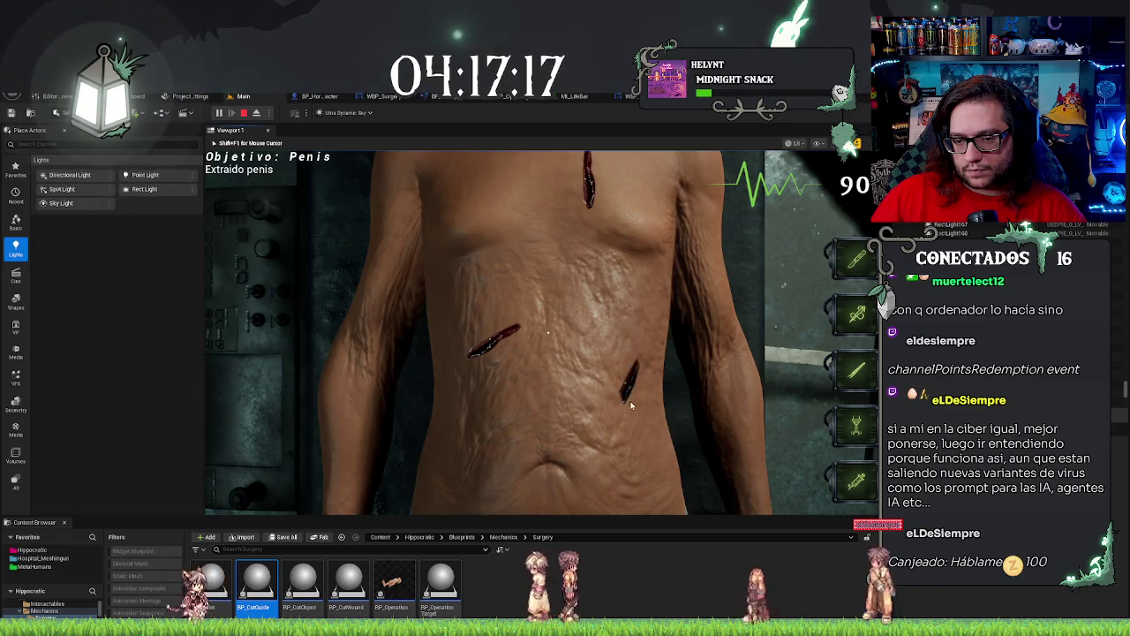
pyautogui.click(497, 333)
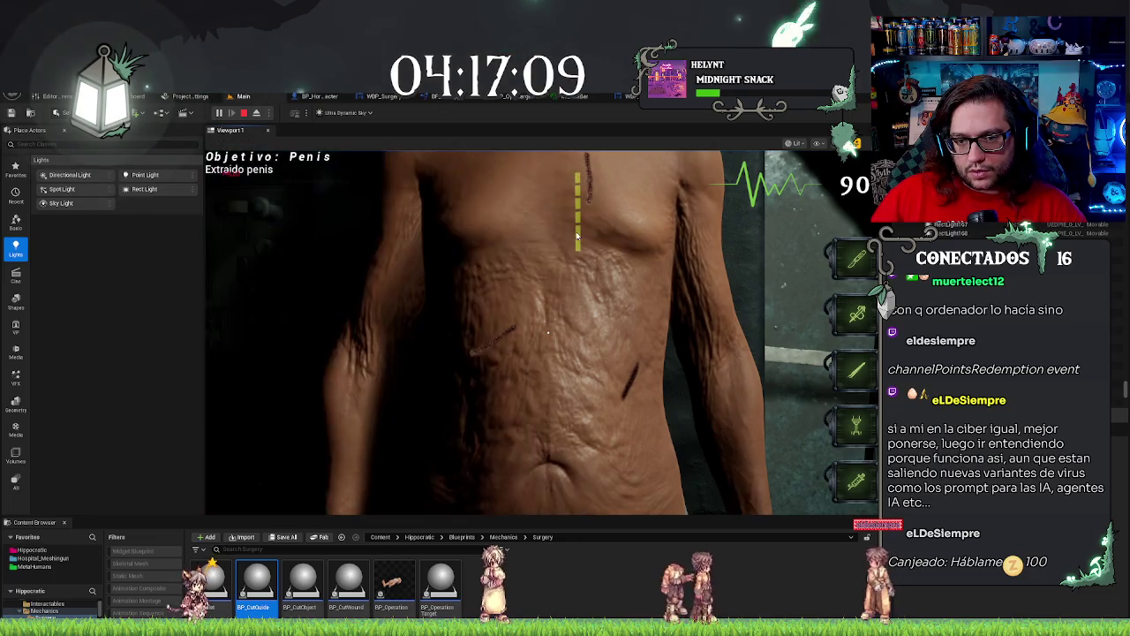
pyautogui.click(579, 171)
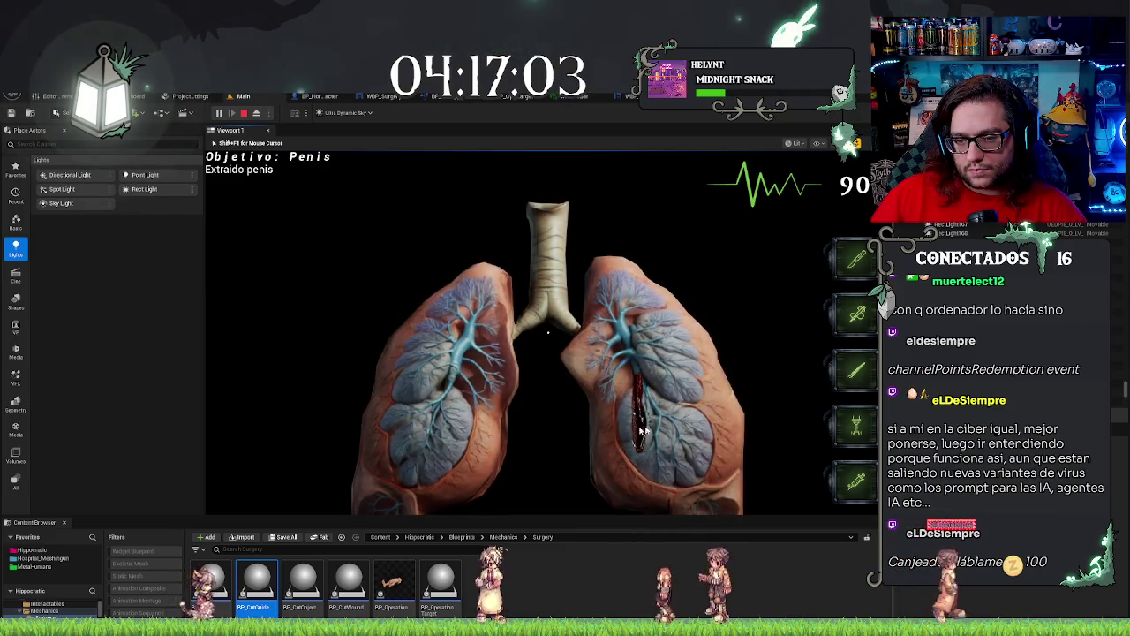
pyautogui.click(580, 411)
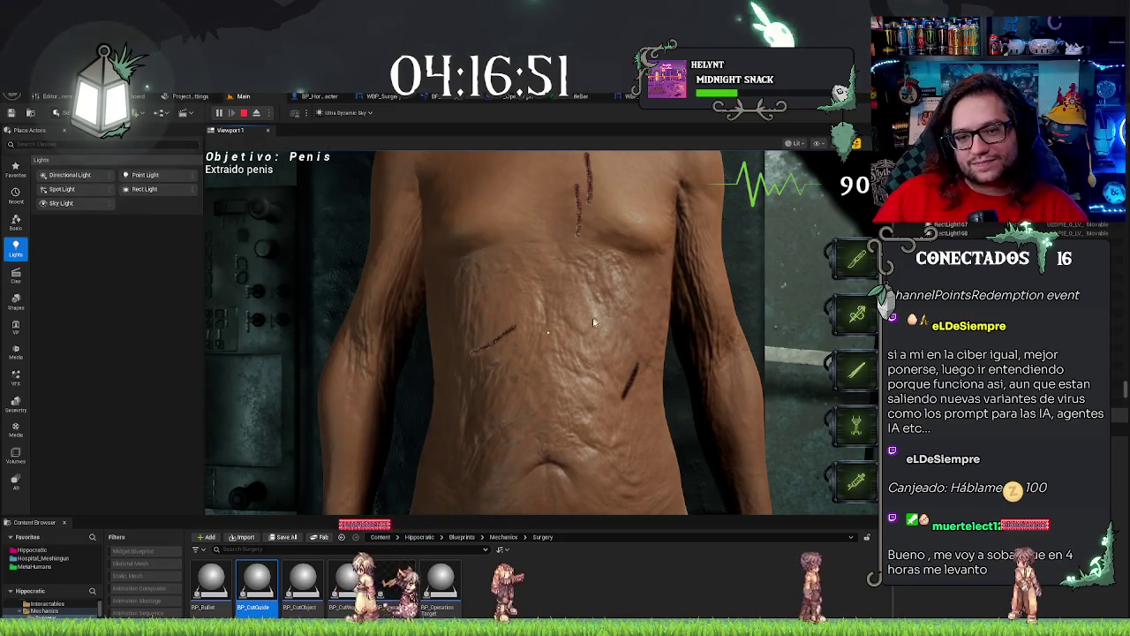
pyautogui.press('Escape')
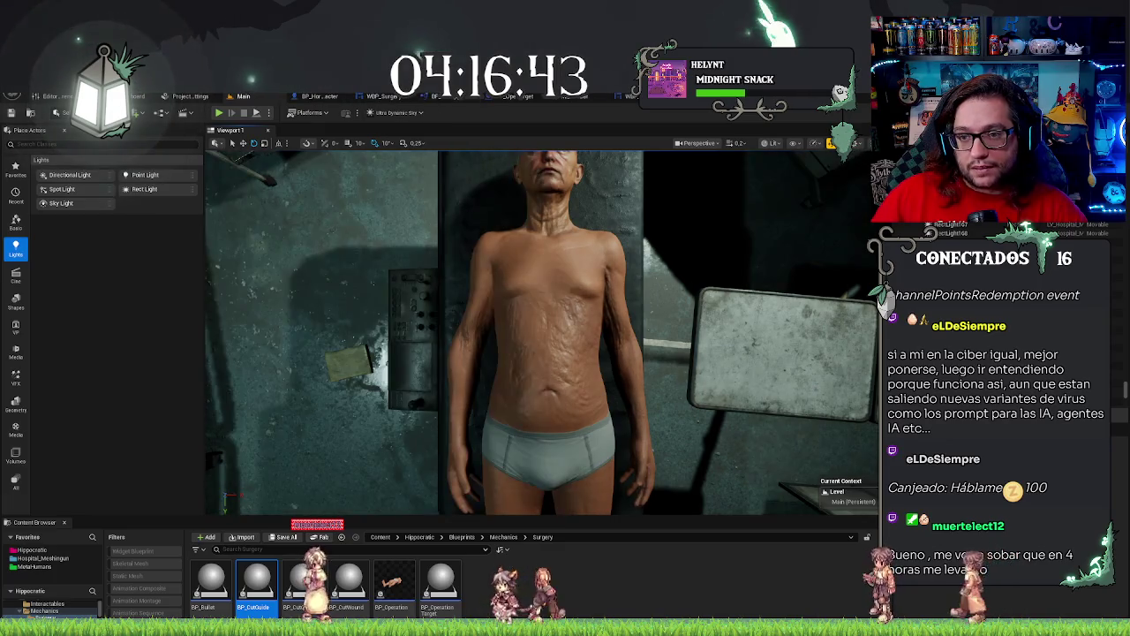
pyautogui.click(516, 97)
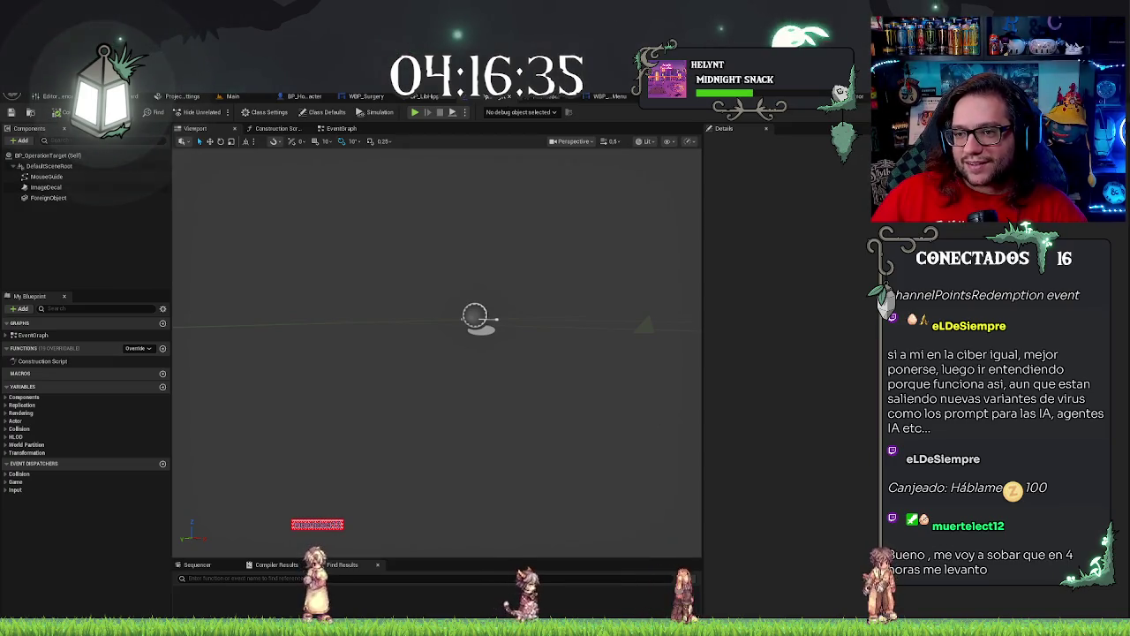
# Add a Custom Event node via 'add custom' in empty space below BP_Operation's existing event chains.
pyautogui.click(565, 95)
pyautogui.moveTo(501, 402); pyautogui.dragTo(580, 411)
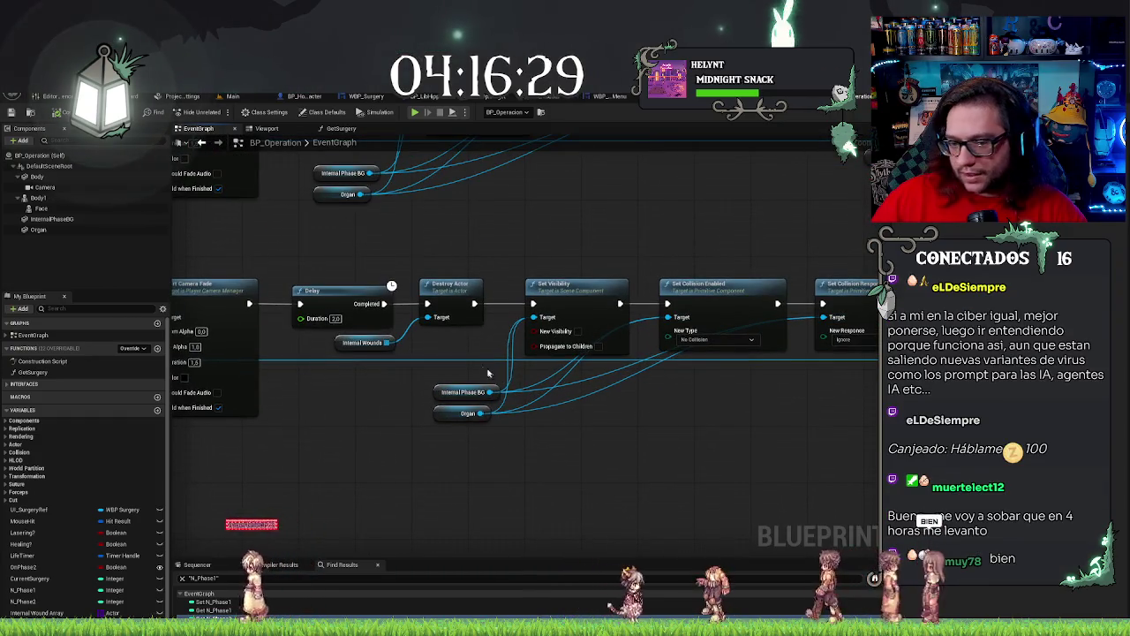
pyautogui.scroll(-6, 519, 234)
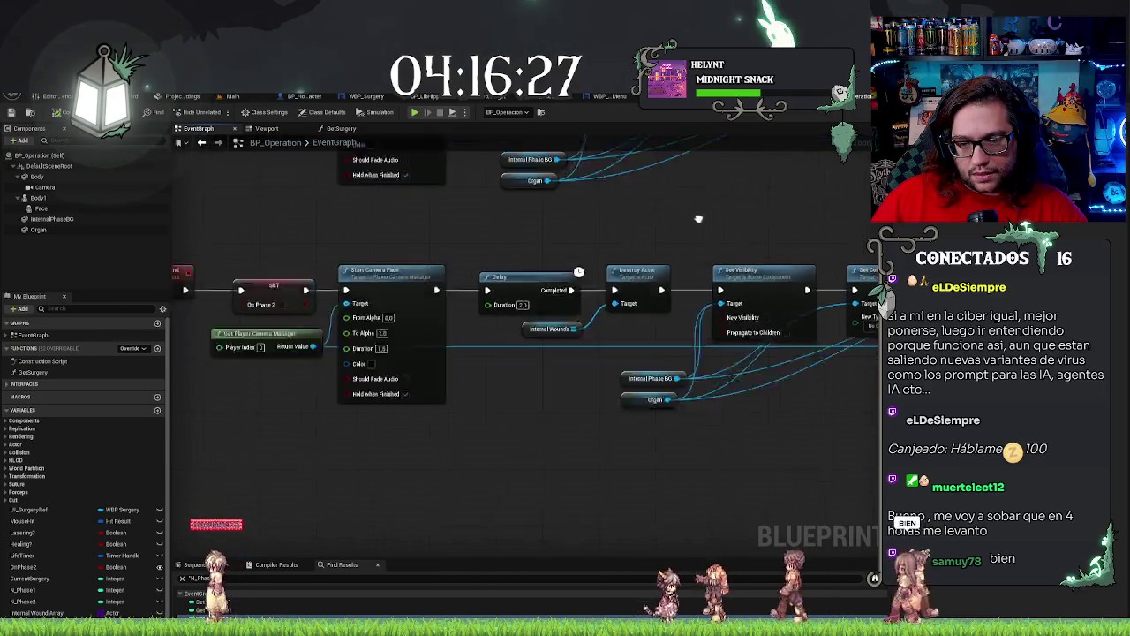
pyautogui.scroll(5, 495, 252)
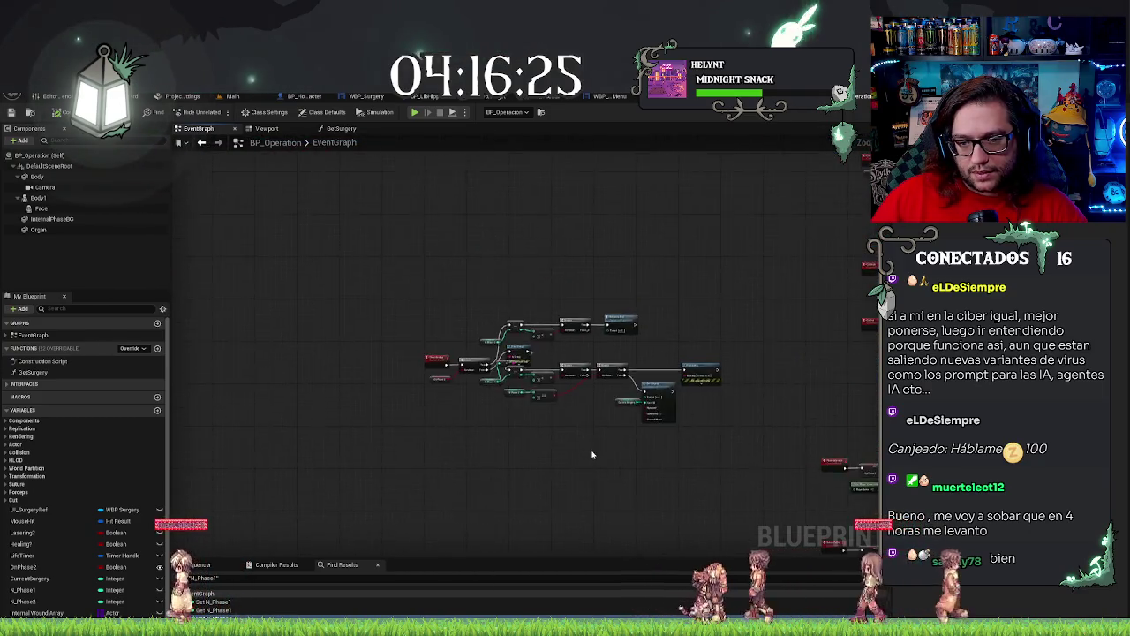
pyautogui.click(459, 253)
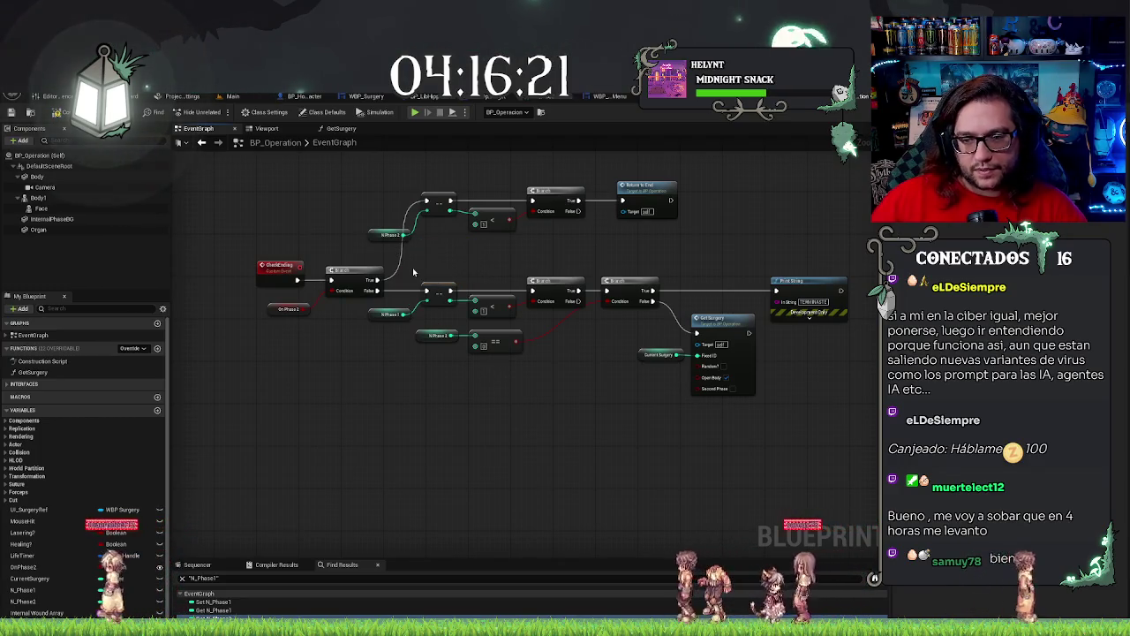
pyautogui.moveTo(833, 306)
pyautogui.mouseDown()
pyautogui.moveTo(687, 267)
pyautogui.moveTo(587, 270)
pyautogui.mouseUp()
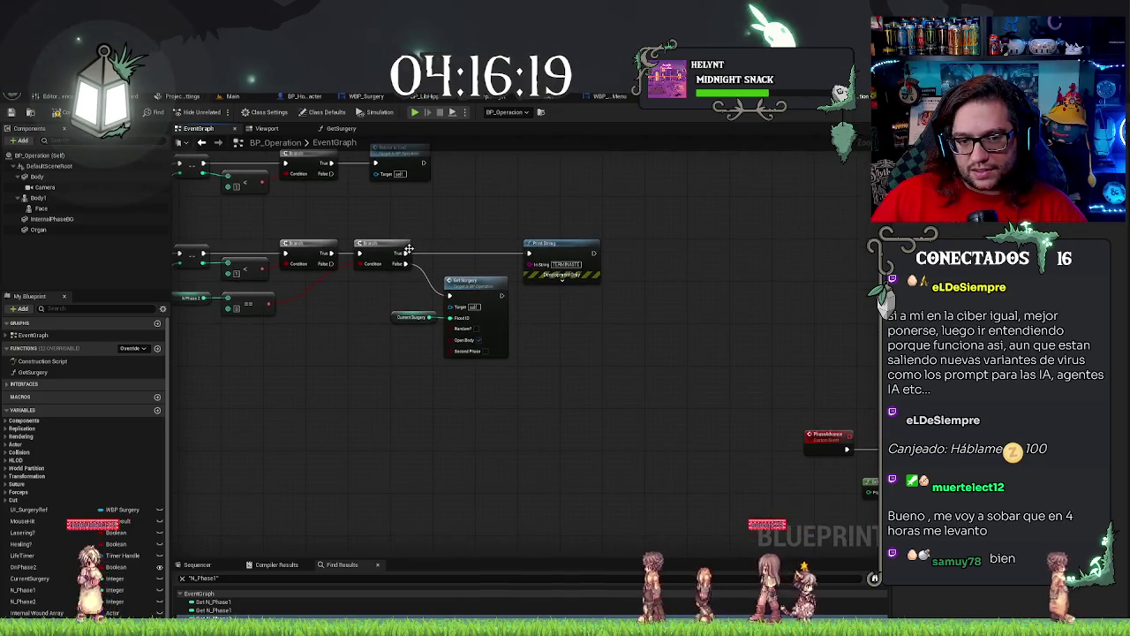
pyautogui.scroll(-5, 573, 341)
pyautogui.moveTo(573, 342); pyautogui.dragTo(587, 354)
pyautogui.rightClick(587, 354)
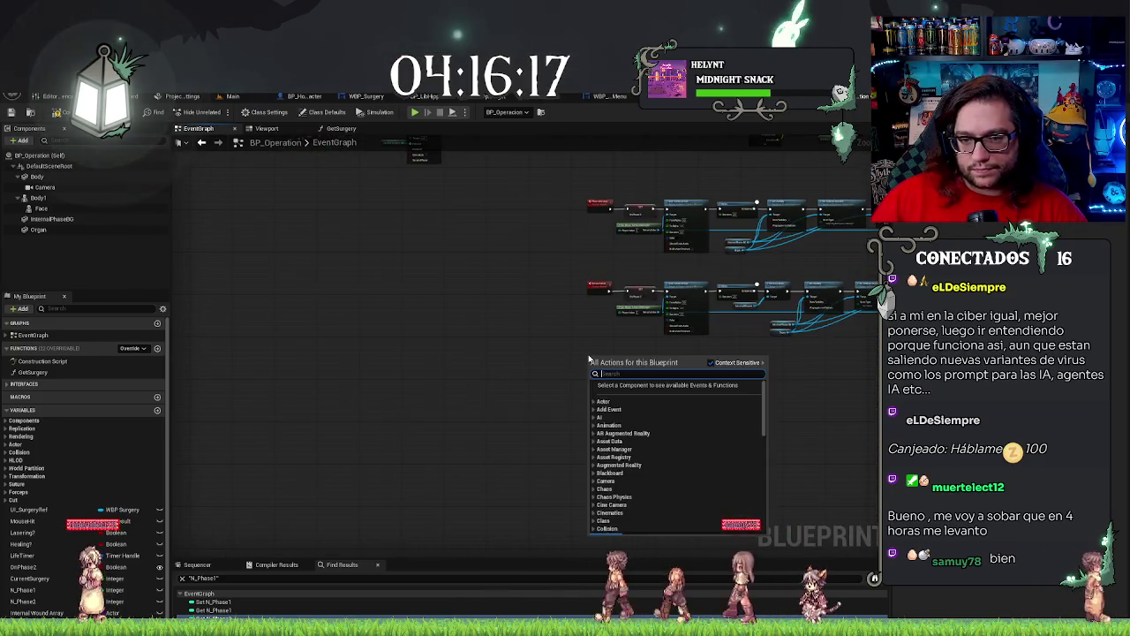
pyautogui.write('add custom')
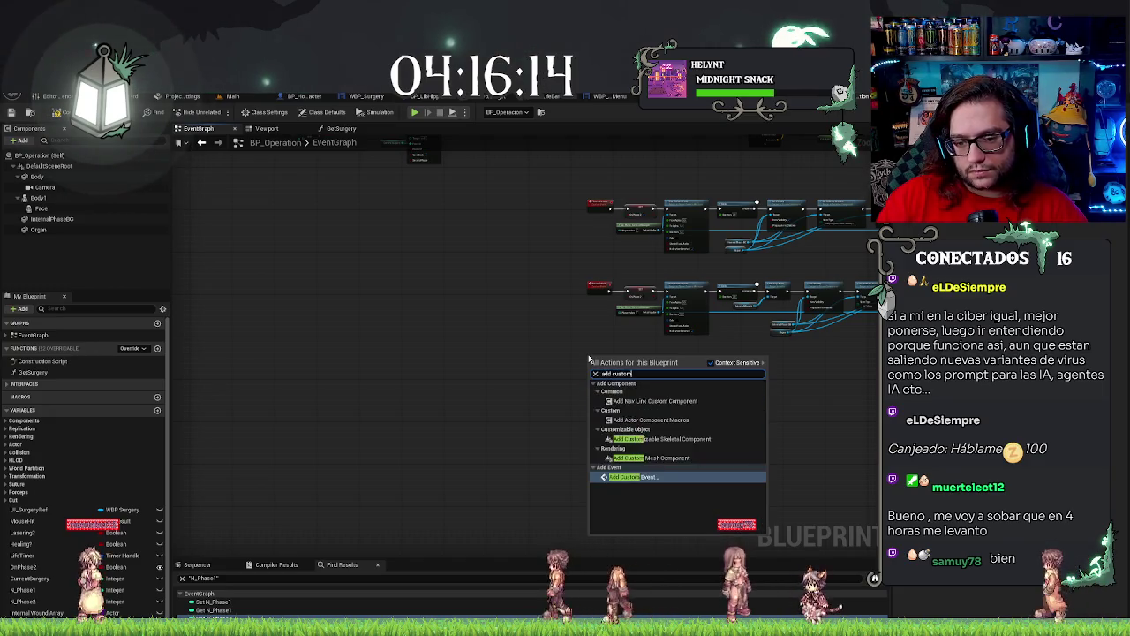
pyautogui.press('Return')
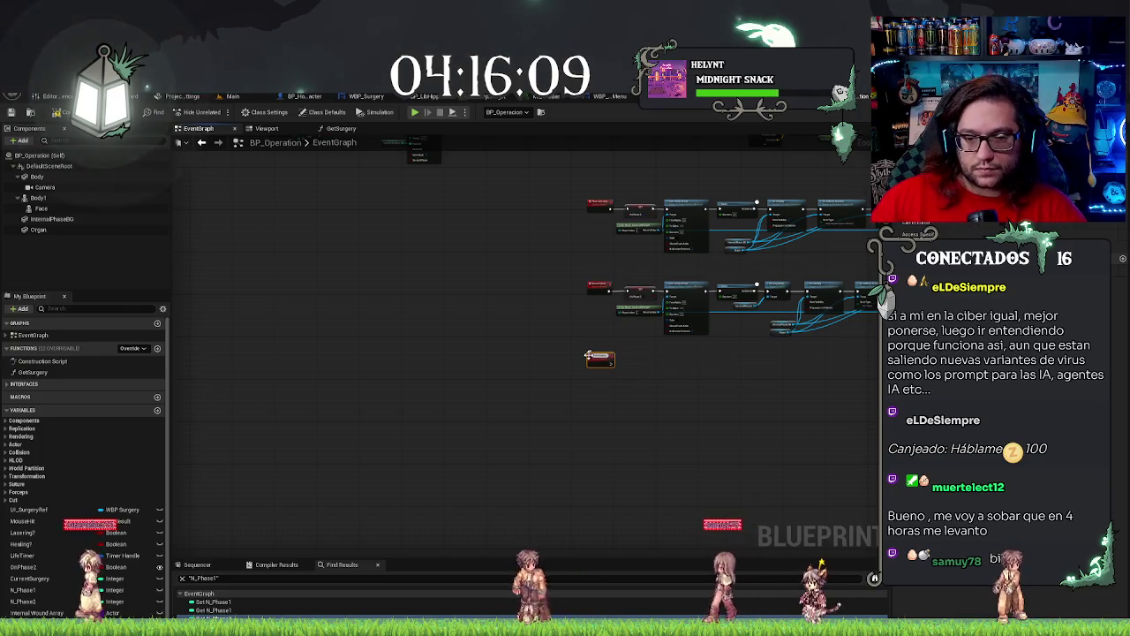
# Paste a Destroy Actor after EndSurgery with an External Wounds getter as its Target.
pyautogui.scroll(5, 677, 382)
pyautogui.rightClick(586, 491)
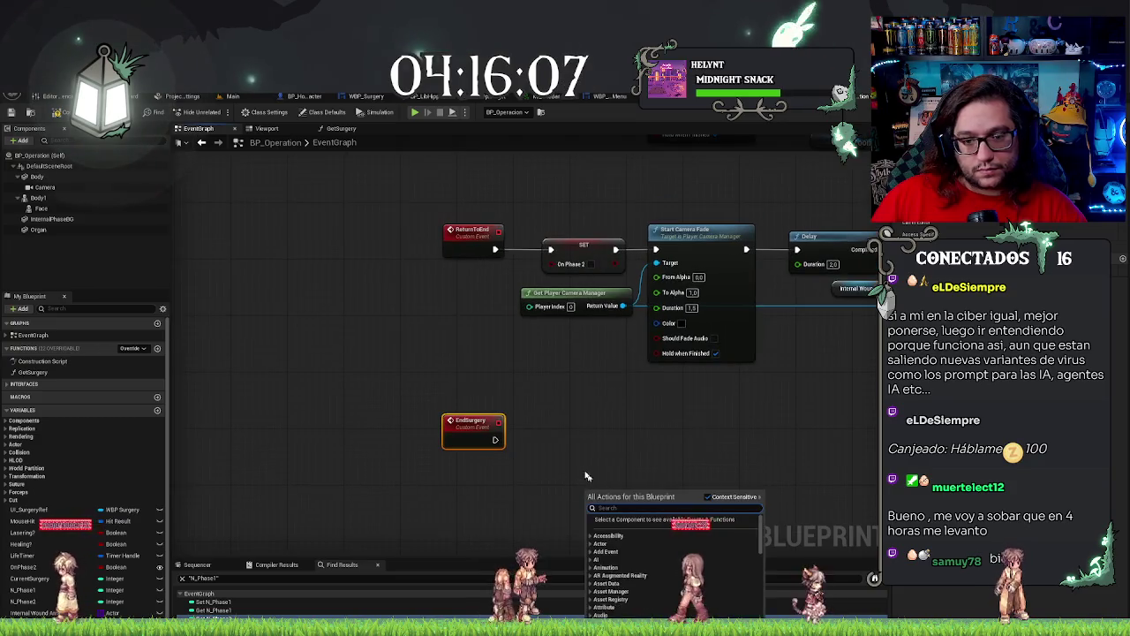
pyautogui.click(535, 432)
pyautogui.moveTo(523, 453)
pyautogui.mouseDown()
pyautogui.moveTo(455, 418)
pyautogui.moveTo(252, 455)
pyautogui.mouseUp()
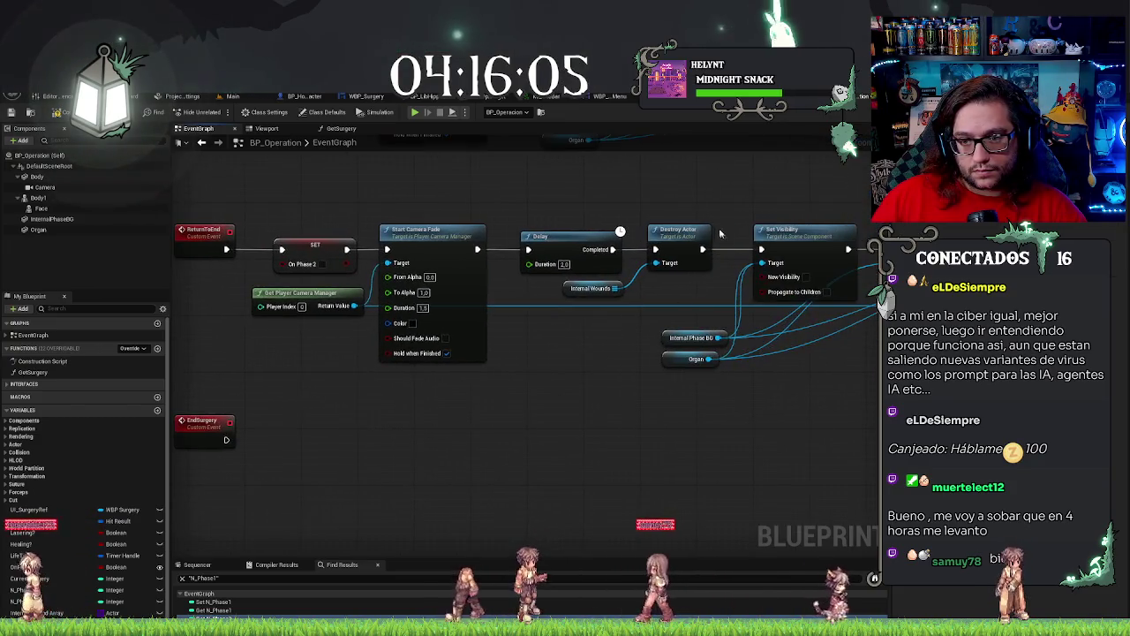
pyautogui.moveTo(376, 442)
pyautogui.mouseDown()
pyautogui.moveTo(506, 440)
pyautogui.moveTo(437, 413)
pyautogui.mouseUp()
pyautogui.hotkey('ctrl', 'v')
pyautogui.moveTo(342, 431); pyautogui.dragTo(411, 431)
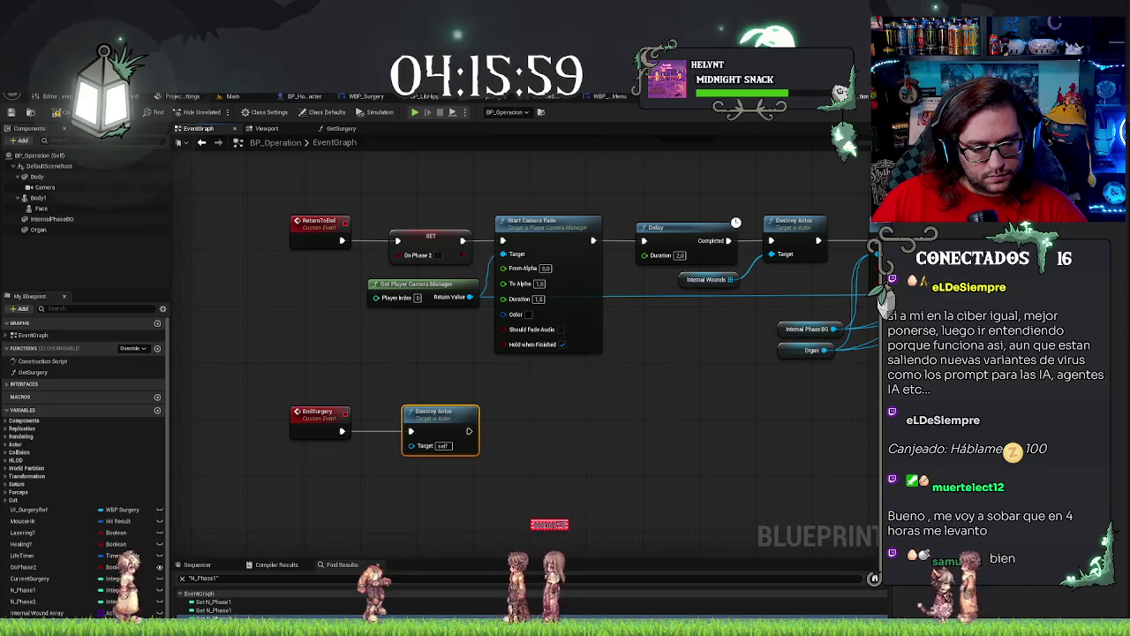
pyautogui.hotkey('ctrl', 'v')
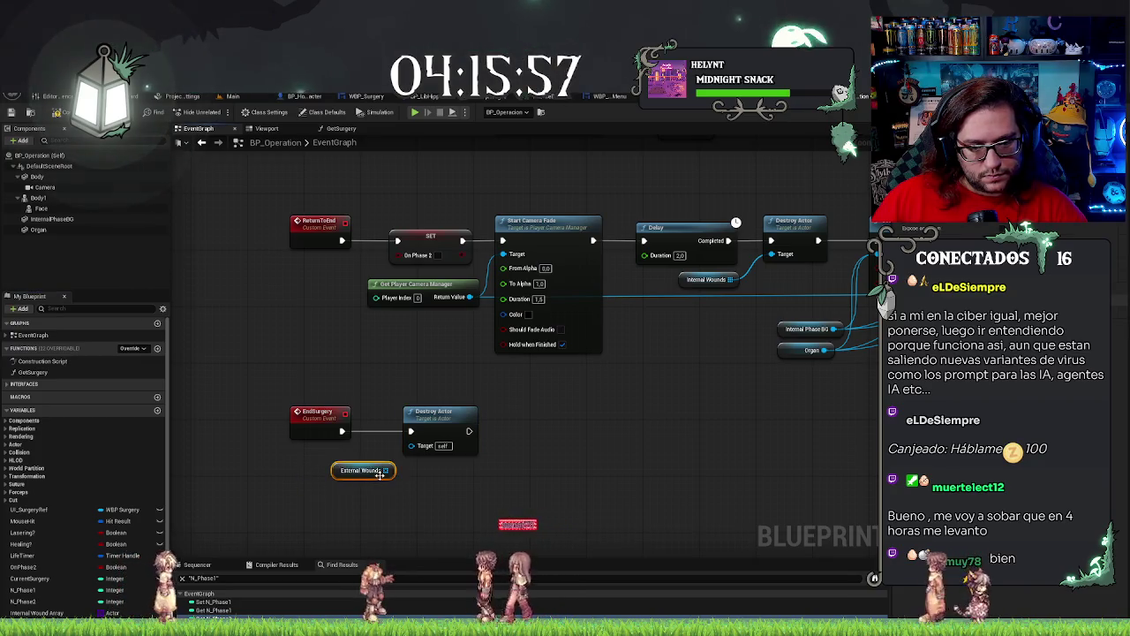
pyautogui.moveTo(410, 445); pyautogui.dragTo(389, 469)
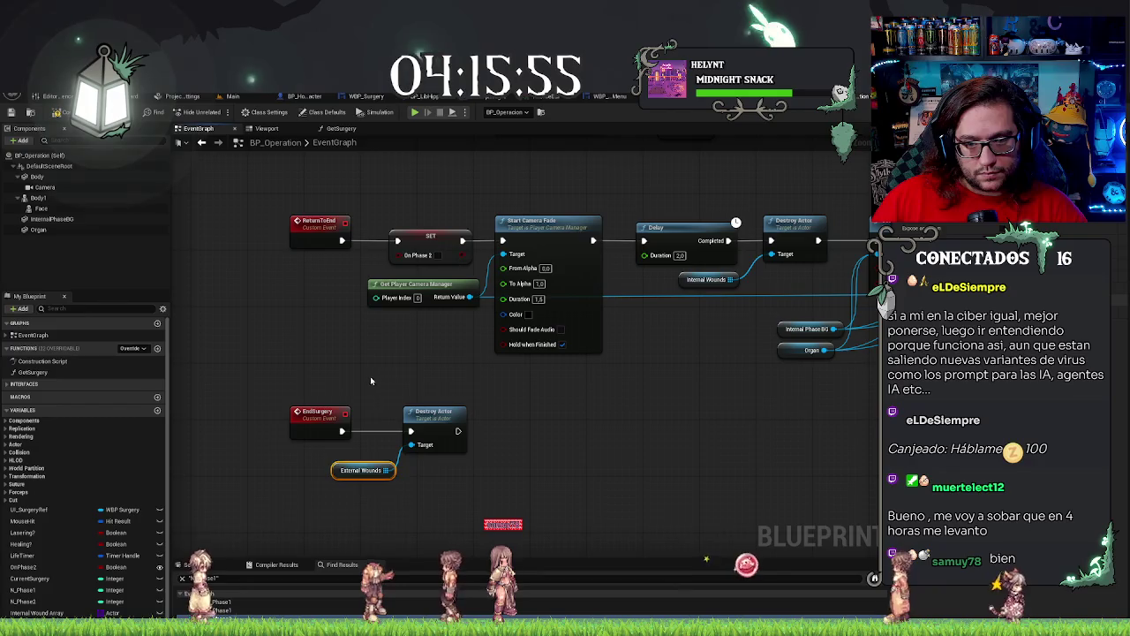
pyautogui.keyDown('ctrl'); pyautogui.click(446, 421); pyautogui.keyUp('ctrl')
pyautogui.moveTo(446, 421); pyautogui.dragTo(516, 420)
# Copy the Start Camera Fade and camera manager nodes and chain EndSurgery → fade → Destroy Actor.
pyautogui.rightClick(512, 480)
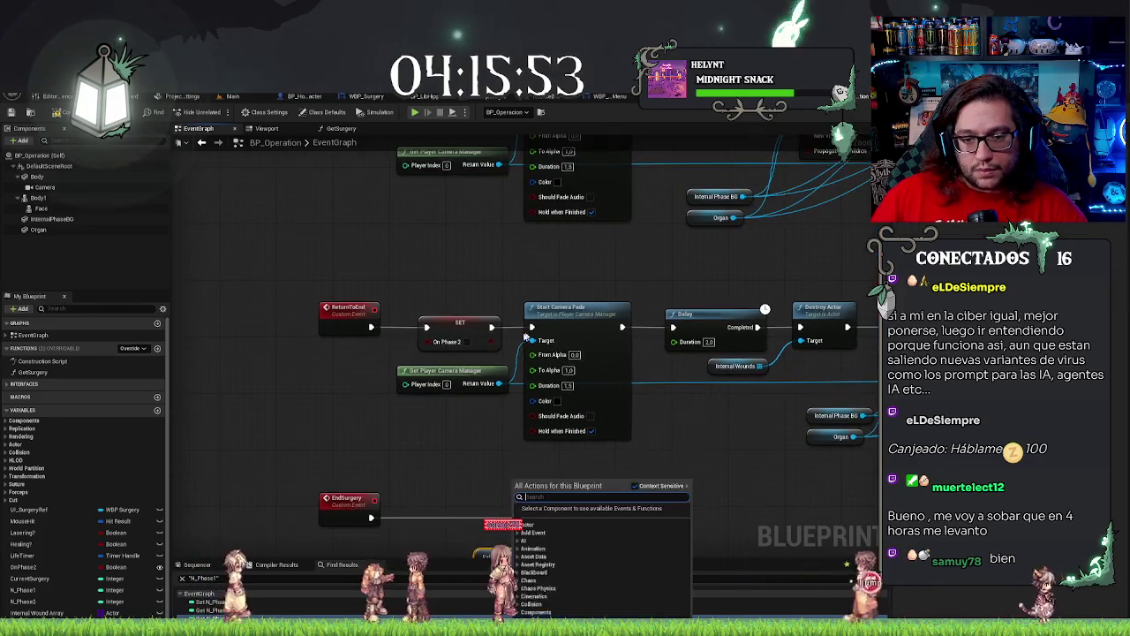
pyautogui.click(459, 445)
pyautogui.moveTo(447, 431); pyautogui.dragTo(549, 378)
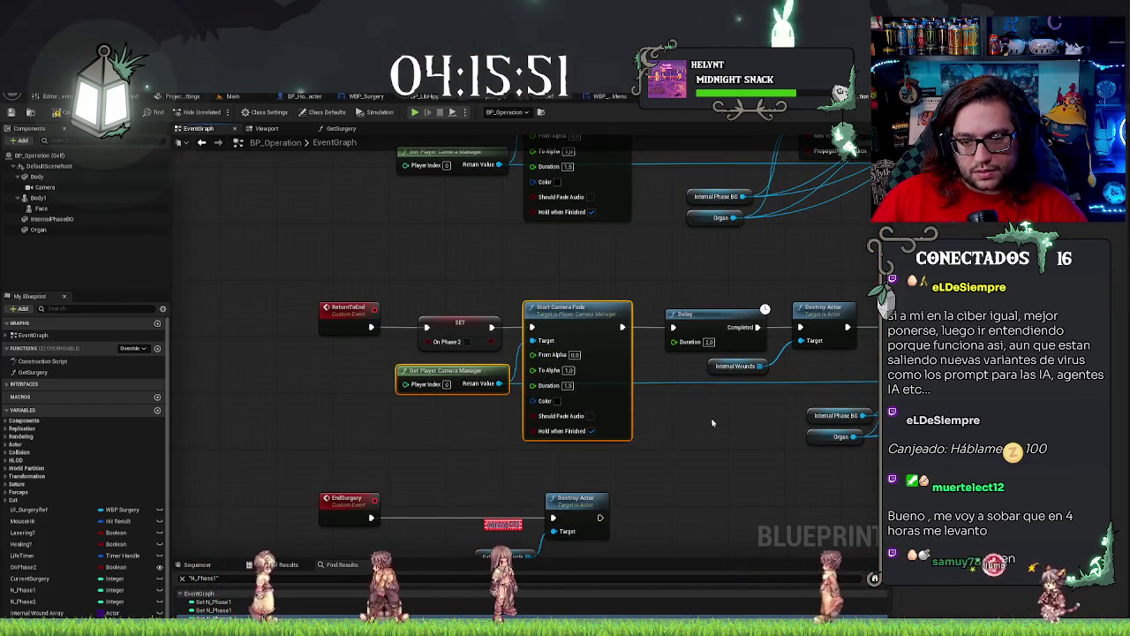
pyautogui.moveTo(498, 490)
pyautogui.mouseDown()
pyautogui.moveTo(467, 388)
pyautogui.moveTo(588, 490)
pyautogui.mouseUp()
pyautogui.moveTo(495, 454); pyautogui.dragTo(556, 455)
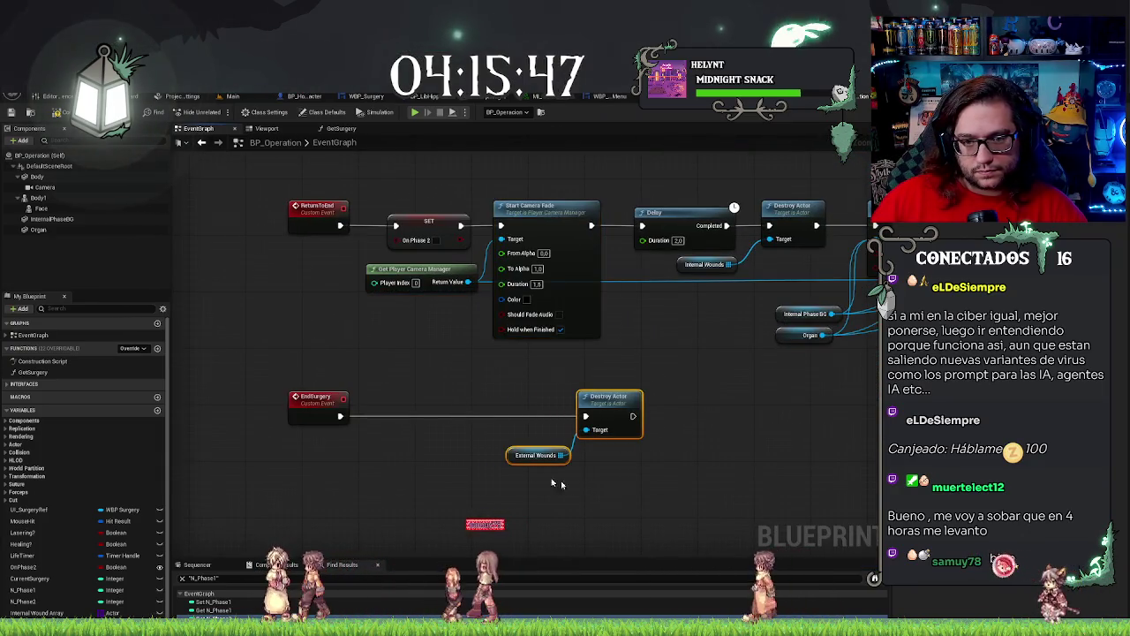
pyautogui.moveTo(433, 348); pyautogui.dragTo(515, 276)
pyautogui.hotkey('ctrl', 'c')
pyautogui.hotkey('ctrl', 'v')
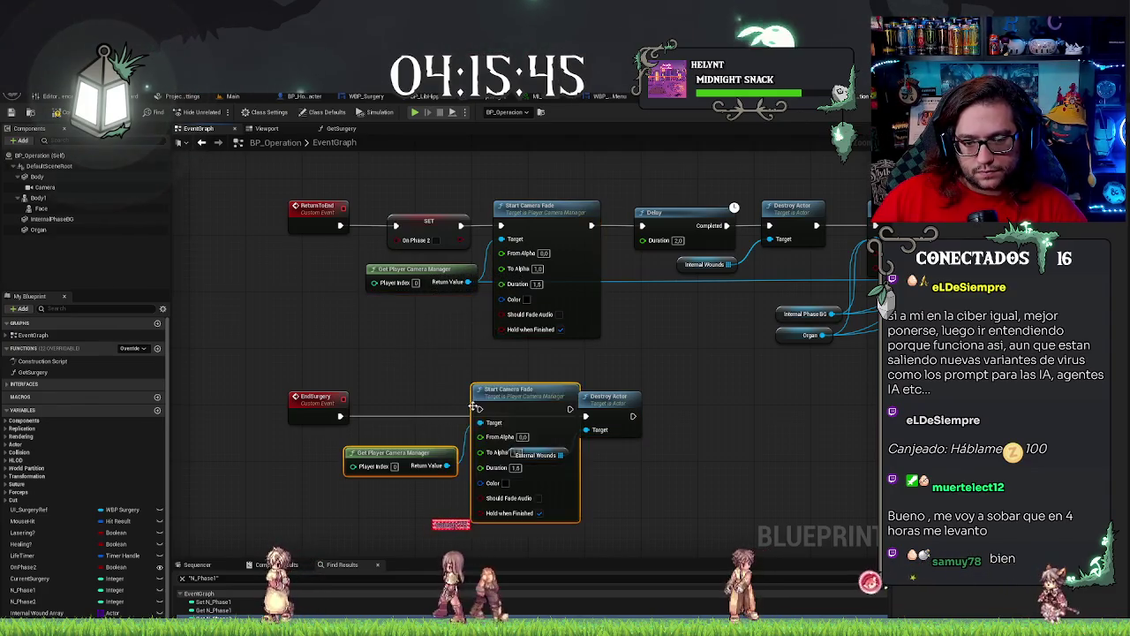
pyautogui.moveTo(492, 395); pyautogui.dragTo(430, 400)
pyautogui.moveTo(340, 416); pyautogui.dragTo(409, 416)
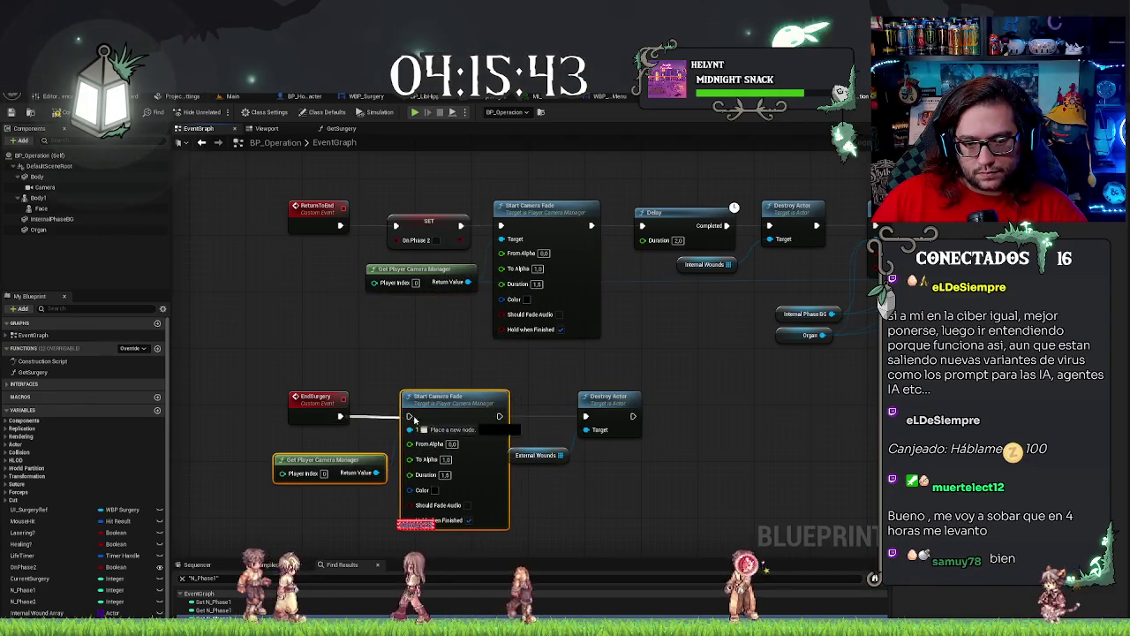
pyautogui.moveTo(500, 416); pyautogui.dragTo(586, 415)
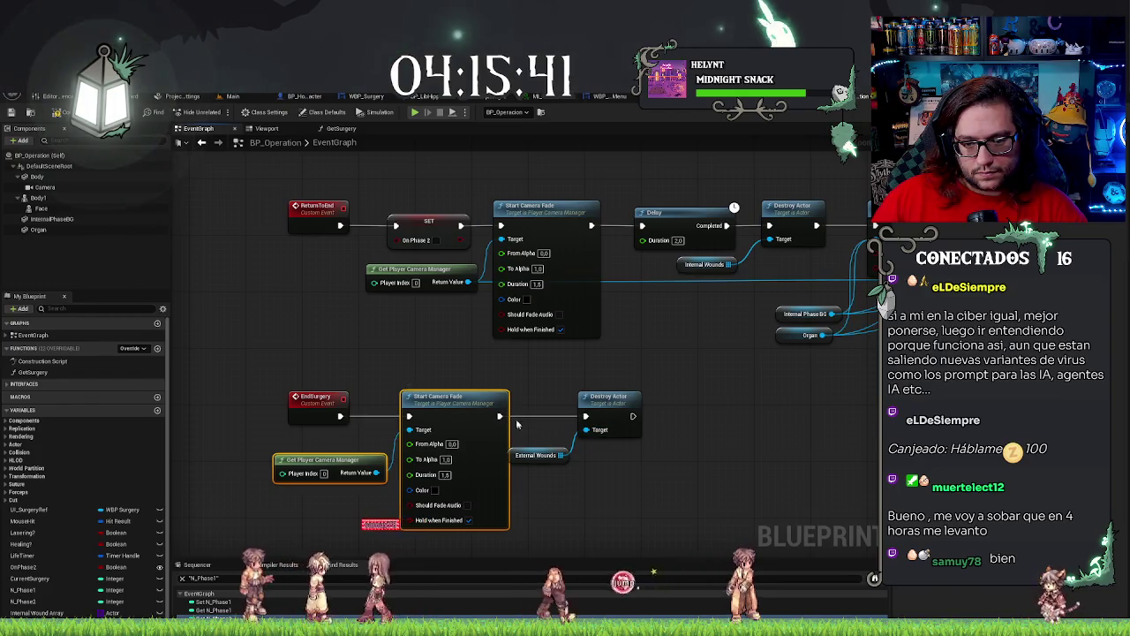
pyautogui.moveTo(517, 425); pyautogui.dragTo(621, 491)
pyautogui.moveTo(609, 419); pyautogui.dragTo(630, 420)
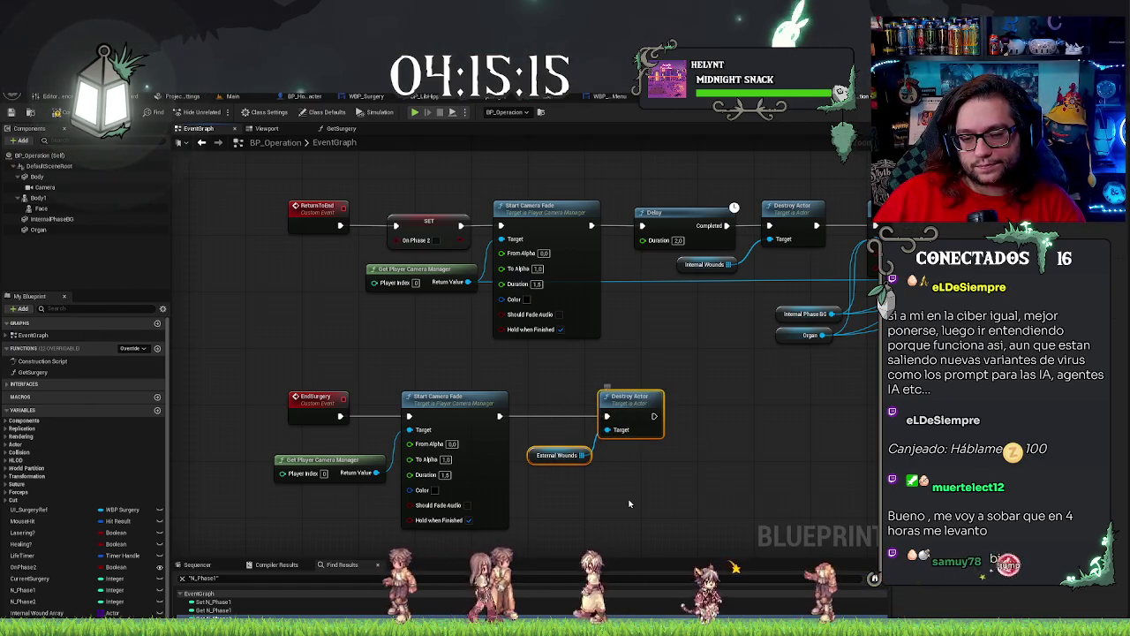
pyautogui.moveTo(550, 488); pyautogui.dragTo(622, 486)
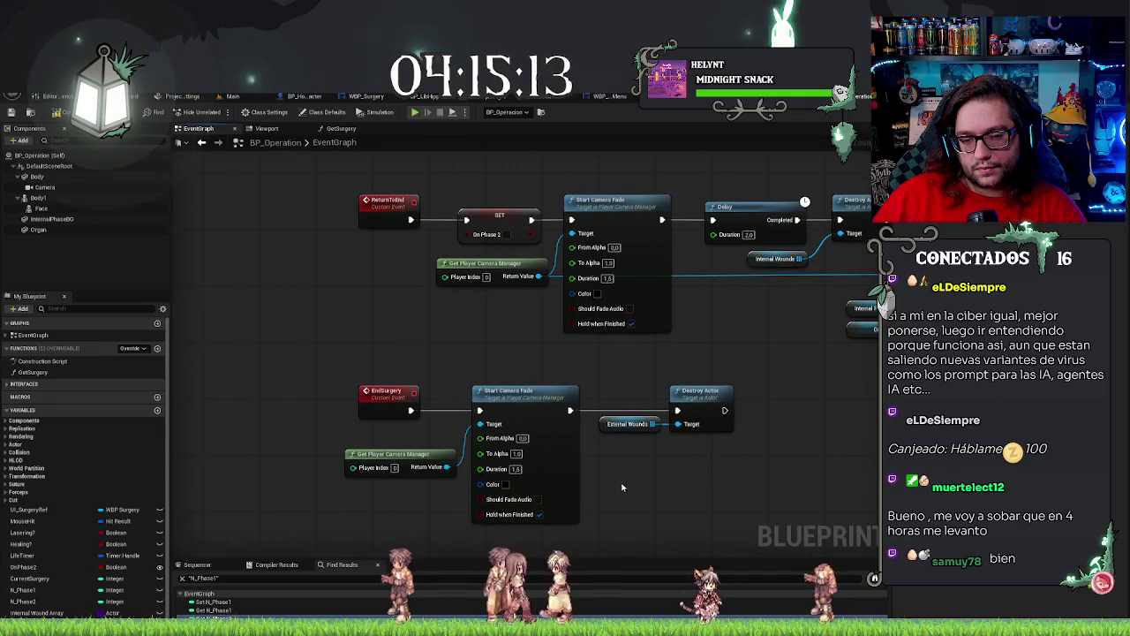
pyautogui.scroll(-5, 499, 406)
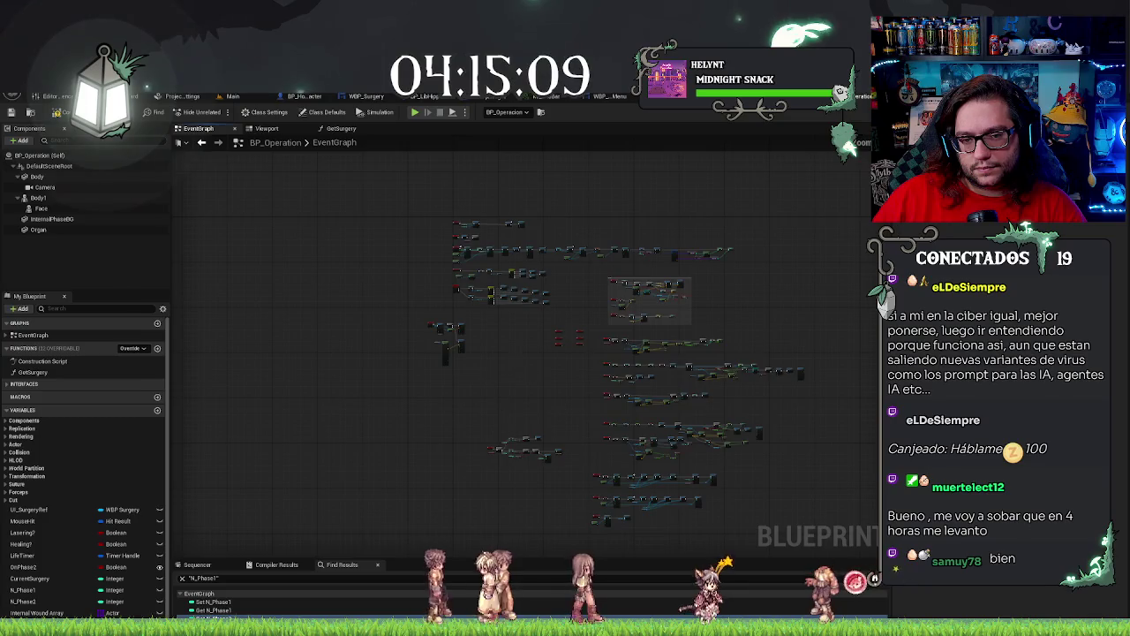
# Copy Set View Target with Blend plus Get Player Controller and paste them near the EndSurgery chain.
pyautogui.scroll(5, 499, 341)
pyautogui.moveTo(678, 322); pyautogui.dragTo(585, 248)
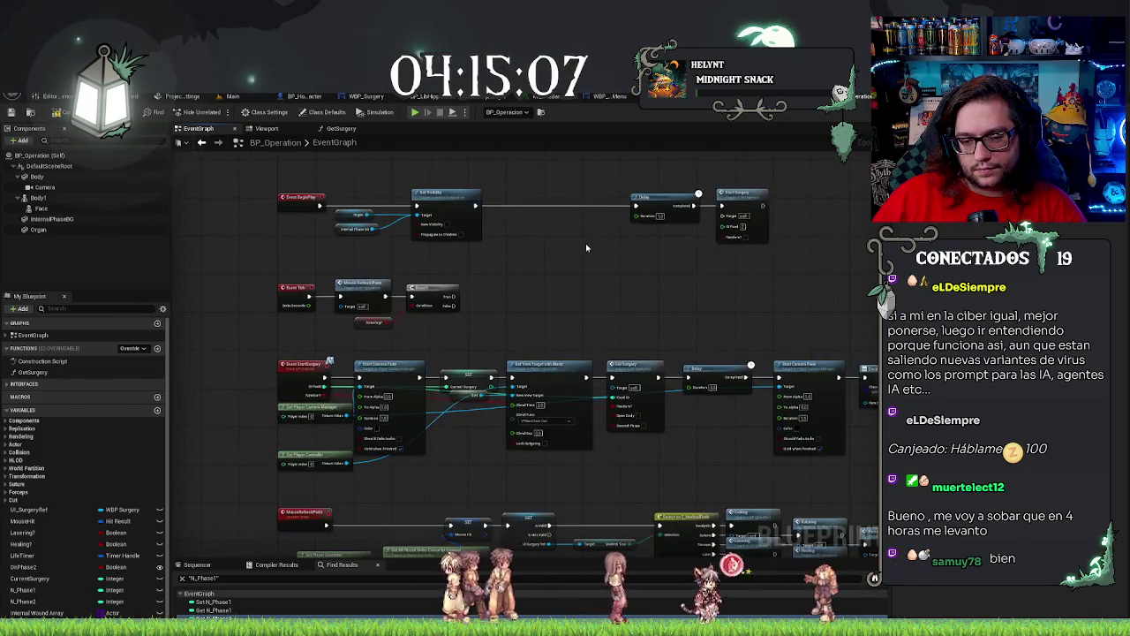
pyautogui.scroll(2, 545, 298)
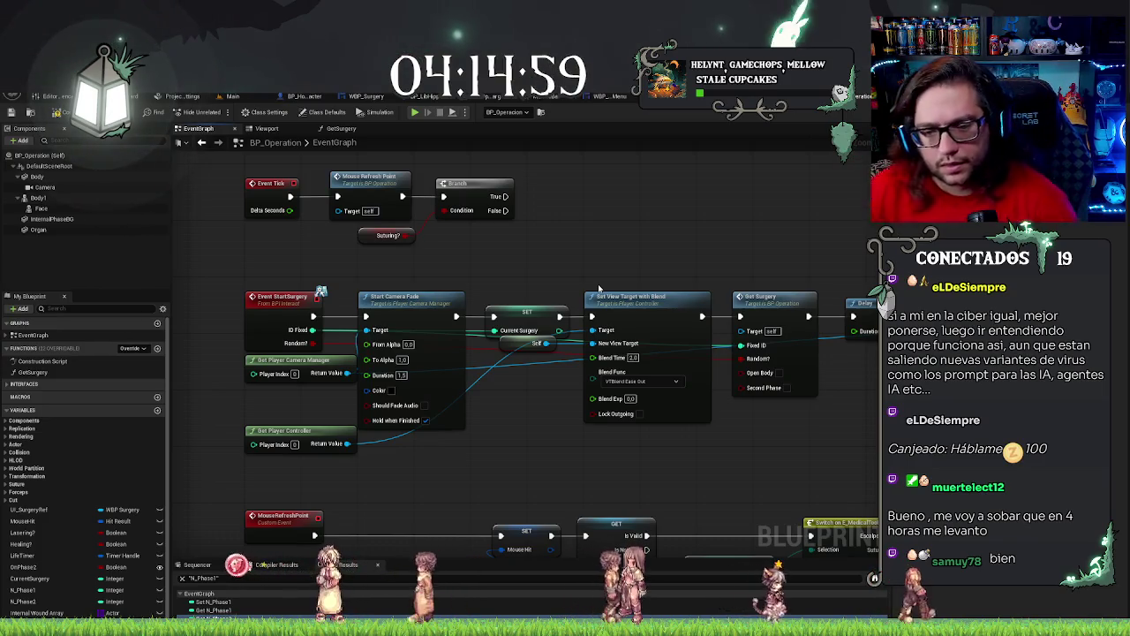
pyautogui.click(645, 321)
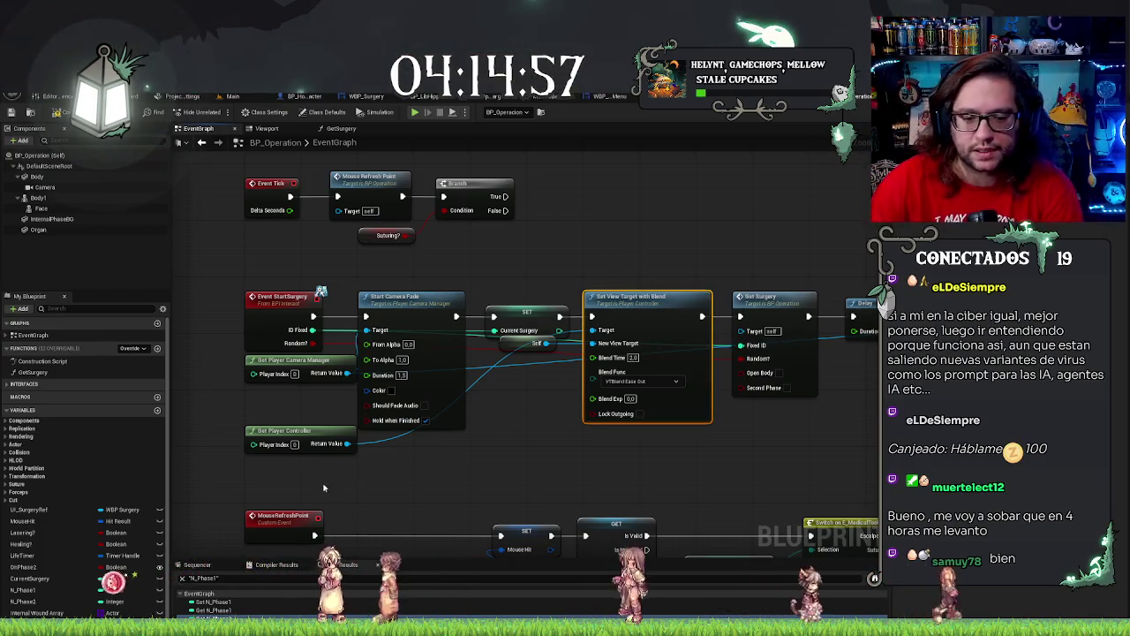
pyautogui.keyDown('ctrl'); pyautogui.click(284, 431); pyautogui.keyUp('ctrl')
pyautogui.scroll(-10, 537, 453)
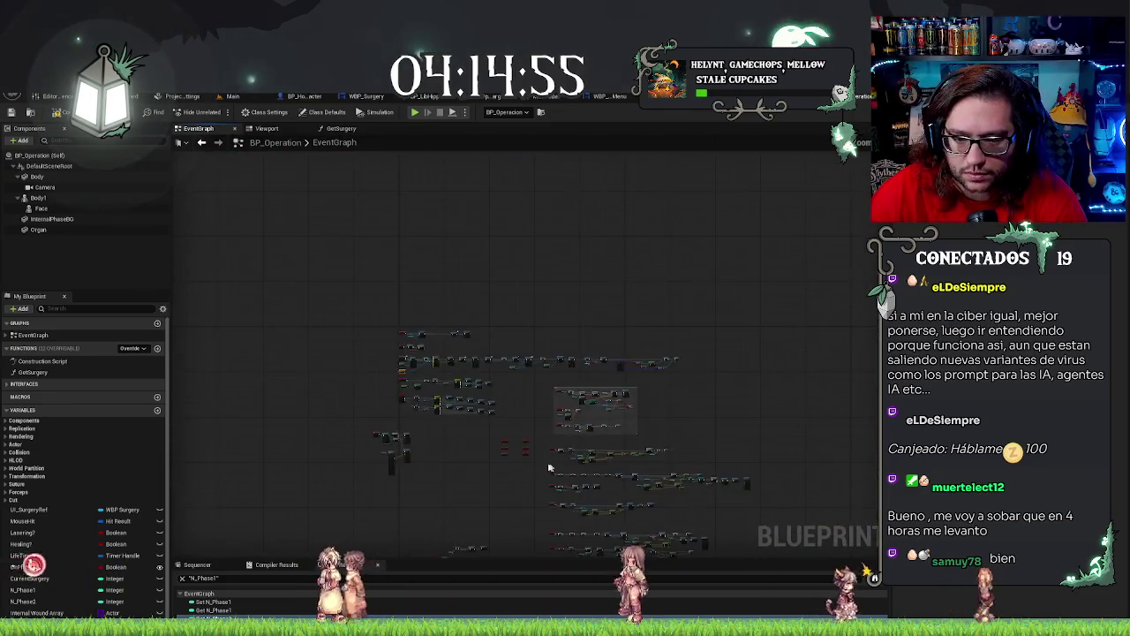
pyautogui.rightClick(632, 415)
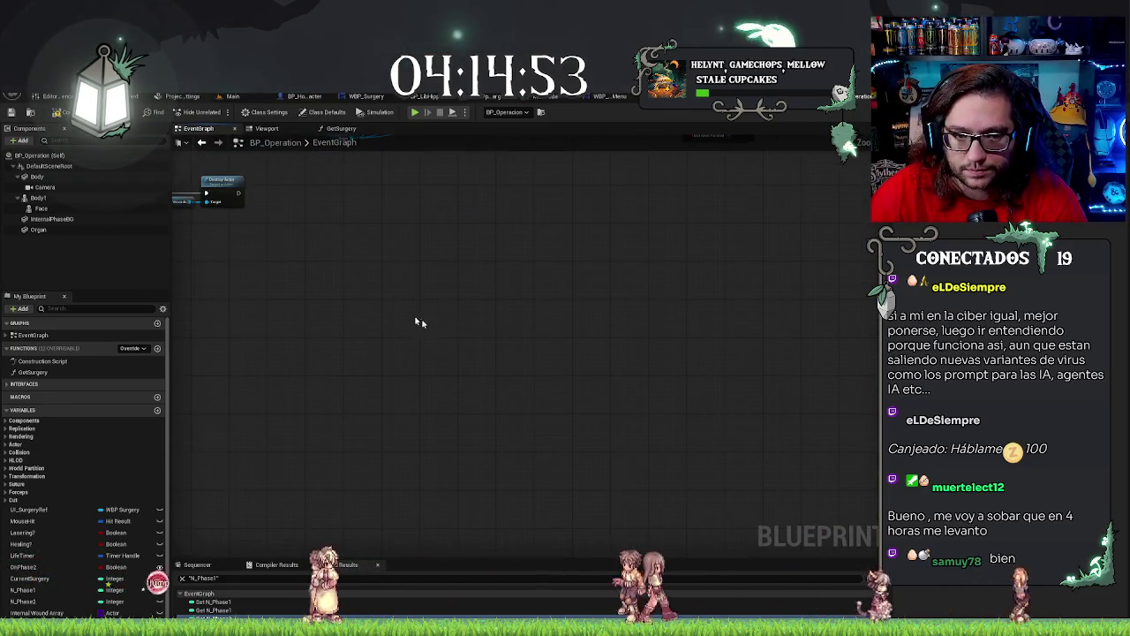
pyautogui.scroll(8, 530, 384)
pyautogui.hotkey('ctrl', 'v')
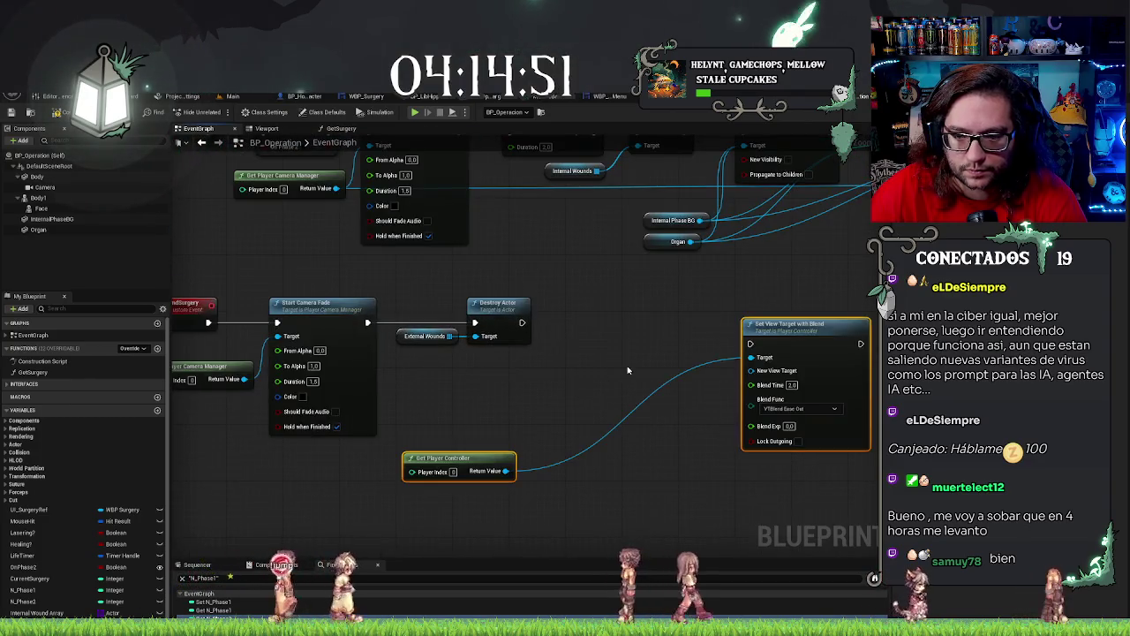
# Place Set View Target with Blend beside Destroy Actor and feed Get Player Pawn into New View Target.
pyautogui.moveTo(776, 323)
pyautogui.mouseDown()
pyautogui.moveTo(665, 306)
pyautogui.moveTo(729, 327)
pyautogui.mouseUp()
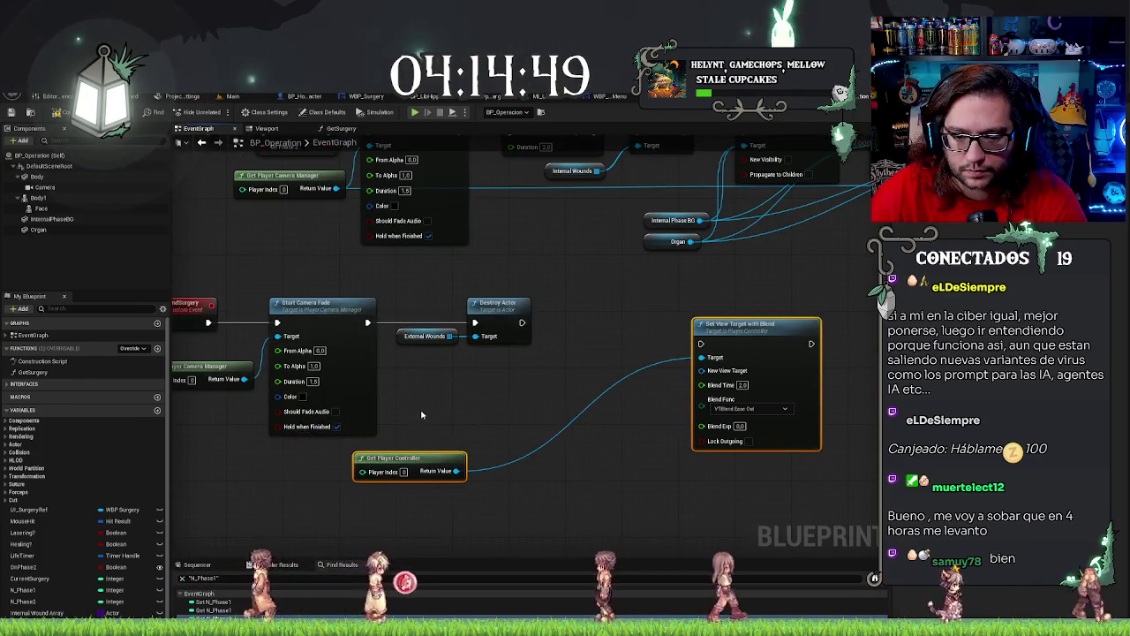
pyautogui.moveTo(435, 458); pyautogui.dragTo(504, 380)
pyautogui.moveTo(741, 325); pyautogui.dragTo(607, 302)
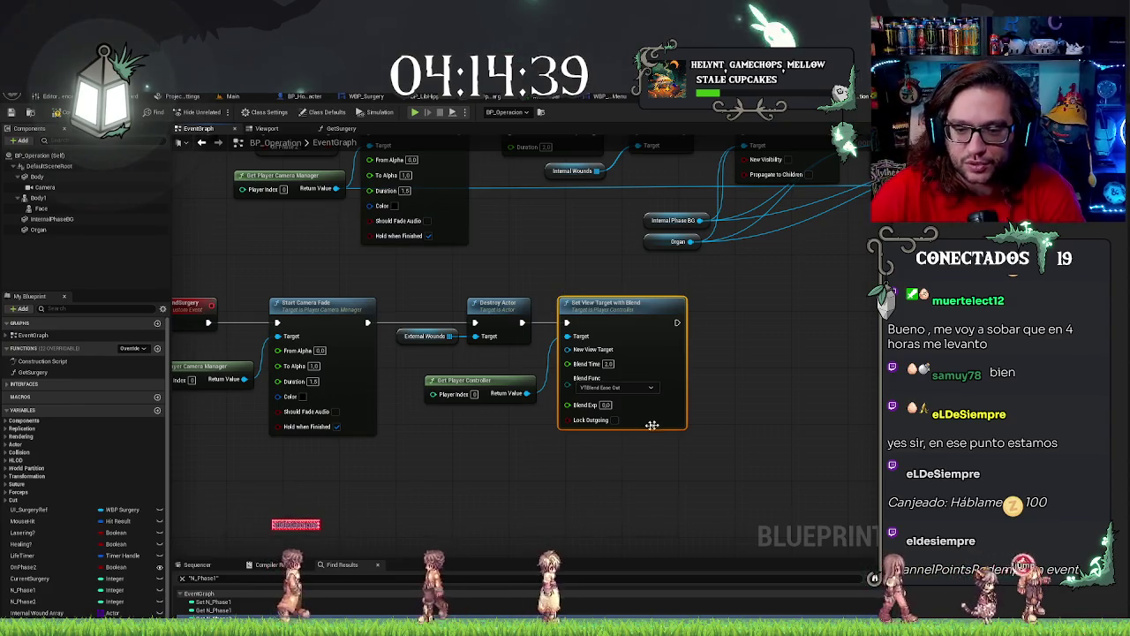
pyautogui.moveTo(567, 350); pyautogui.dragTo(536, 353)
pyautogui.write('getplayer')
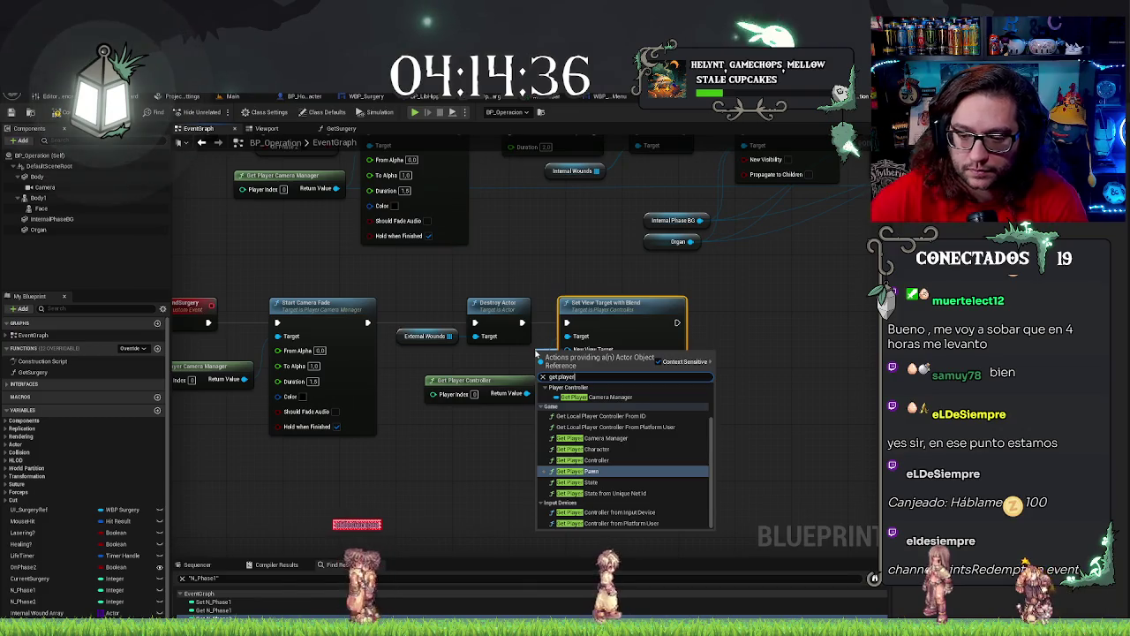
pyautogui.press('Return')
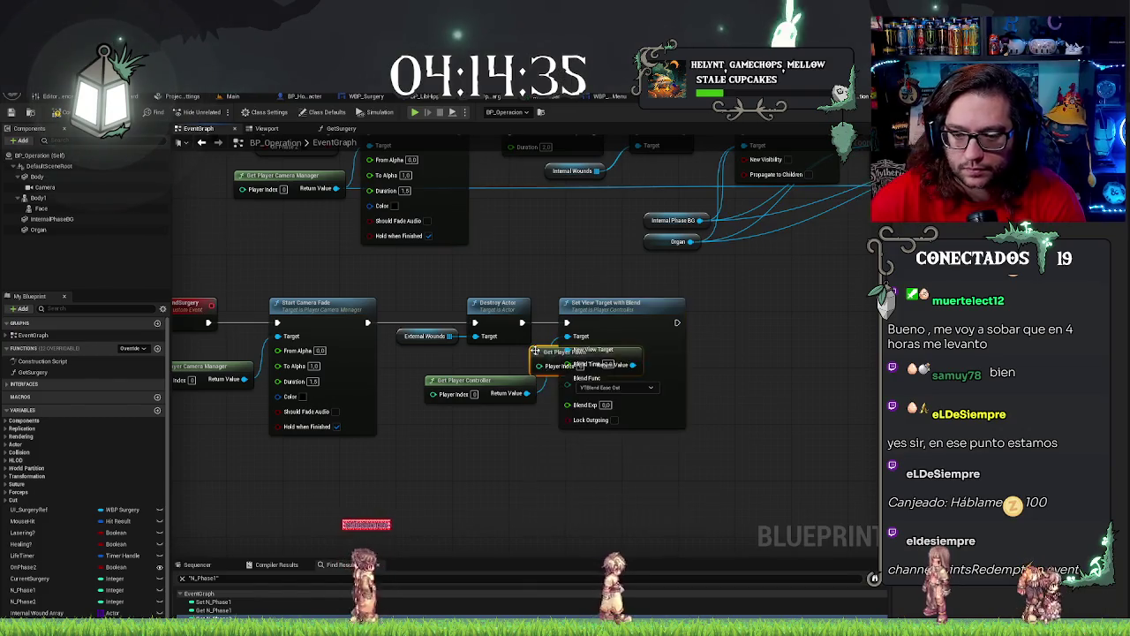
pyautogui.moveTo(563, 358); pyautogui.dragTo(445, 362)
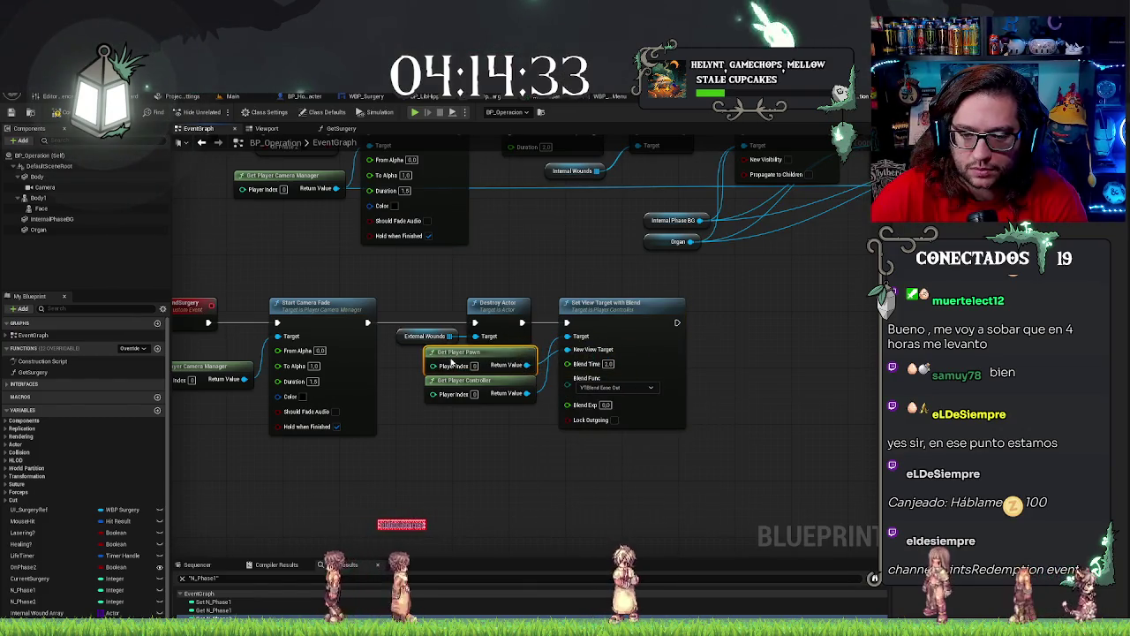
pyautogui.click(580, 458)
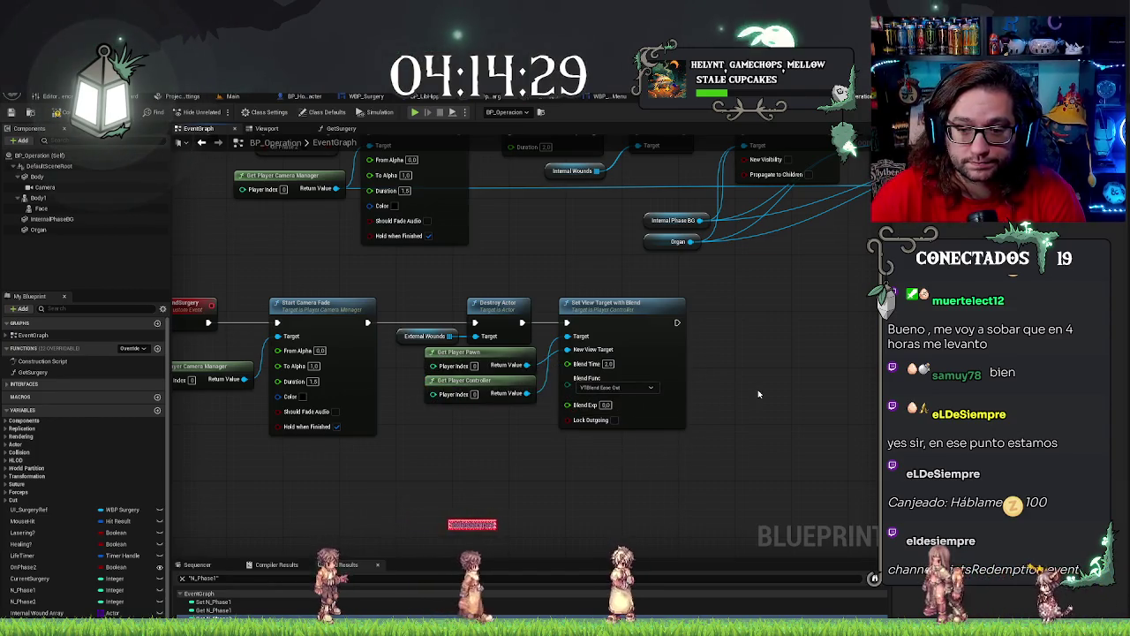
# Paste a second Start Camera Fade after Set View Target, targeting the Player Camera Manager.
pyautogui.scroll(-2, 424, 520)
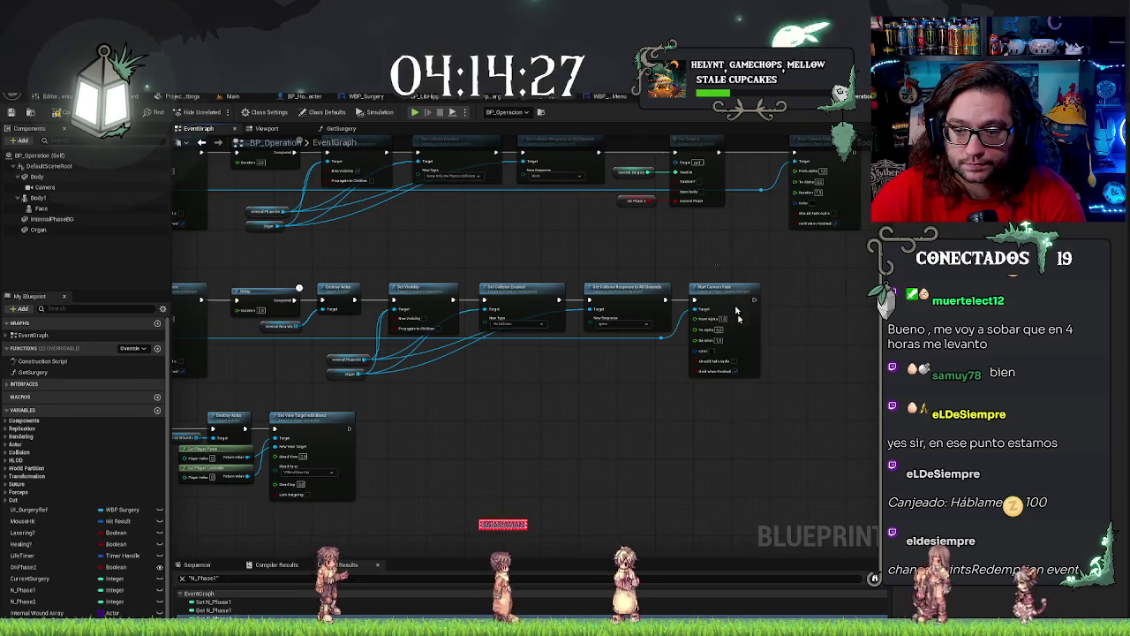
pyautogui.click(737, 315)
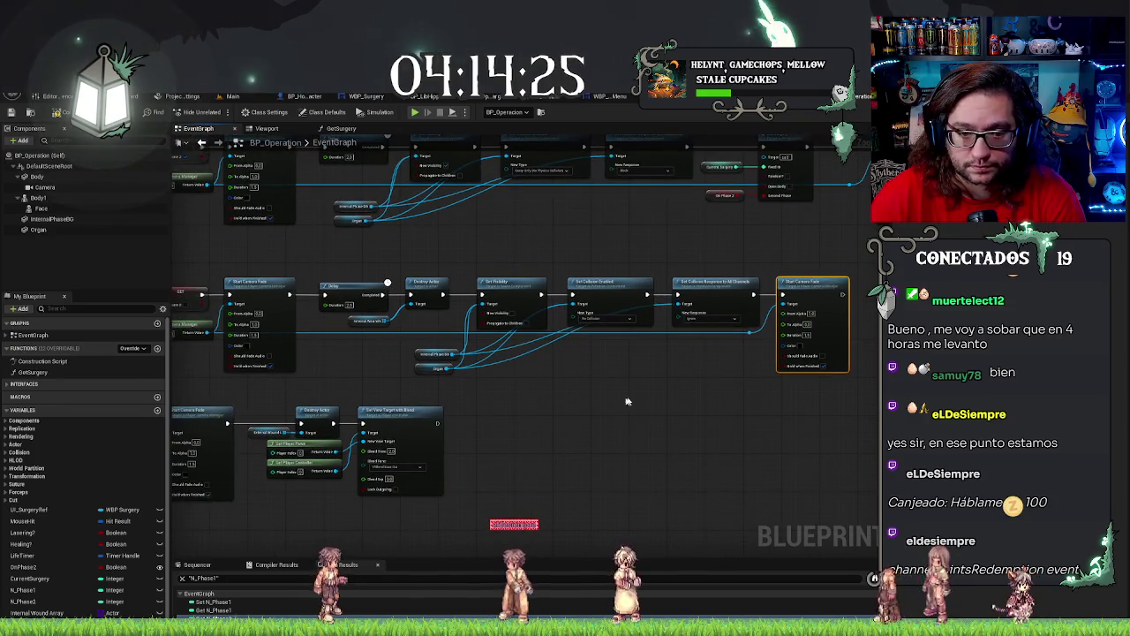
pyautogui.scroll(2, 682, 386)
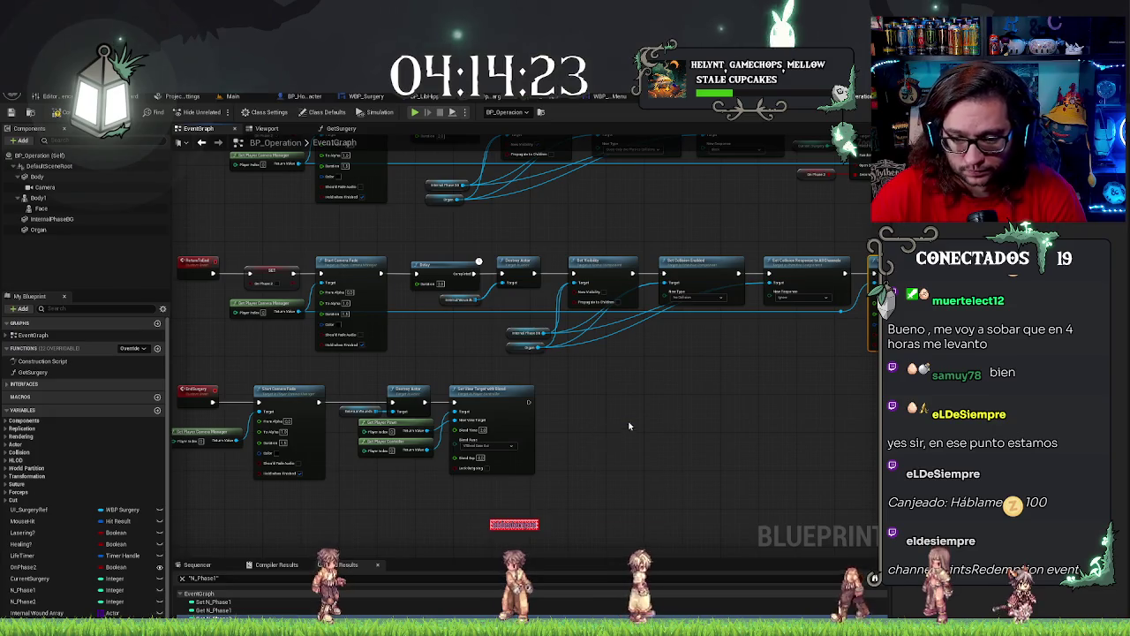
pyautogui.hotkey('ctrl', 'v')
pyautogui.moveTo(623, 421)
pyautogui.mouseDown()
pyautogui.moveTo(599, 395)
pyautogui.moveTo(529, 403)
pyautogui.mouseUp()
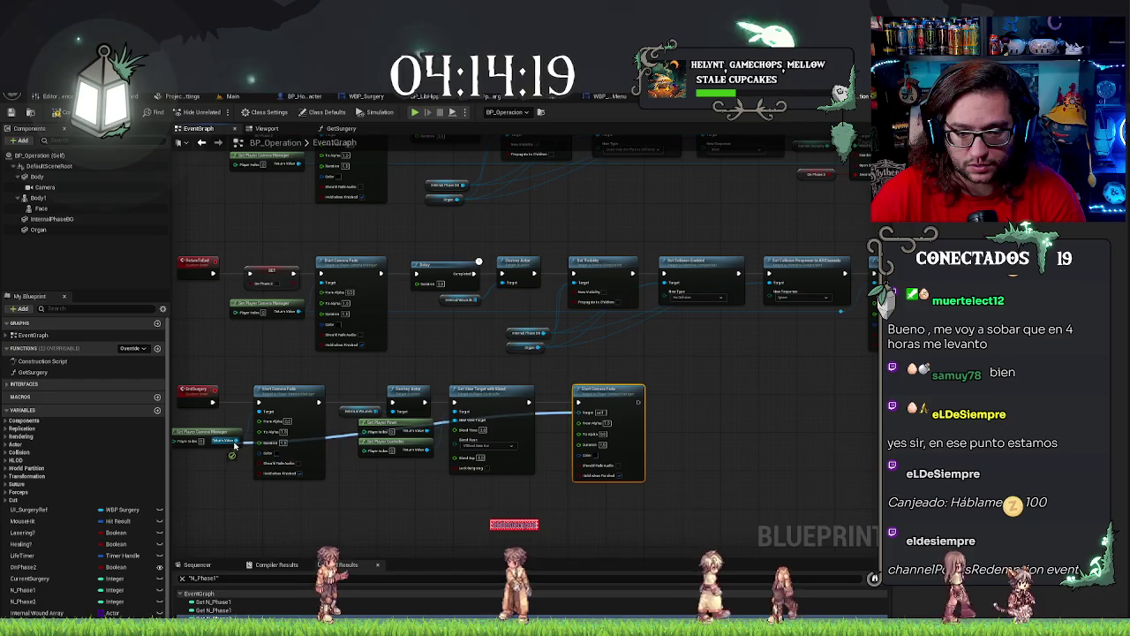
pyautogui.click(533, 413)
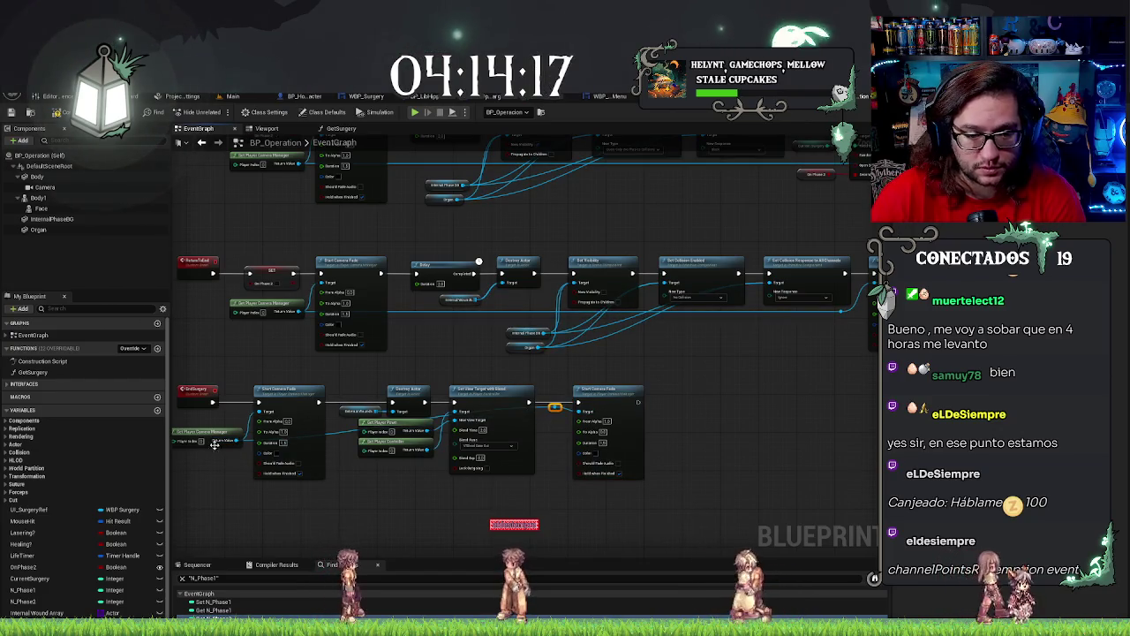
pyautogui.moveTo(240, 439); pyautogui.dragTo(579, 411)
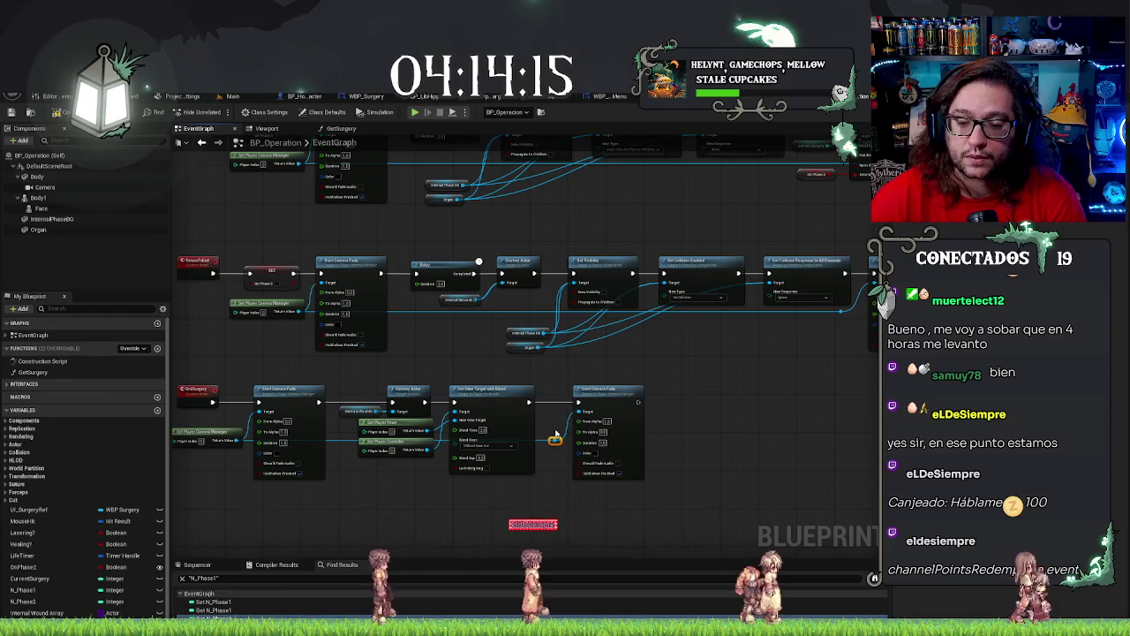
pyautogui.moveTo(412, 516)
pyautogui.mouseDown()
pyautogui.moveTo(465, 514)
pyautogui.moveTo(441, 391)
pyautogui.moveTo(598, 371)
pyautogui.moveTo(607, 330)
pyautogui.moveTo(517, 400)
pyautogui.moveTo(541, 339)
pyautogui.mouseUp()
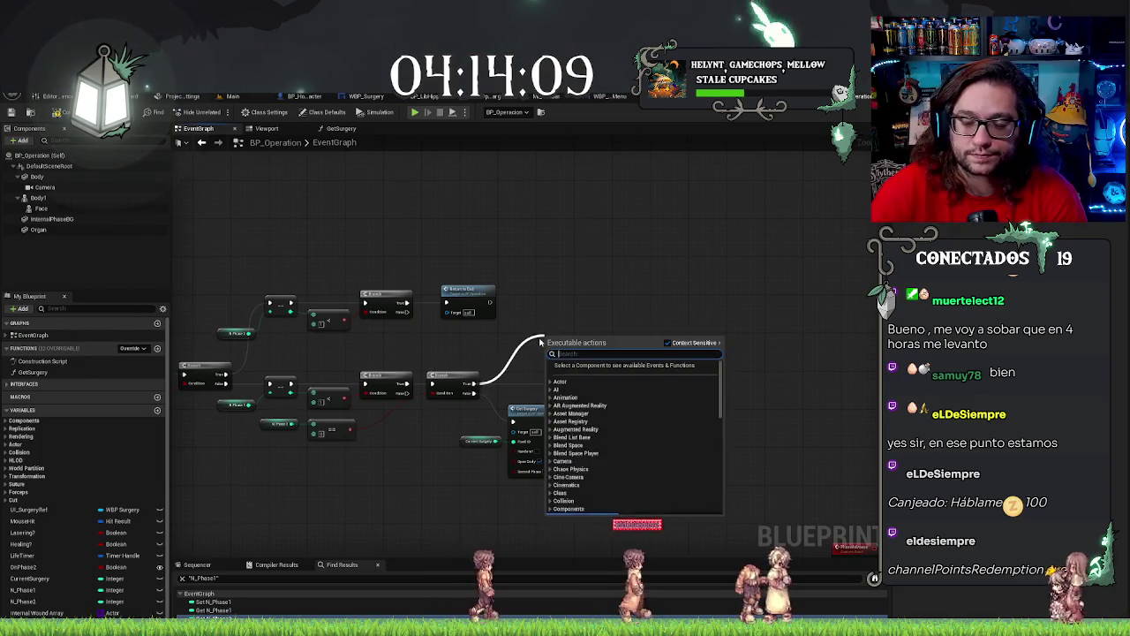
# Call End Surgery from the Branch's True output, delete the Print String, and align it above Get Surgery.
pyautogui.write('end surgery')
pyautogui.press('Return')
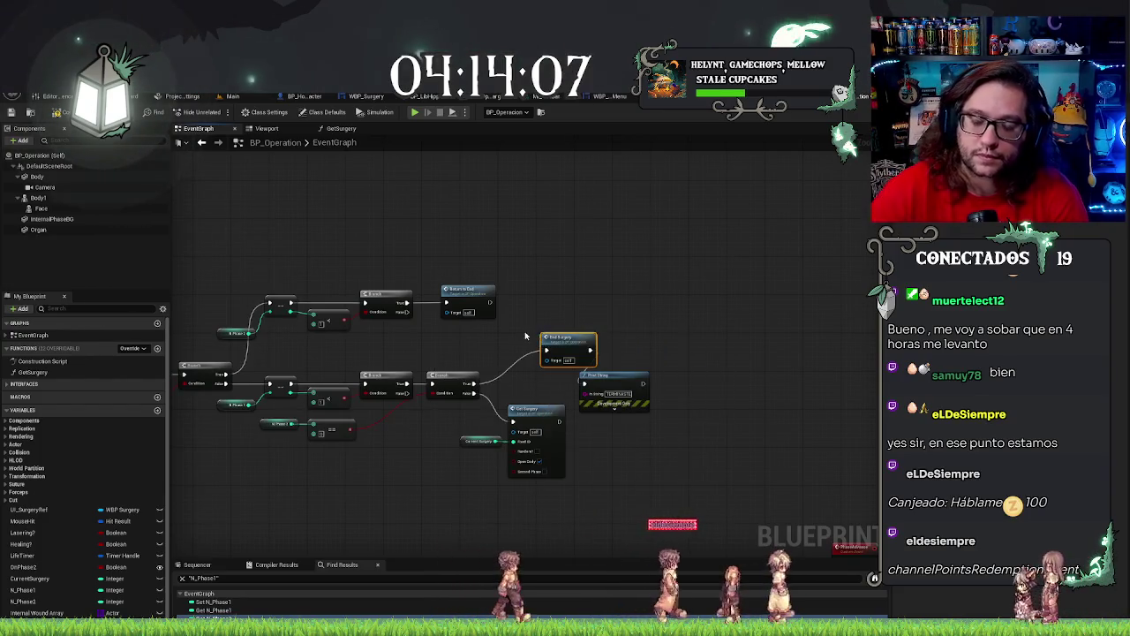
pyautogui.click(618, 378)
pyautogui.press('Delete')
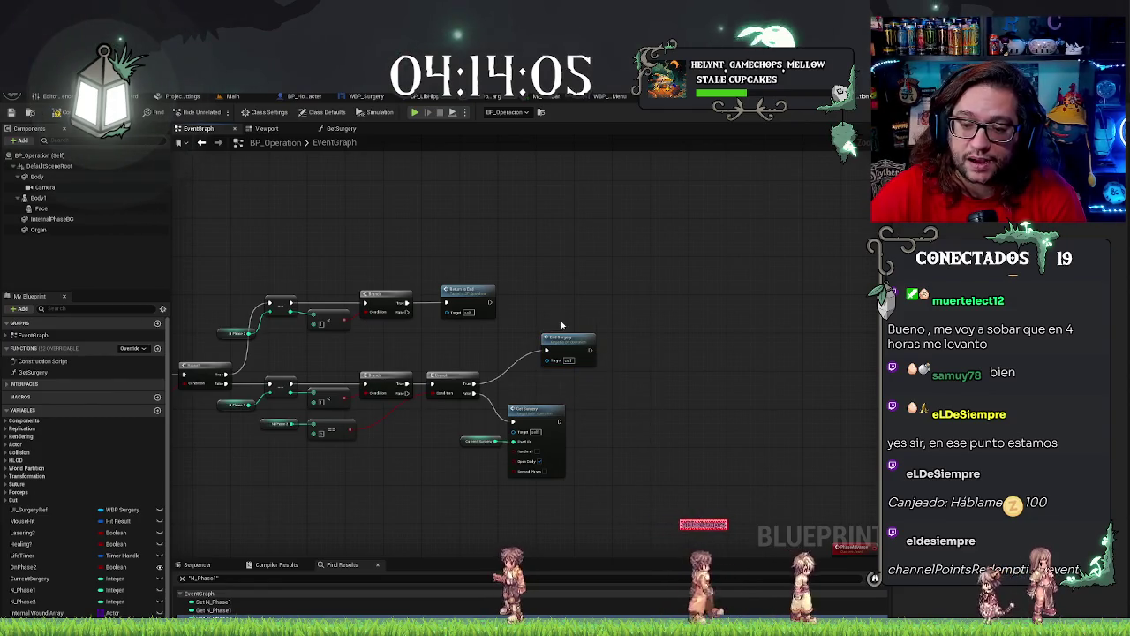
pyautogui.moveTo(537, 462); pyautogui.dragTo(525, 461)
pyautogui.moveTo(581, 350)
pyautogui.mouseDown()
pyautogui.moveTo(603, 374)
pyautogui.moveTo(524, 374)
pyautogui.mouseUp()
pyautogui.click(571, 340)
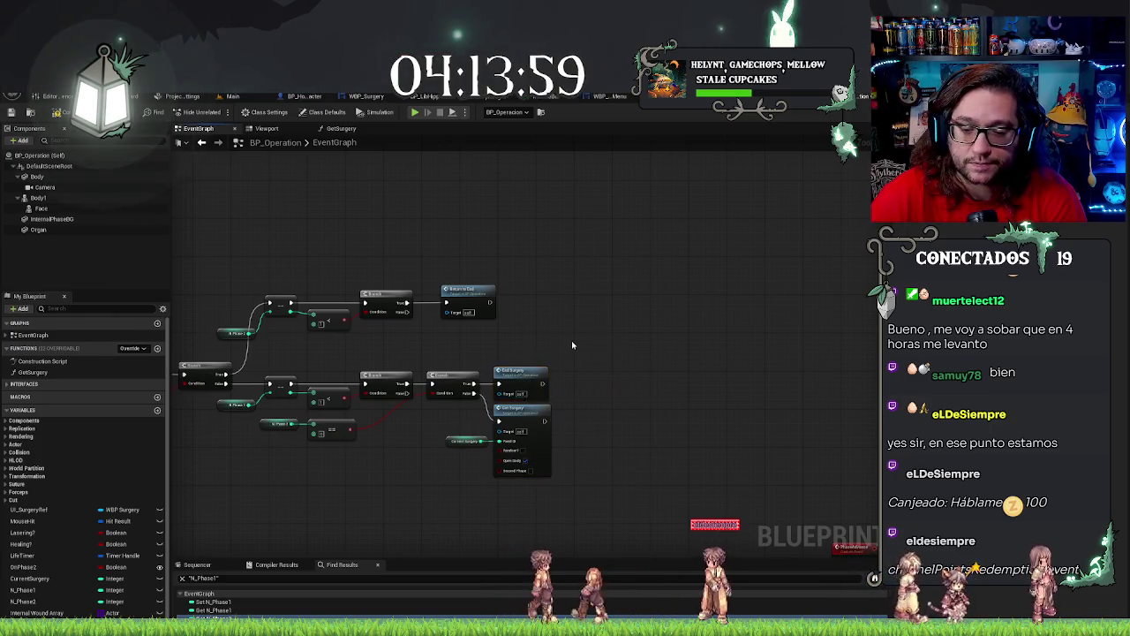
# Jump from the End Surgery call to the EndSurgery event definition.
pyautogui.scroll(3, 583, 335)
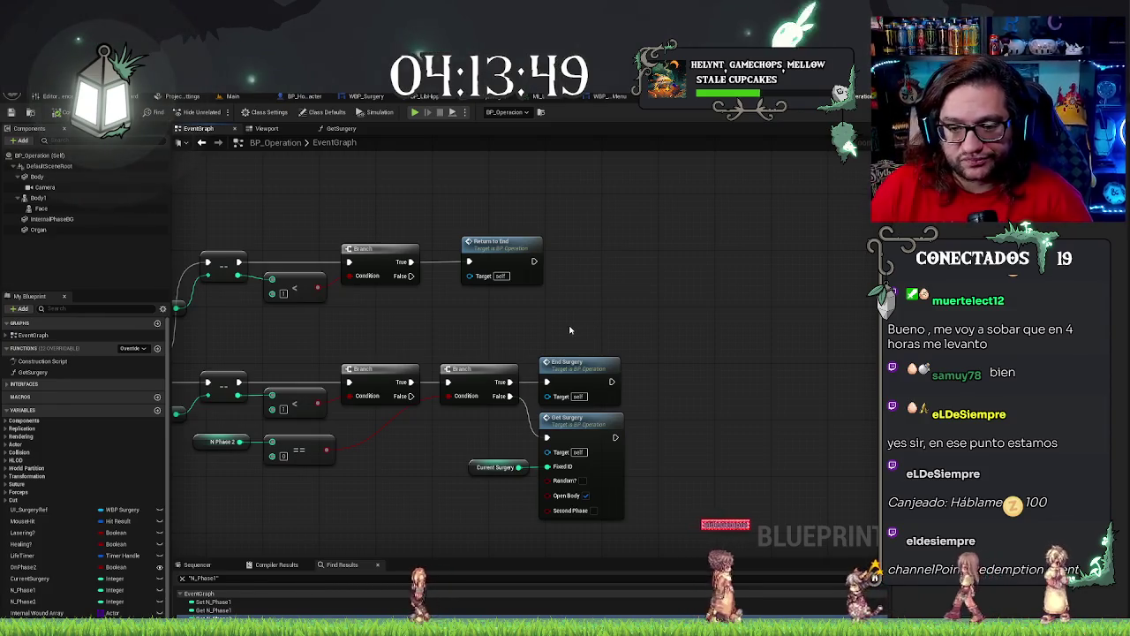
pyautogui.moveTo(596, 323); pyautogui.dragTo(677, 325)
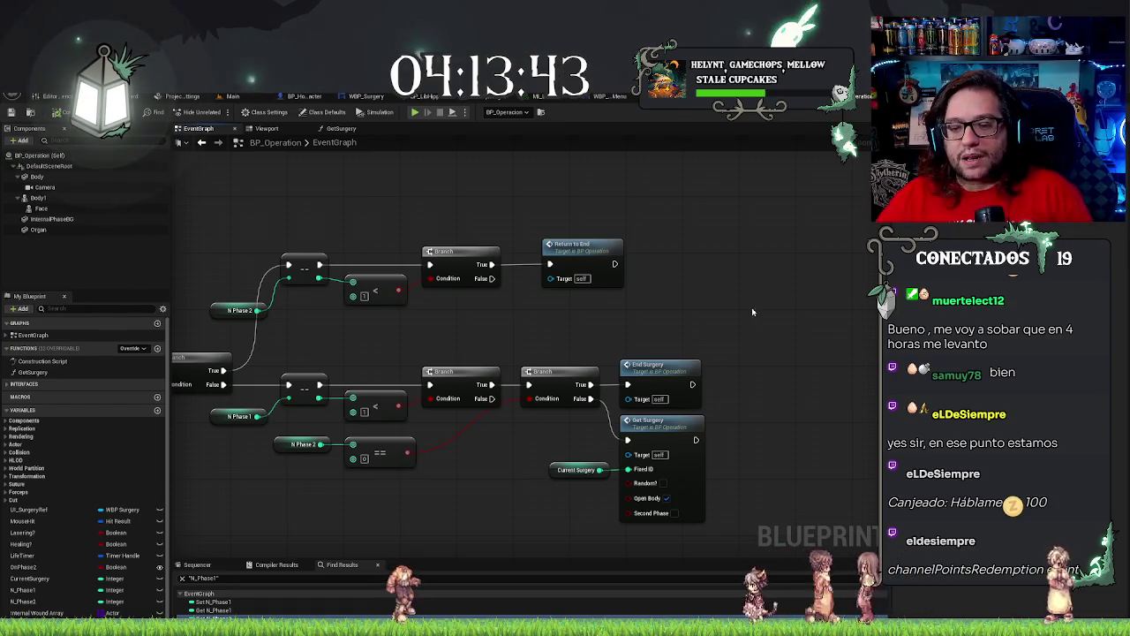
pyautogui.moveTo(686, 345); pyautogui.dragTo(669, 301)
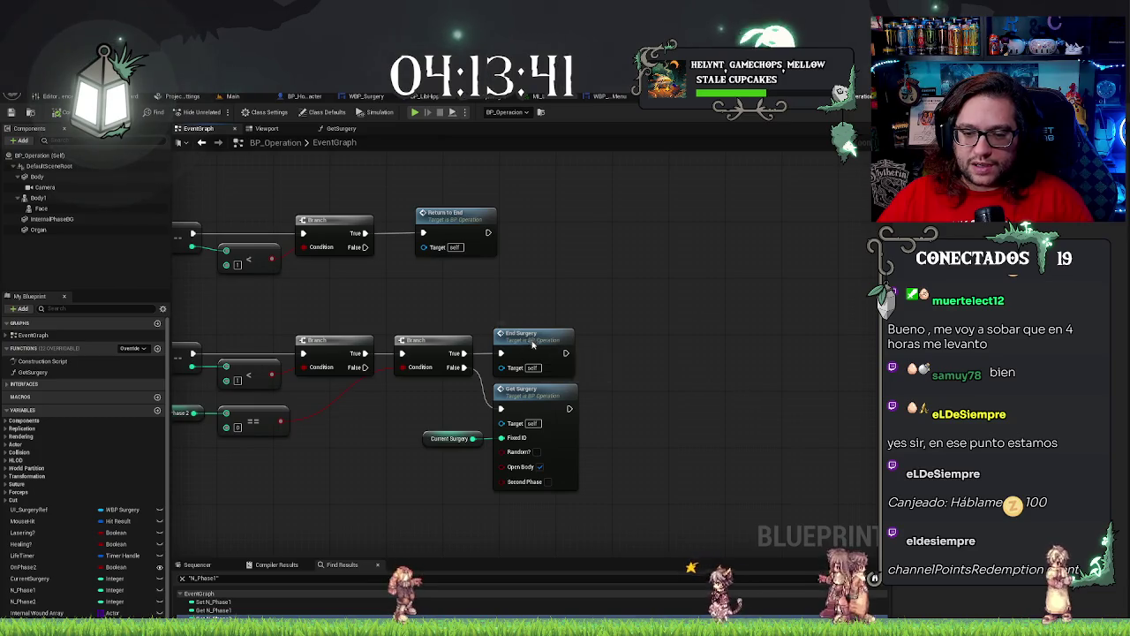
pyautogui.doubleClick(533, 344)
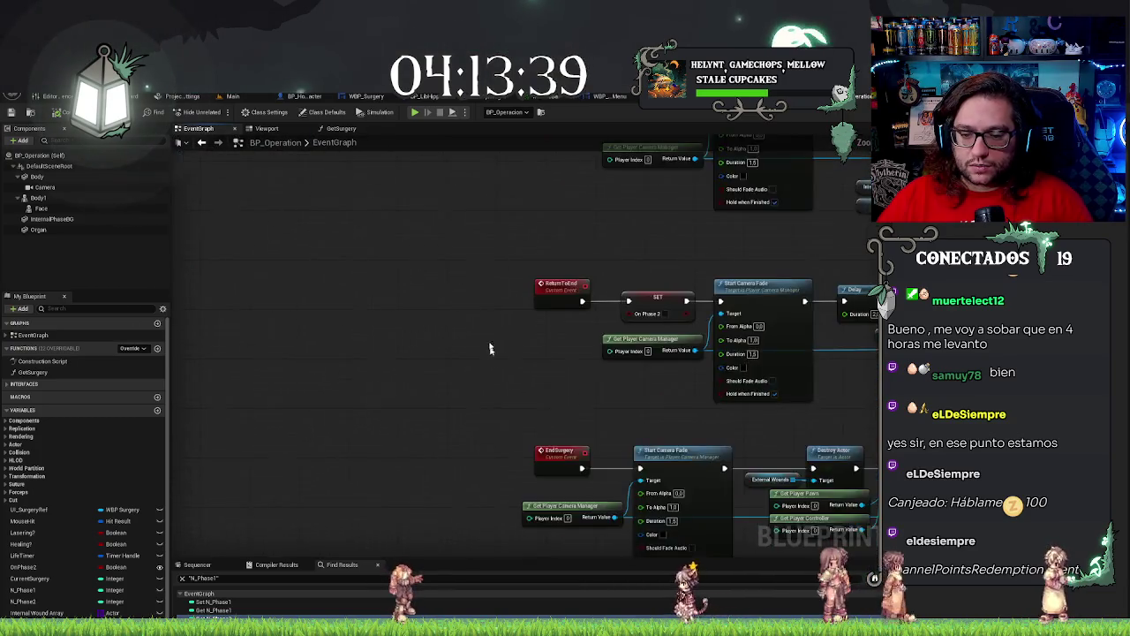
pyautogui.rightClick(578, 332)
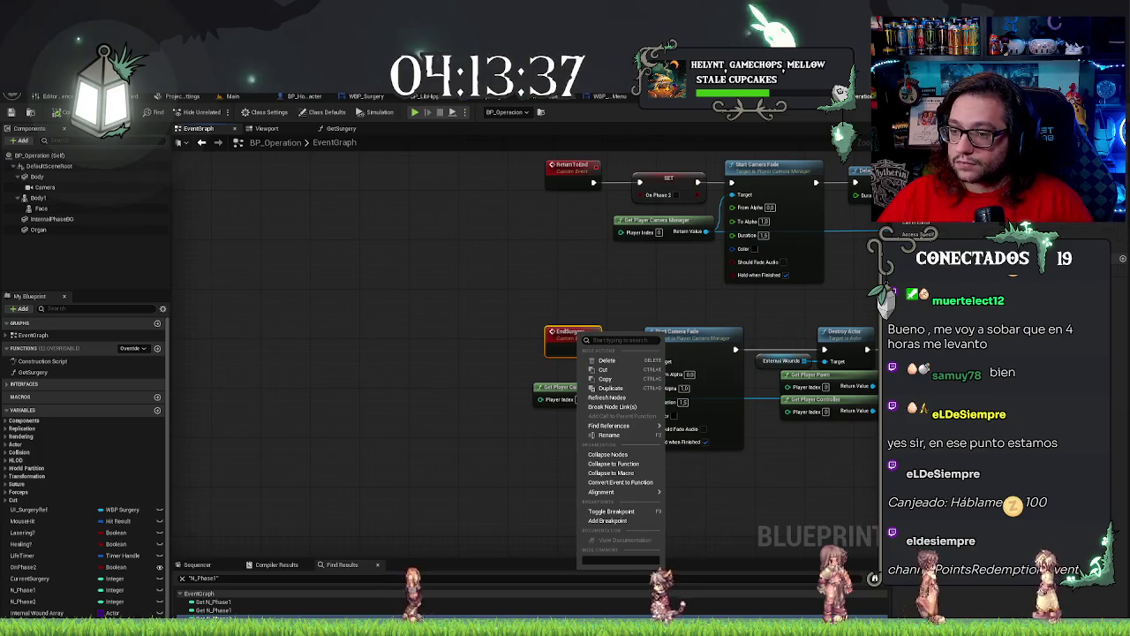
# Place a first Branch after the EndSurgery event, then move it back out of the chain.
pyautogui.click(607, 397)
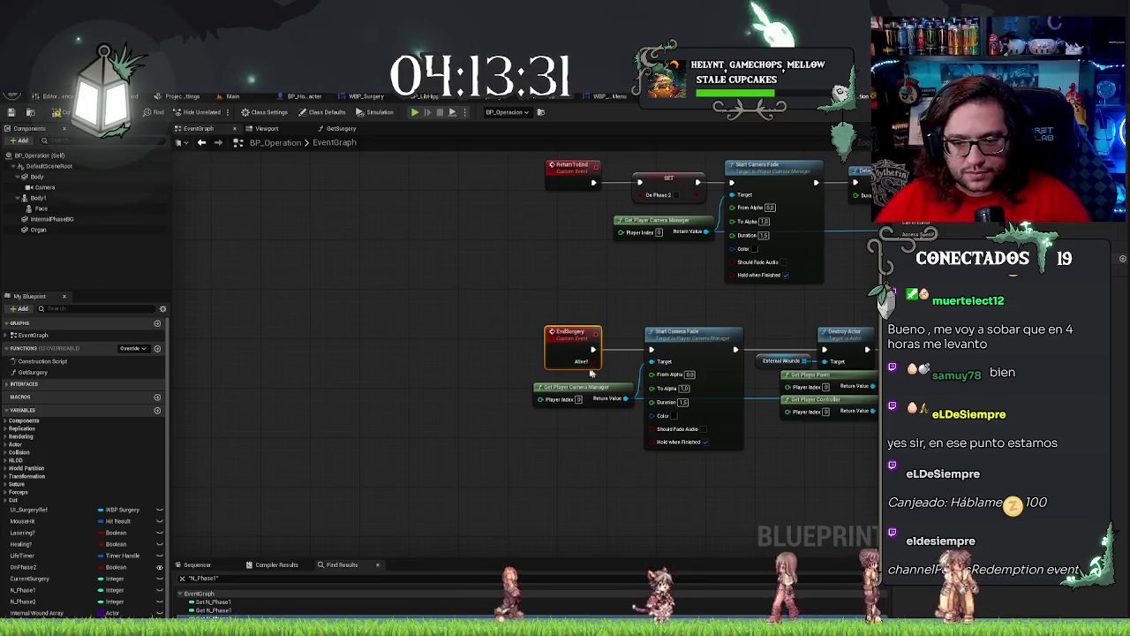
pyautogui.click(680, 334)
pyautogui.moveTo(971, 494)
pyautogui.mouseDown()
pyautogui.moveTo(776, 494)
pyautogui.moveTo(589, 539)
pyautogui.moveTo(686, 530)
pyautogui.mouseUp()
pyautogui.moveTo(282, 370); pyautogui.dragTo(660, 364)
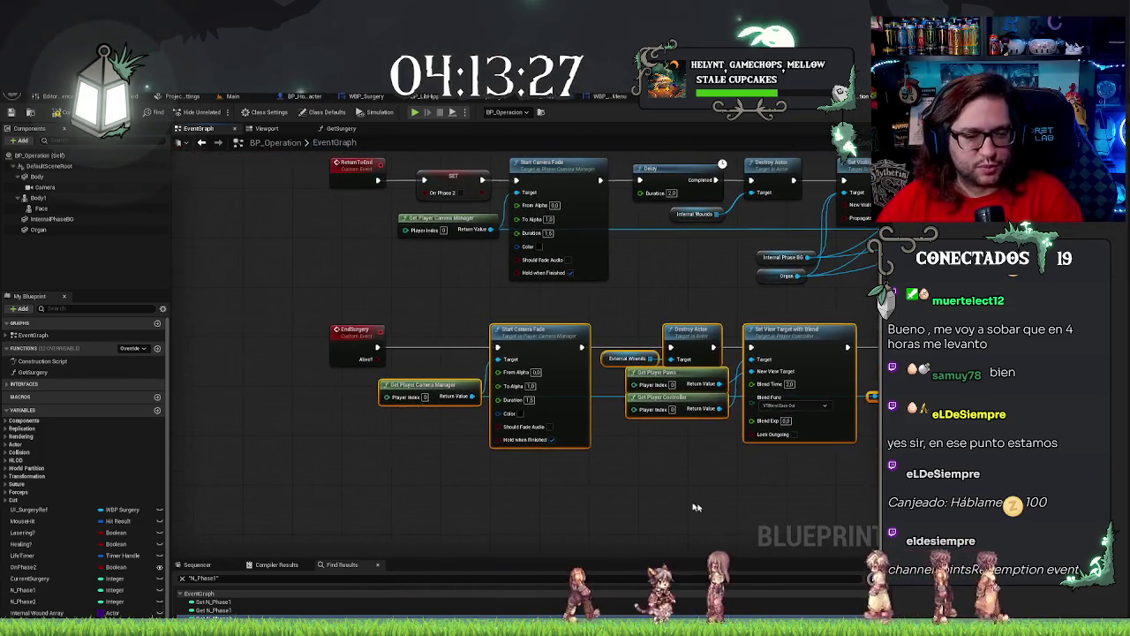
pyautogui.click(411, 320)
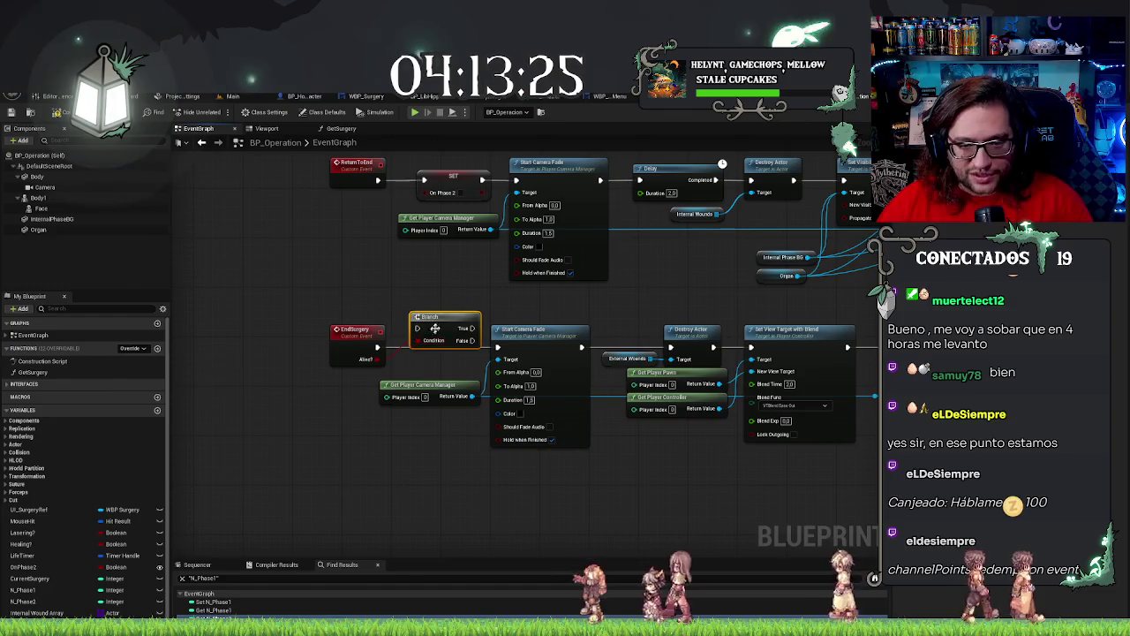
pyautogui.moveTo(421, 328)
pyautogui.mouseDown()
pyautogui.moveTo(444, 347)
pyautogui.moveTo(499, 347)
pyautogui.mouseUp()
pyautogui.moveTo(681, 461)
pyautogui.mouseDown()
pyautogui.moveTo(497, 455)
pyautogui.moveTo(683, 404)
pyautogui.mouseUp()
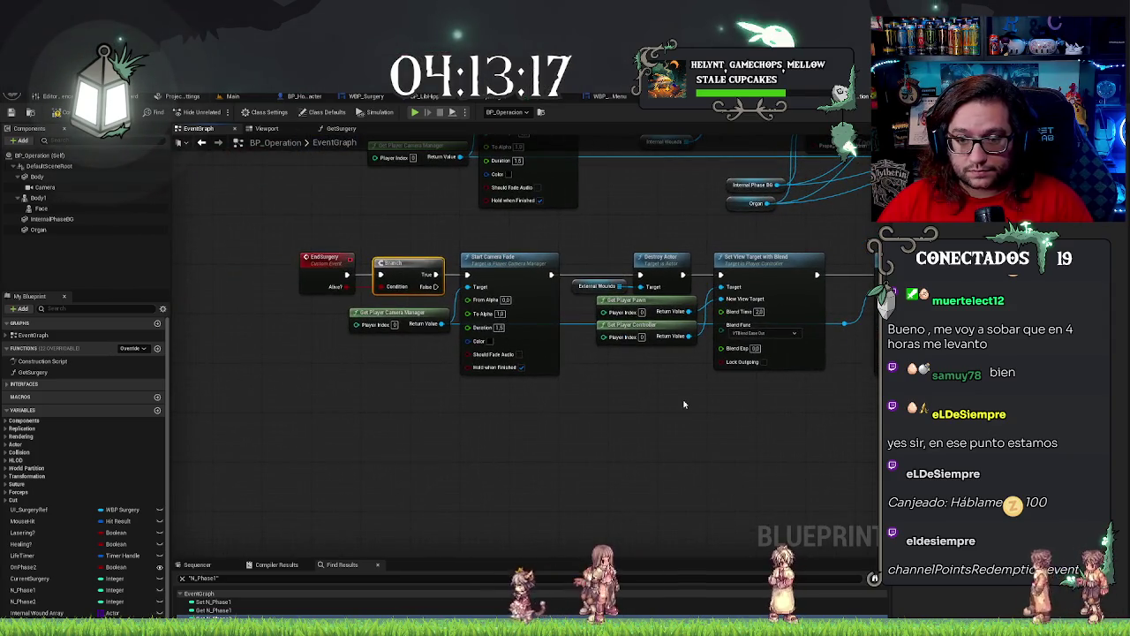
pyautogui.moveTo(528, 357); pyautogui.dragTo(490, 364)
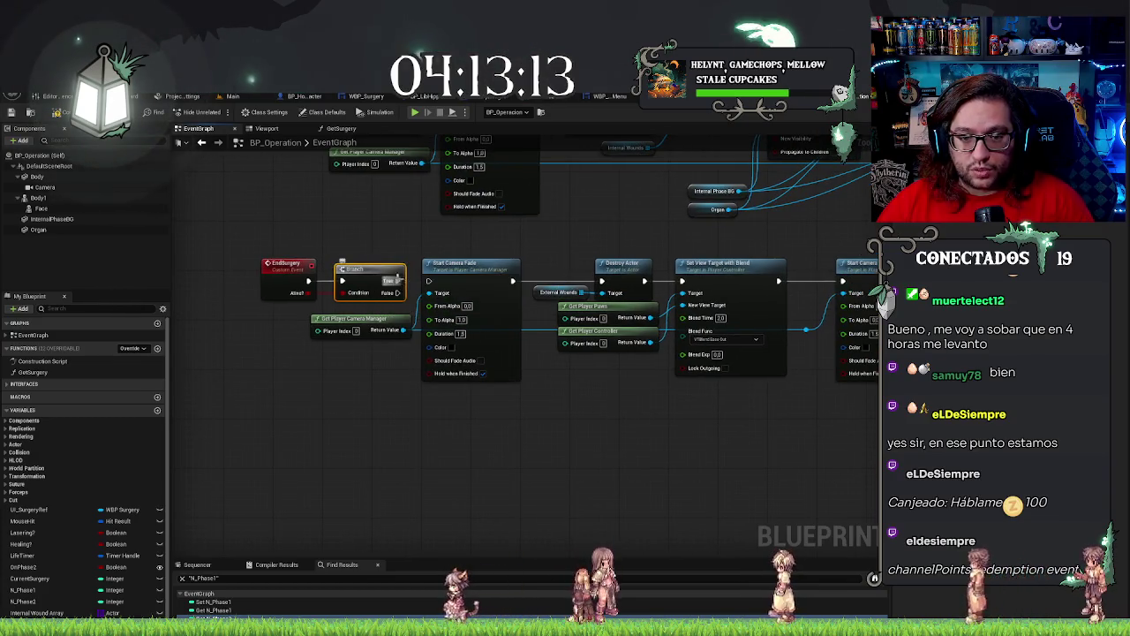
pyautogui.moveTo(349, 281)
pyautogui.mouseDown()
pyautogui.moveTo(476, 413)
pyautogui.moveTo(588, 456)
pyautogui.moveTo(626, 433)
pyautogui.moveTo(600, 444)
pyautogui.moveTo(705, 431)
pyautogui.mouseUp()
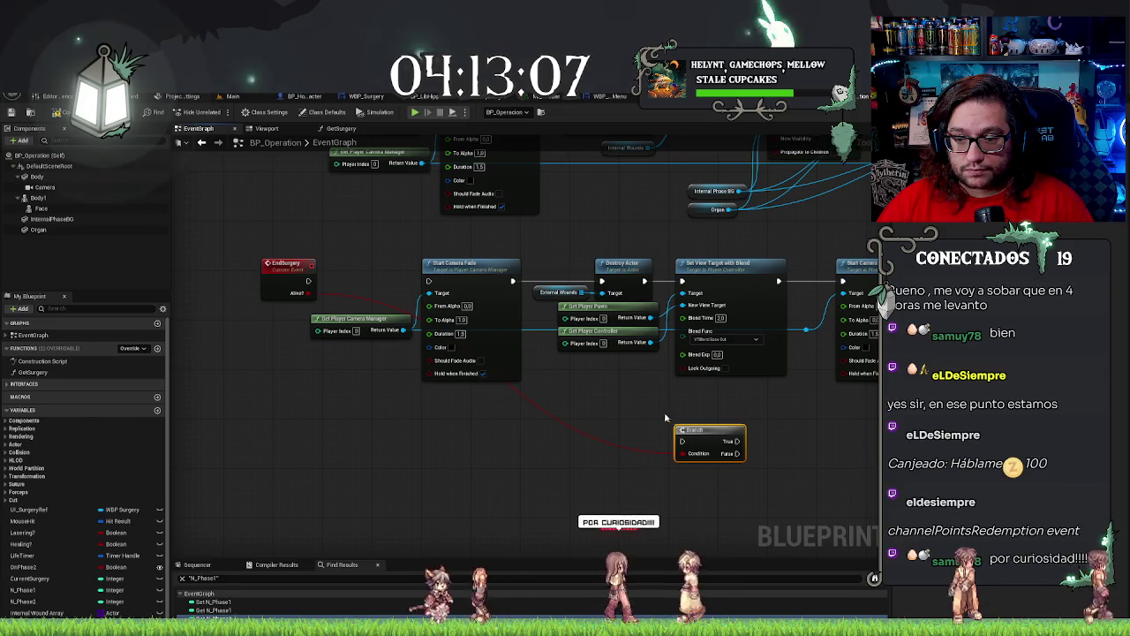
# Add a Branch node and shift the final Start Camera Fade and its reroute right to make room.
pyautogui.rightClick(544, 420)
pyautogui.write('branch')
pyautogui.press('Return')
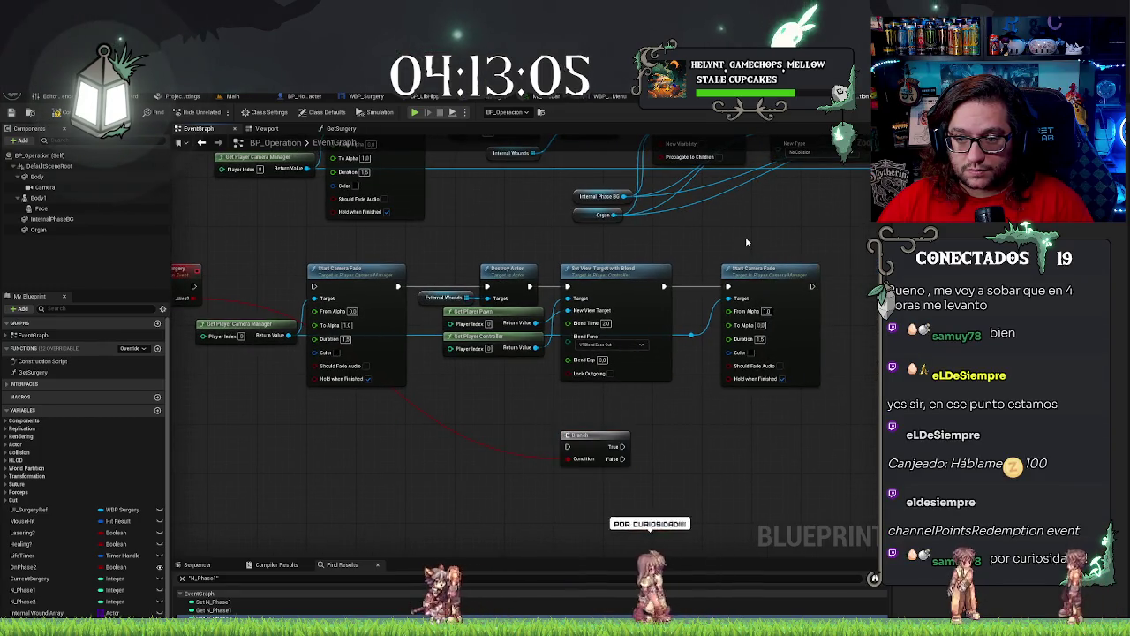
pyautogui.moveTo(680, 256)
pyautogui.mouseDown()
pyautogui.moveTo(792, 374)
pyautogui.moveTo(885, 374)
pyautogui.mouseUp()
pyautogui.moveTo(599, 432)
pyautogui.mouseDown()
pyautogui.moveTo(739, 275)
pyautogui.moveTo(700, 277)
pyautogui.moveTo(823, 287)
pyautogui.moveTo(799, 402)
pyautogui.moveTo(807, 425)
pyautogui.mouseUp()
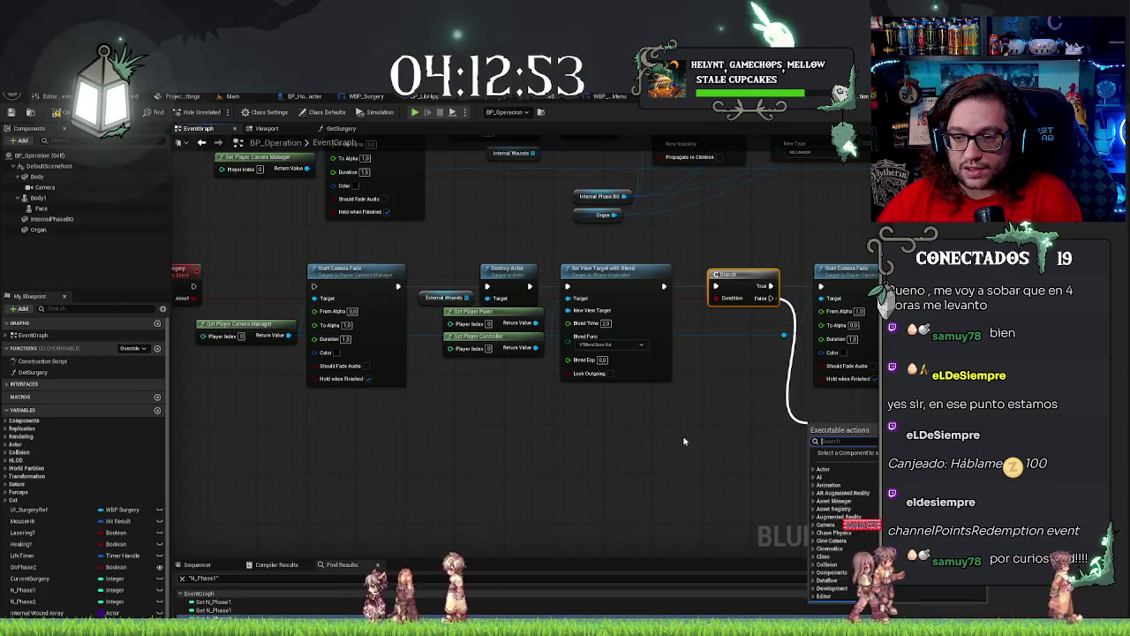
# Slide the node row after EndSurgery left and select the final Start Camera Fade.
pyautogui.click(683, 435)
pyautogui.moveTo(380, 282); pyautogui.dragTo(425, 316)
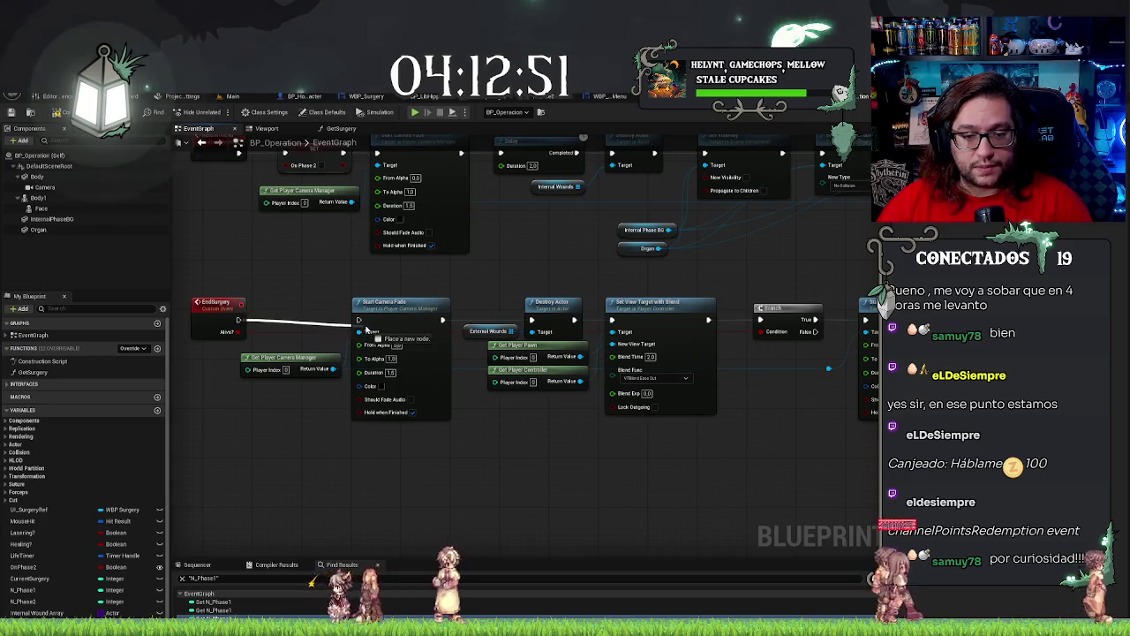
pyautogui.moveTo(848, 441); pyautogui.dragTo(234, 291)
pyautogui.moveTo(782, 475)
pyautogui.mouseDown()
pyautogui.moveTo(662, 475)
pyautogui.moveTo(790, 480)
pyautogui.mouseUp()
pyautogui.moveTo(593, 371); pyautogui.dragTo(546, 371)
pyautogui.moveTo(381, 282); pyautogui.dragTo(407, 300)
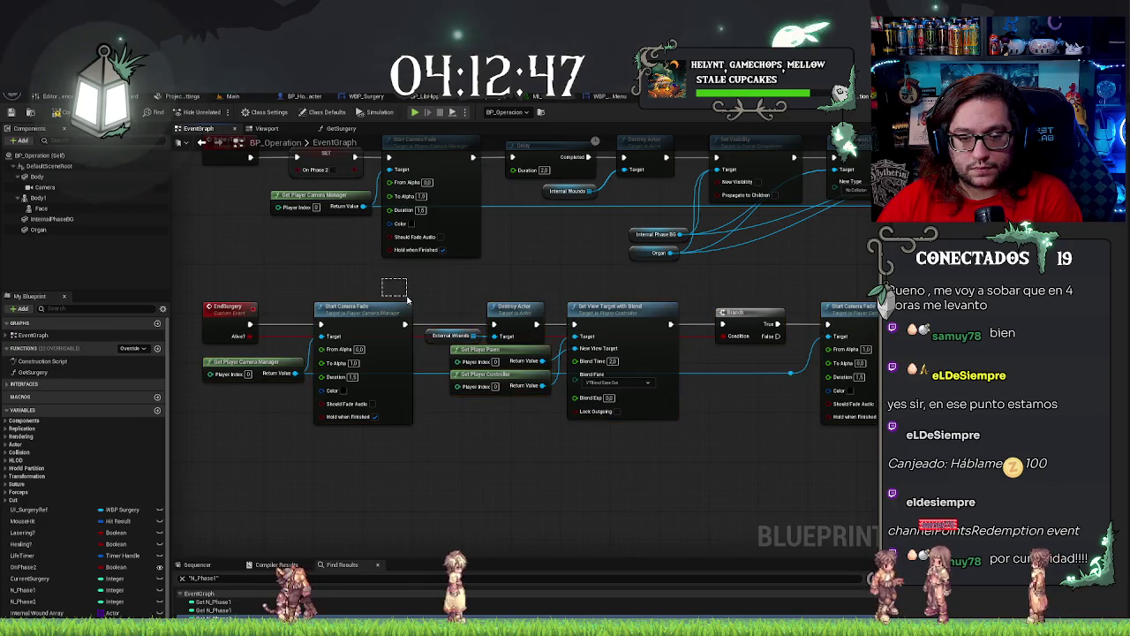
pyautogui.moveTo(607, 492)
pyautogui.mouseDown()
pyautogui.moveTo(550, 453)
pyautogui.moveTo(610, 438)
pyautogui.mouseUp()
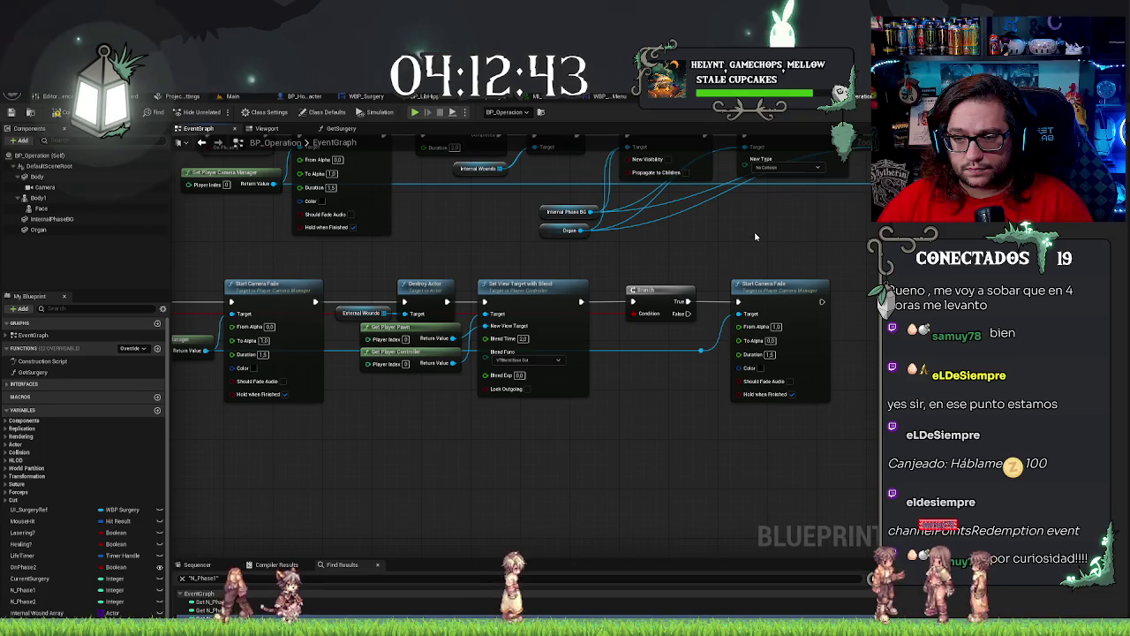
pyautogui.click(790, 395)
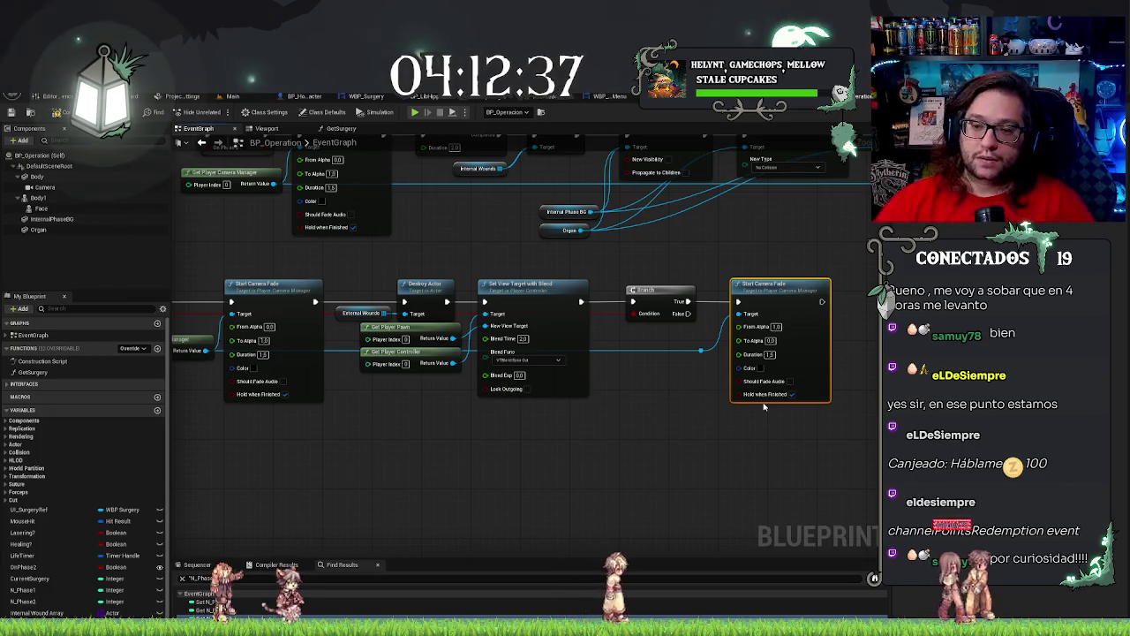
pyautogui.scroll(-5, 617, 455)
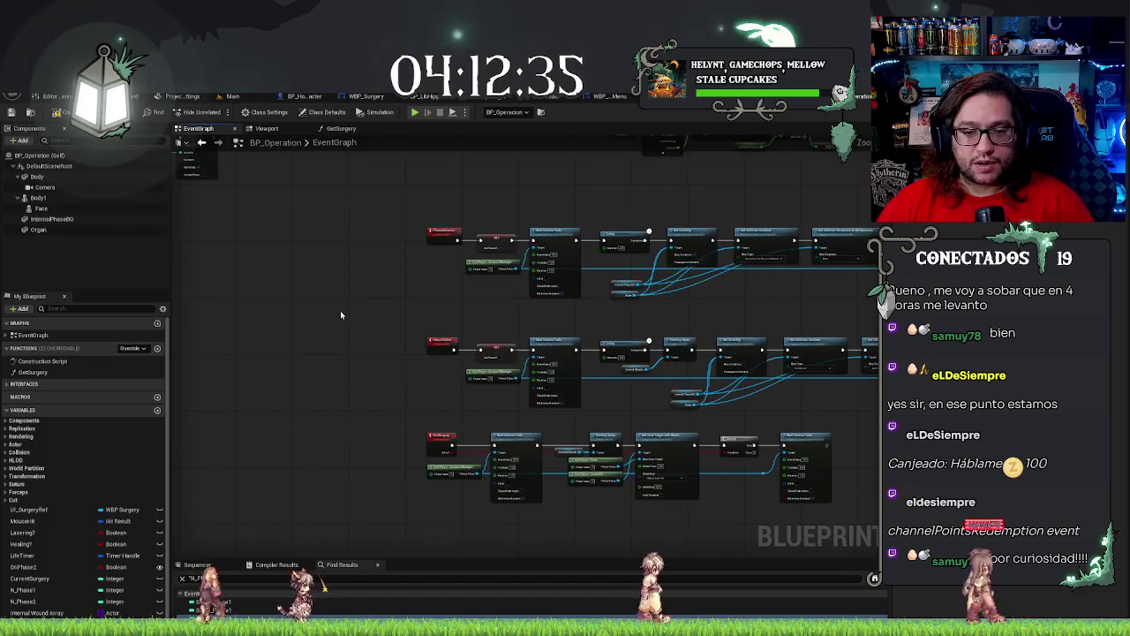
# Lower the Get Surgery and Current Surgery nodes slightly beneath End Surgery and start a play test.
pyautogui.scroll(1, 454, 430)
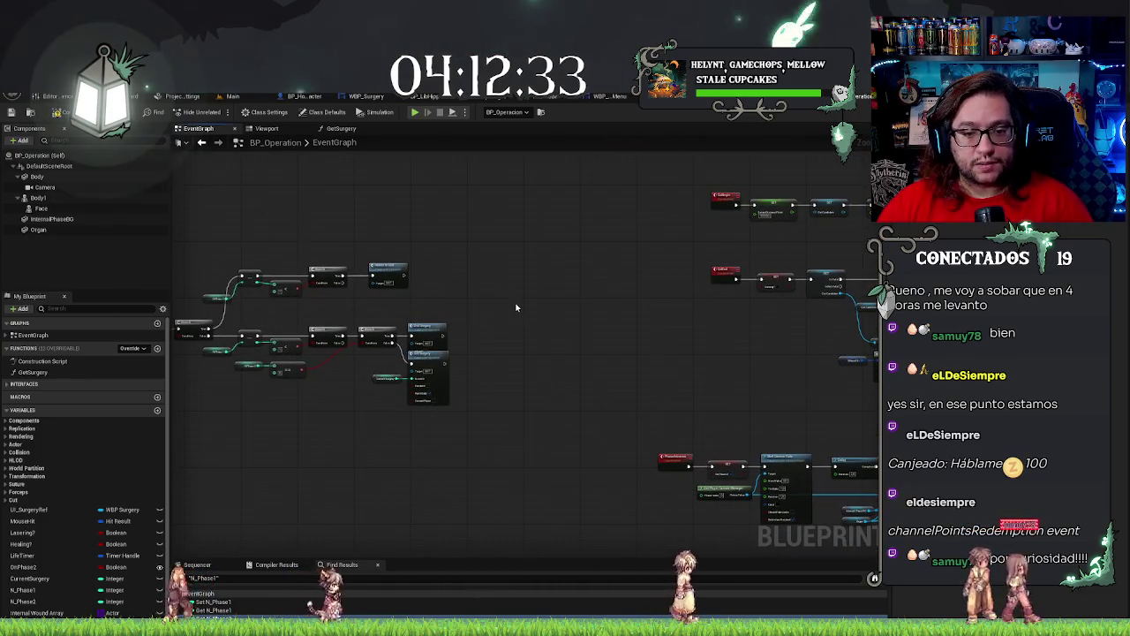
pyautogui.scroll(3, 455, 339)
pyautogui.moveTo(455, 339); pyautogui.dragTo(527, 336)
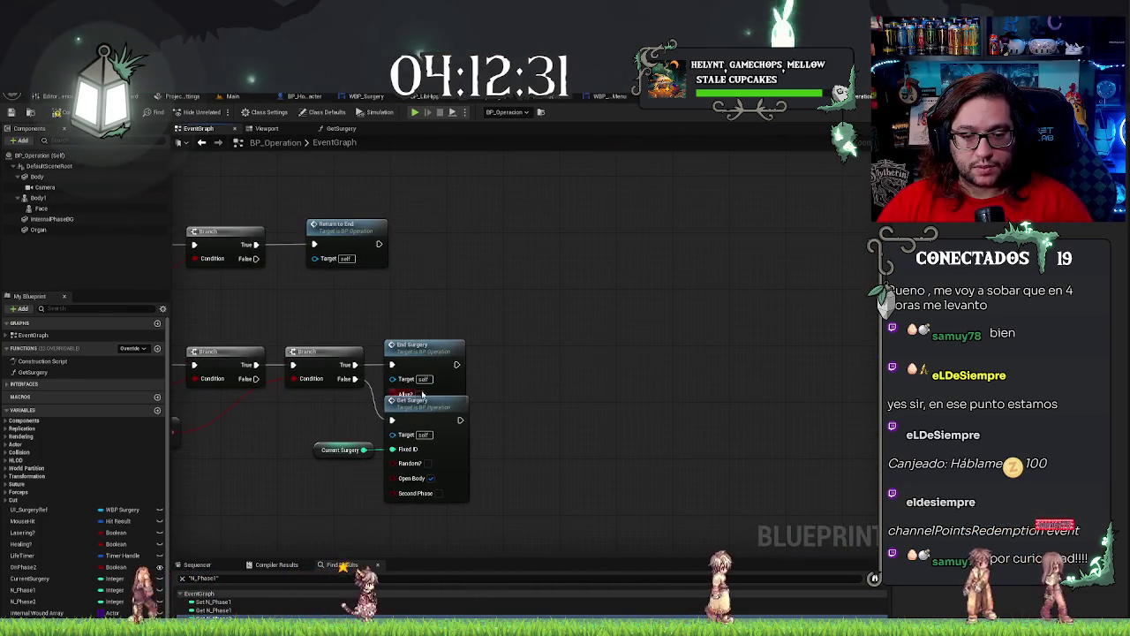
pyautogui.moveTo(438, 417); pyautogui.dragTo(439, 432)
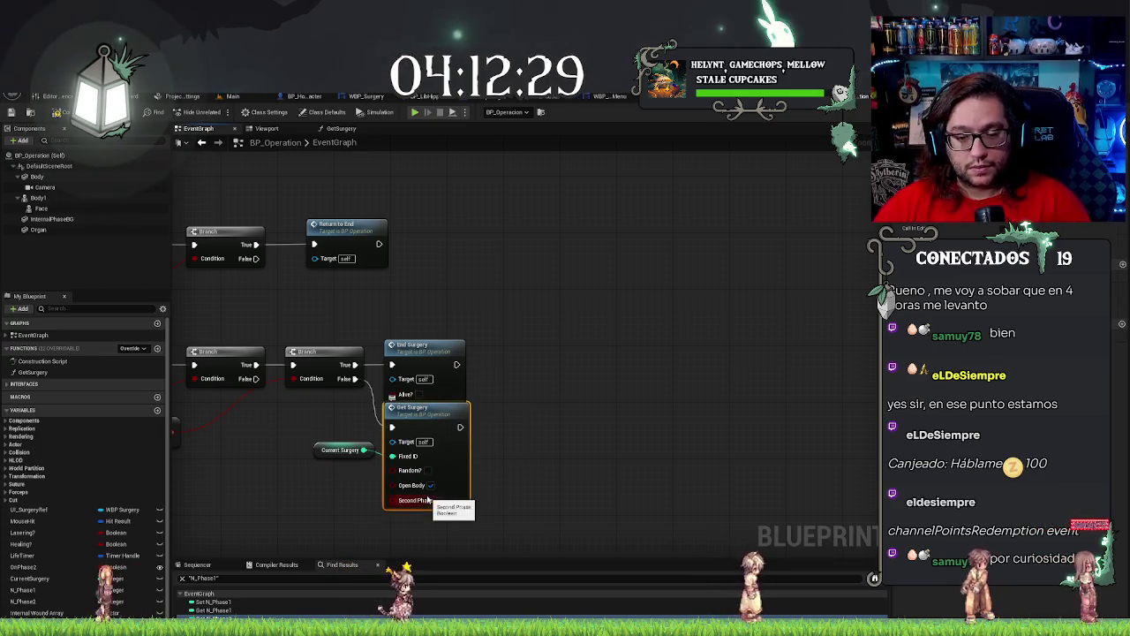
pyautogui.click(340, 449)
pyautogui.moveTo(340, 449); pyautogui.dragTo(340, 462)
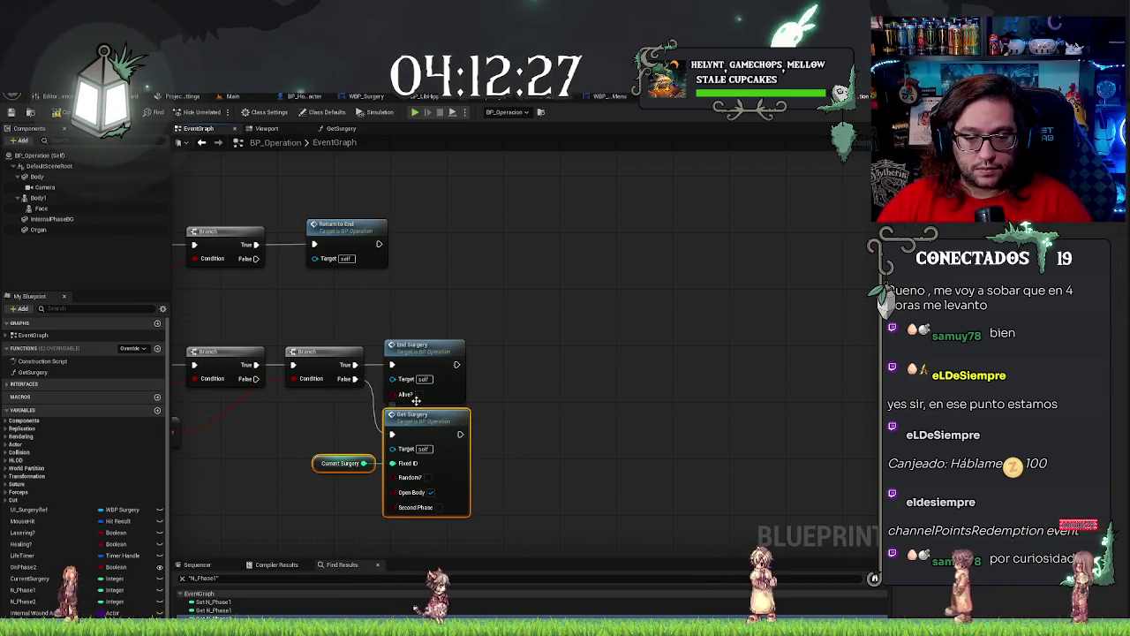
pyautogui.moveTo(562, 331); pyautogui.dragTo(653, 340)
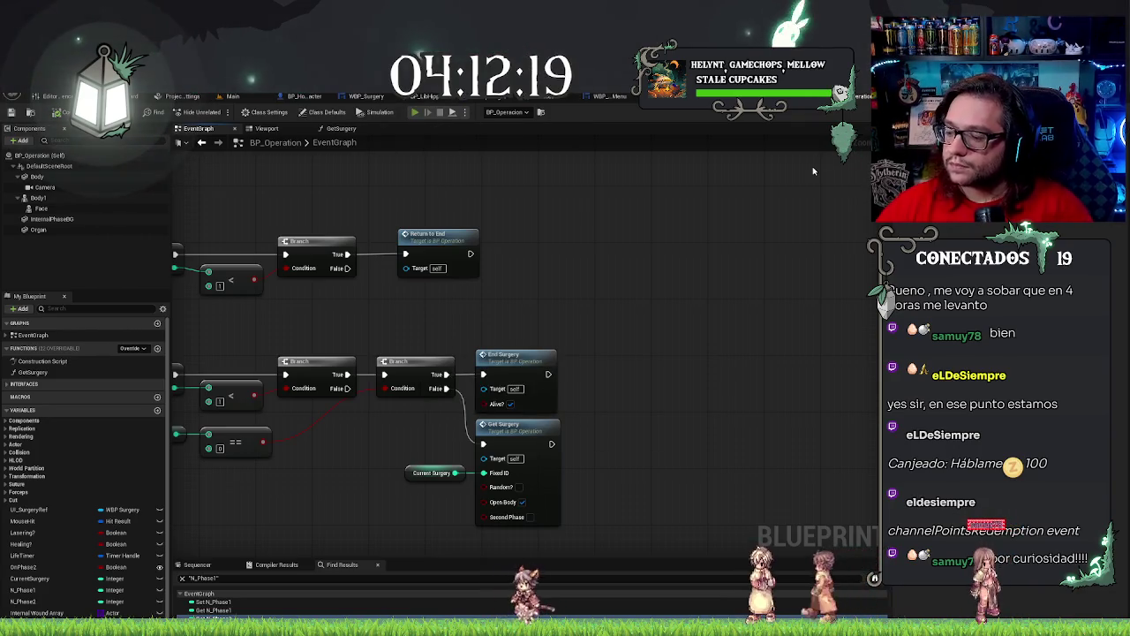
pyautogui.click(414, 112)
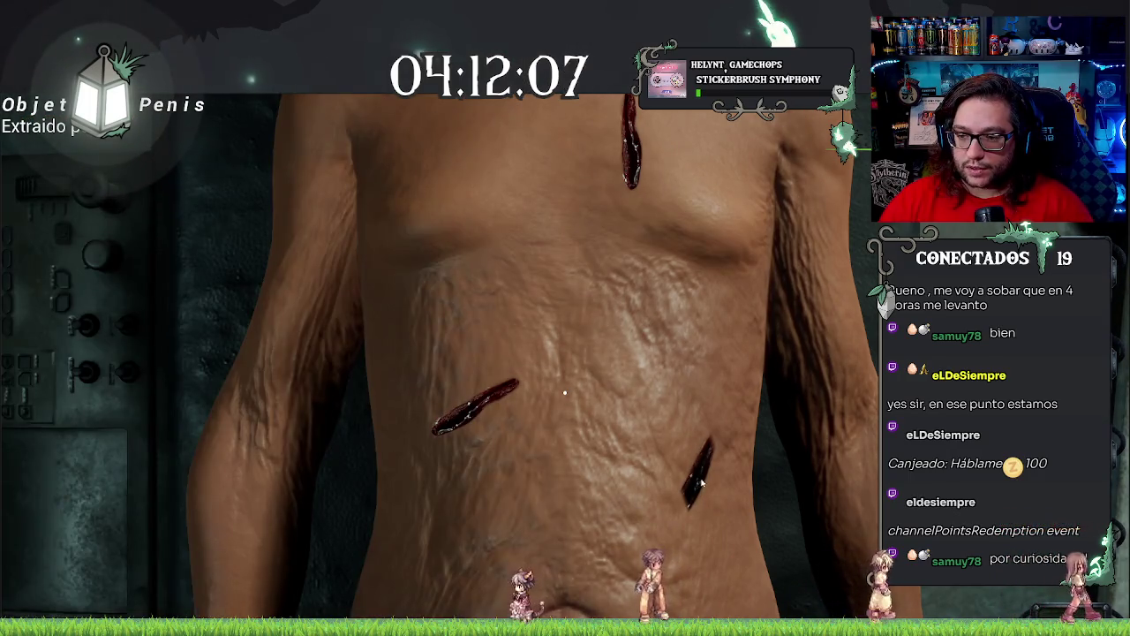
pyautogui.moveTo(707, 436); pyautogui.dragTo(694, 474)
pyautogui.moveTo(417, 427); pyautogui.dragTo(519, 382)
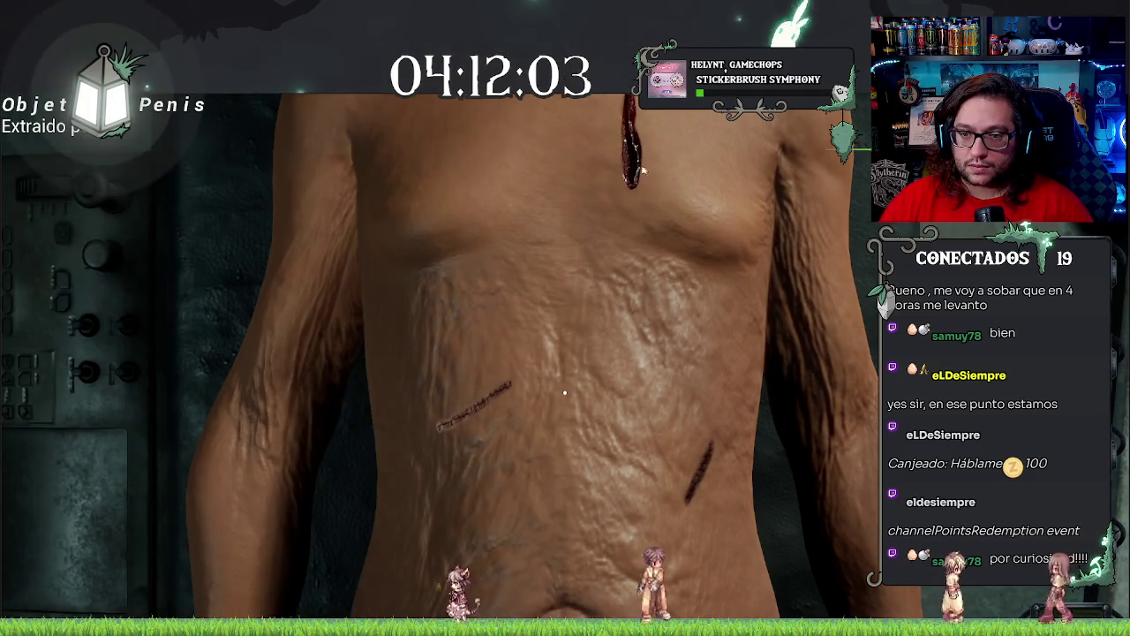
pyautogui.moveTo(612, 130); pyautogui.dragTo(628, 185)
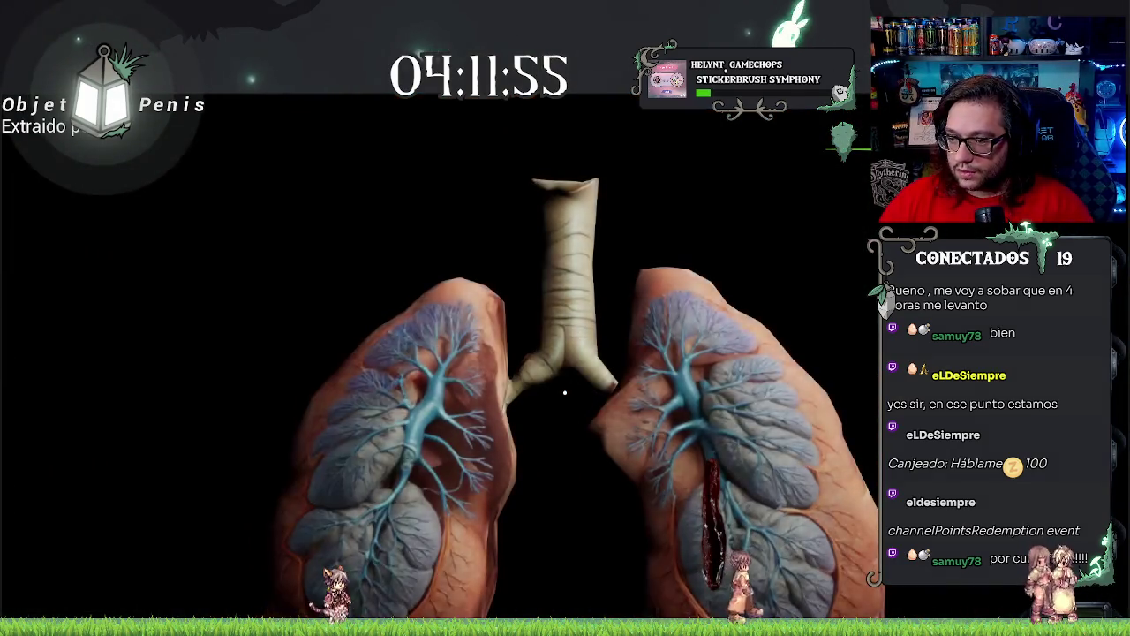
pyautogui.click(721, 536)
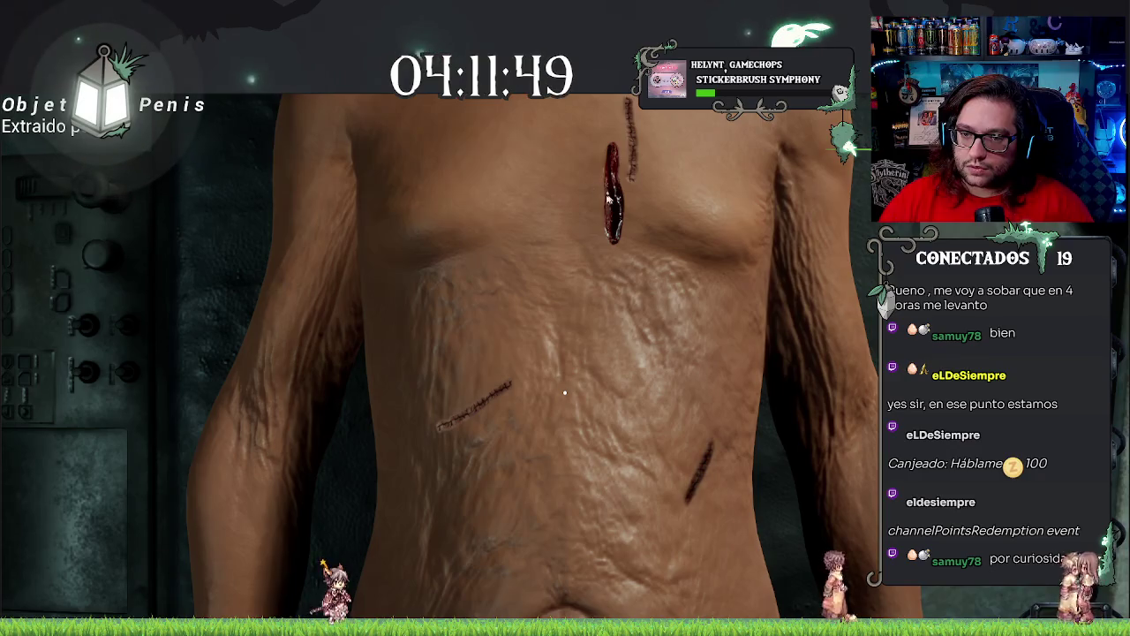
pyautogui.click(602, 196)
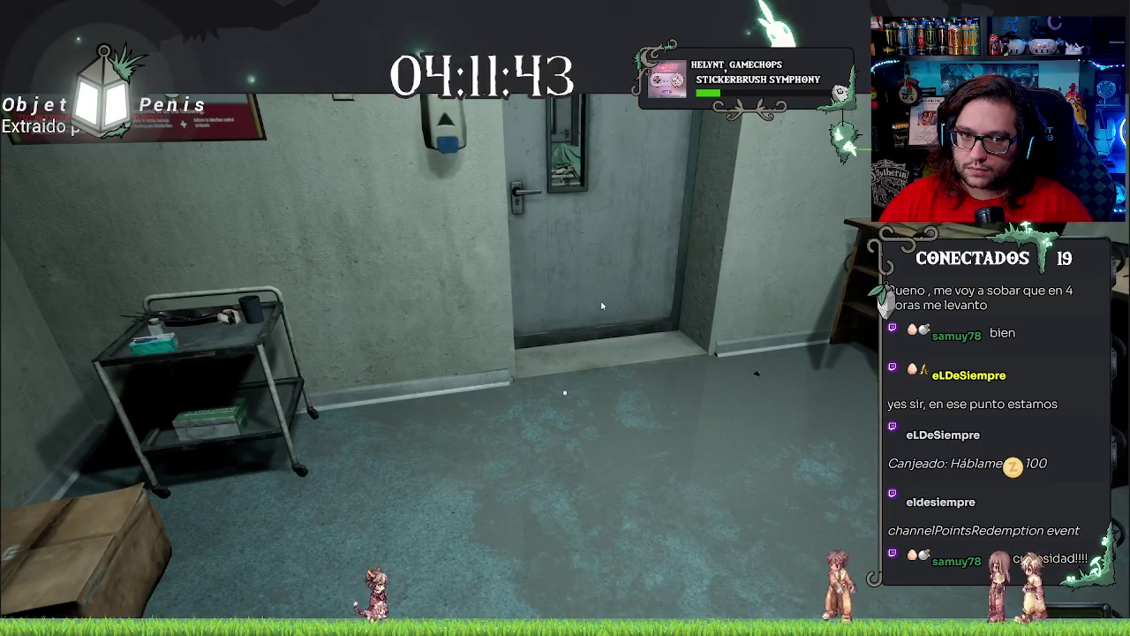
pyautogui.moveTo(598, 304); pyautogui.dragTo(651, 460)
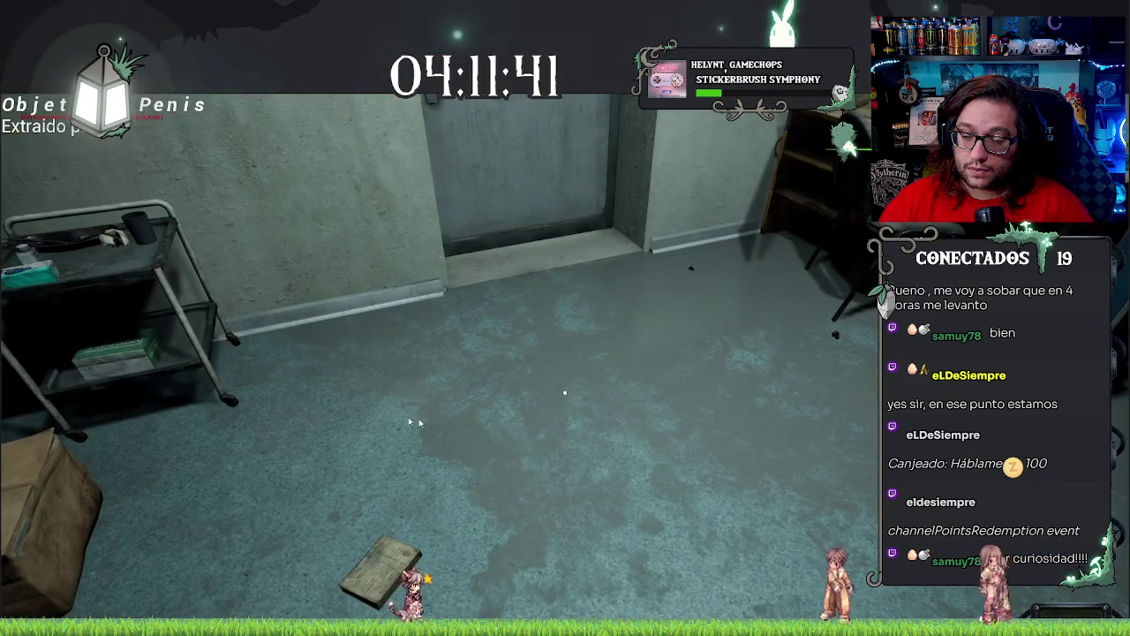
pyautogui.moveTo(410, 423)
pyautogui.mouseDown()
pyautogui.moveTo(575, 398)
pyautogui.moveTo(568, 341)
pyautogui.moveTo(624, 365)
pyautogui.mouseUp()
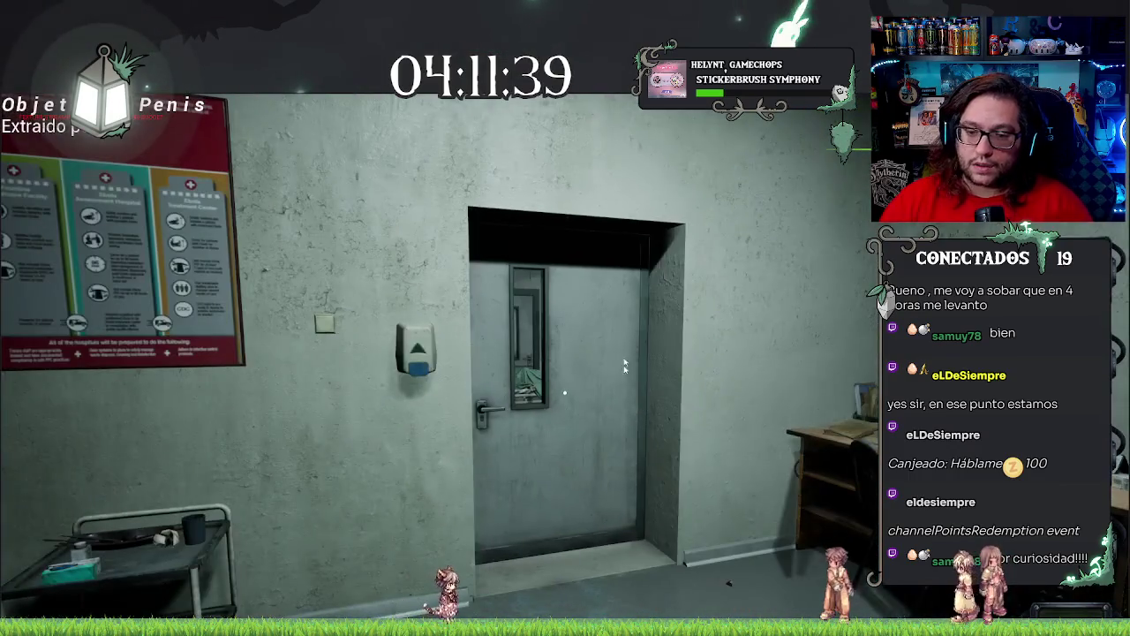
pyautogui.press('Escape')
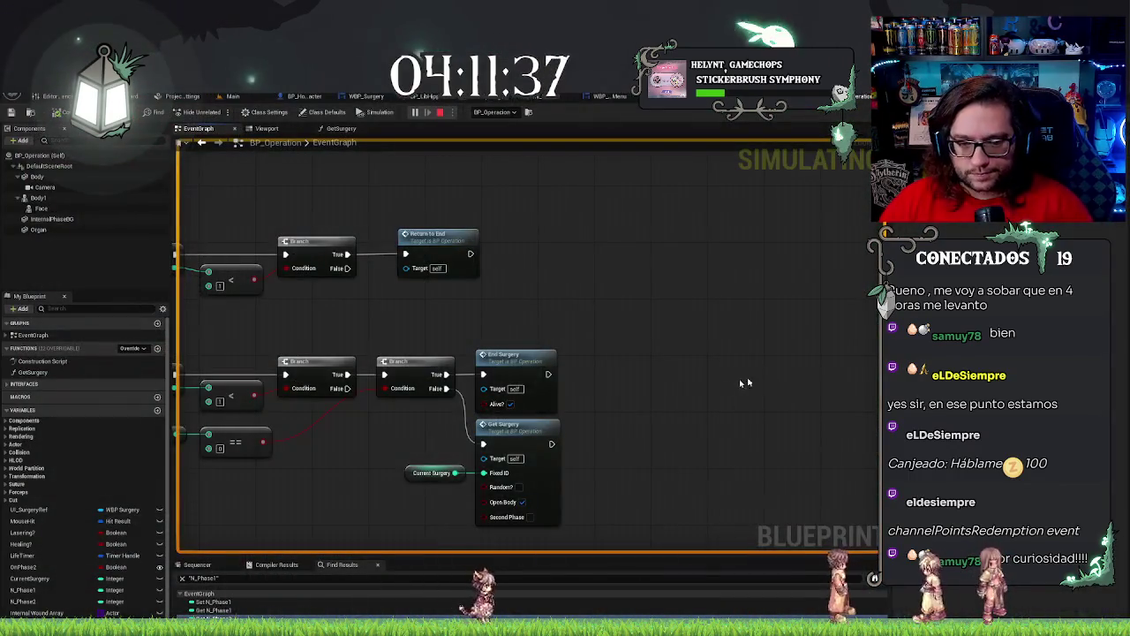
# Zoom and pan along the EndSurgery chain to inspect its nodes, clearing the selection.
pyautogui.scroll(-4, 688, 444)
pyautogui.scroll(3, 484, 465)
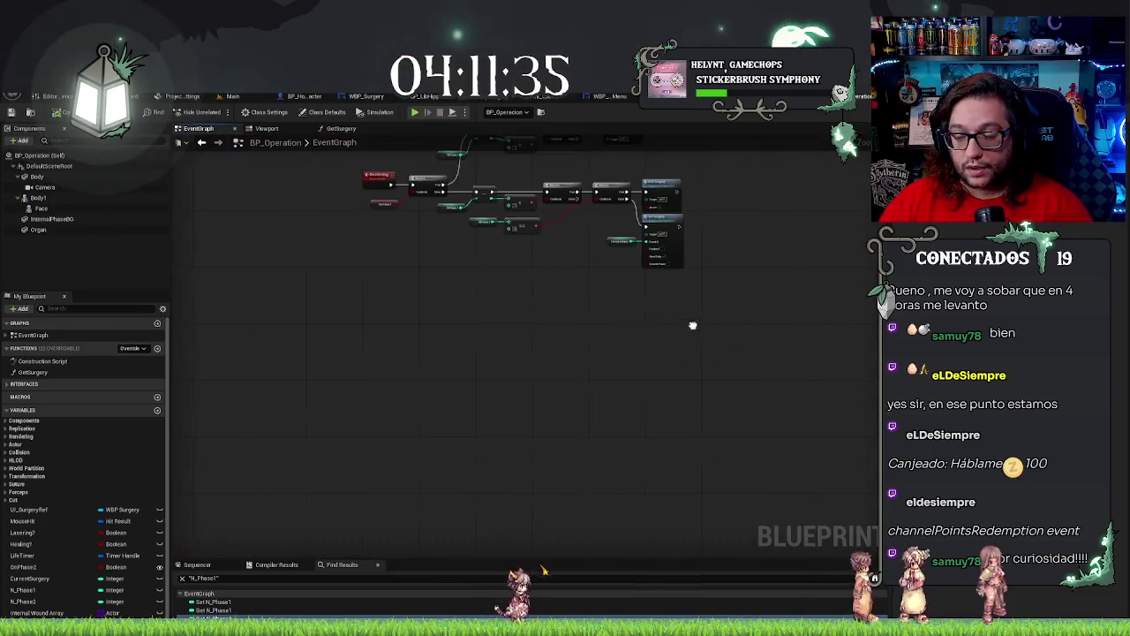
pyautogui.scroll(-3, 475, 279)
pyautogui.scroll(5, 475, 349)
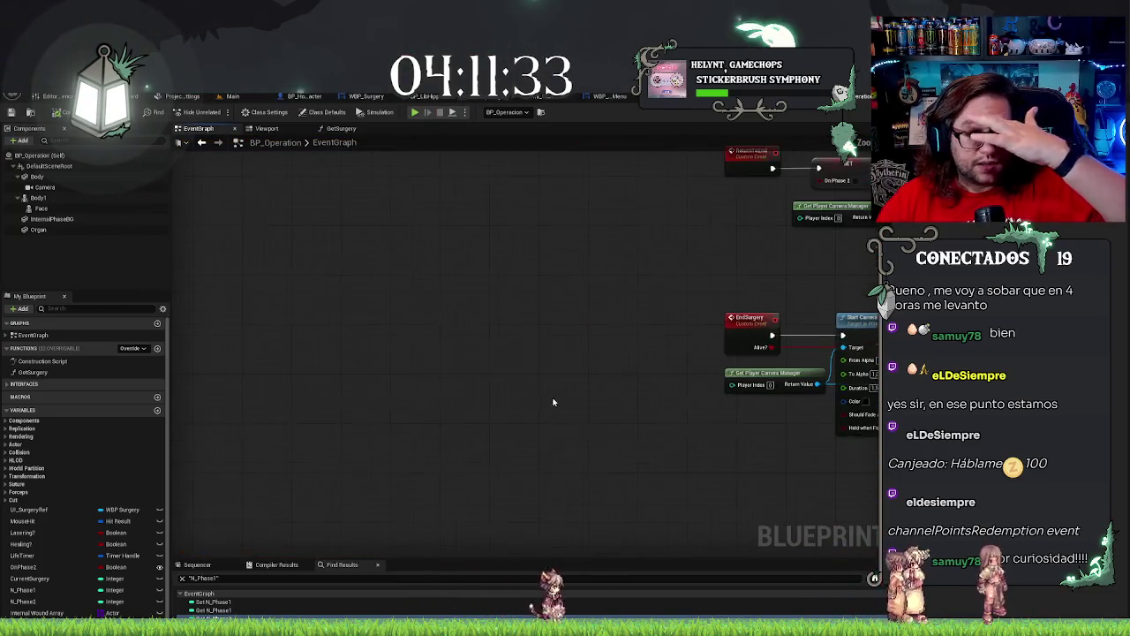
pyautogui.scroll(2, 583, 450)
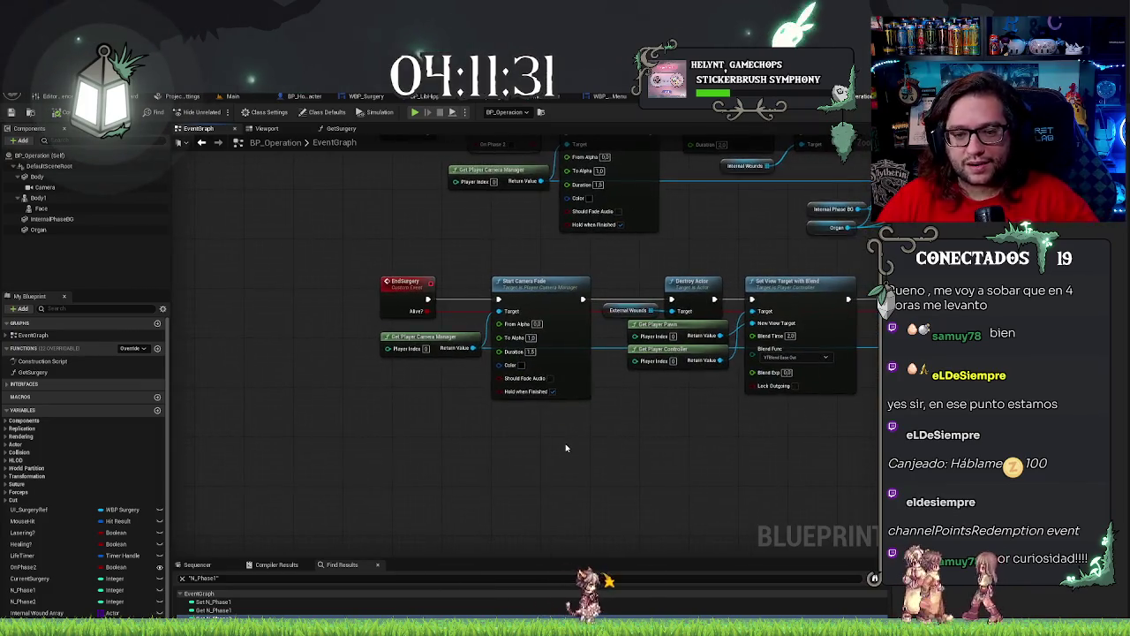
pyautogui.scroll(-1, 653, 441)
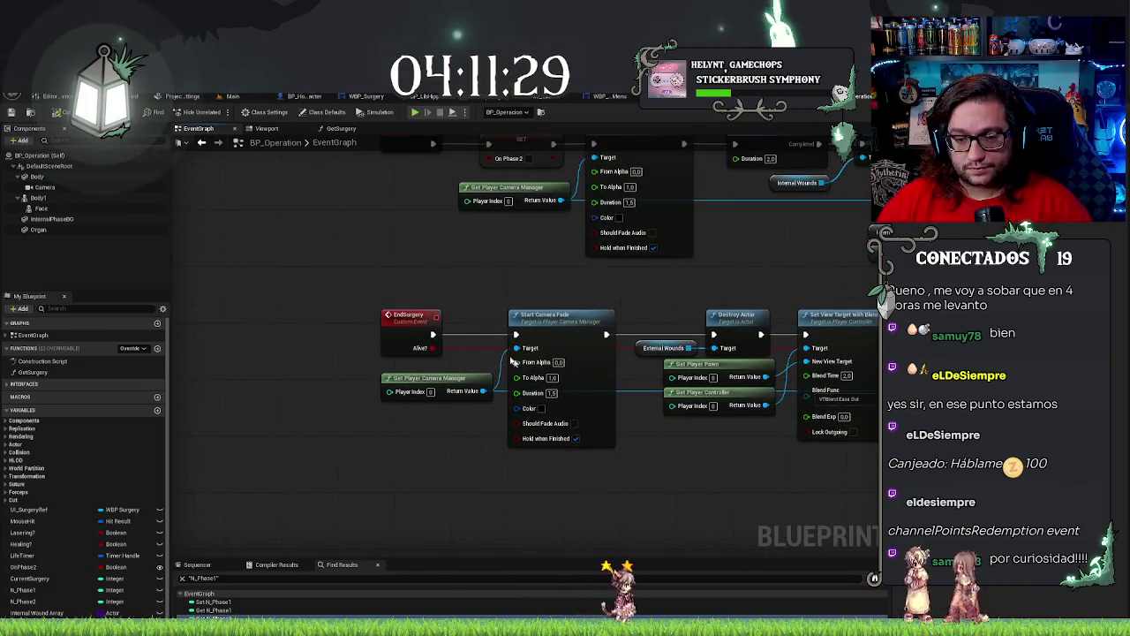
pyautogui.scroll(1, 542, 467)
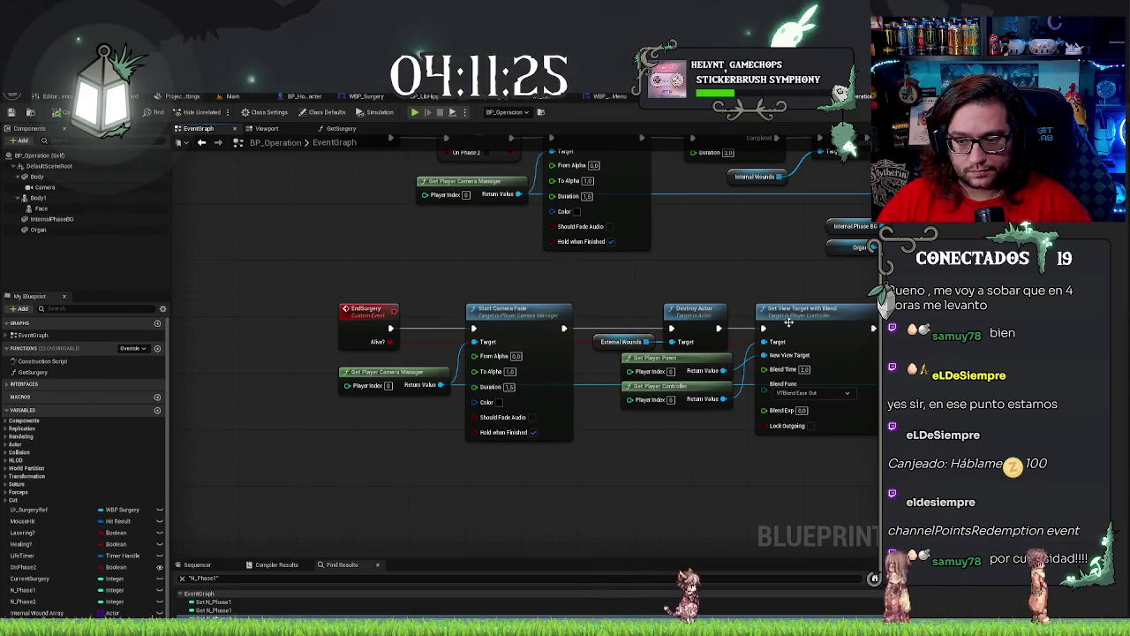
pyautogui.moveTo(632, 460); pyautogui.dragTo(418, 429)
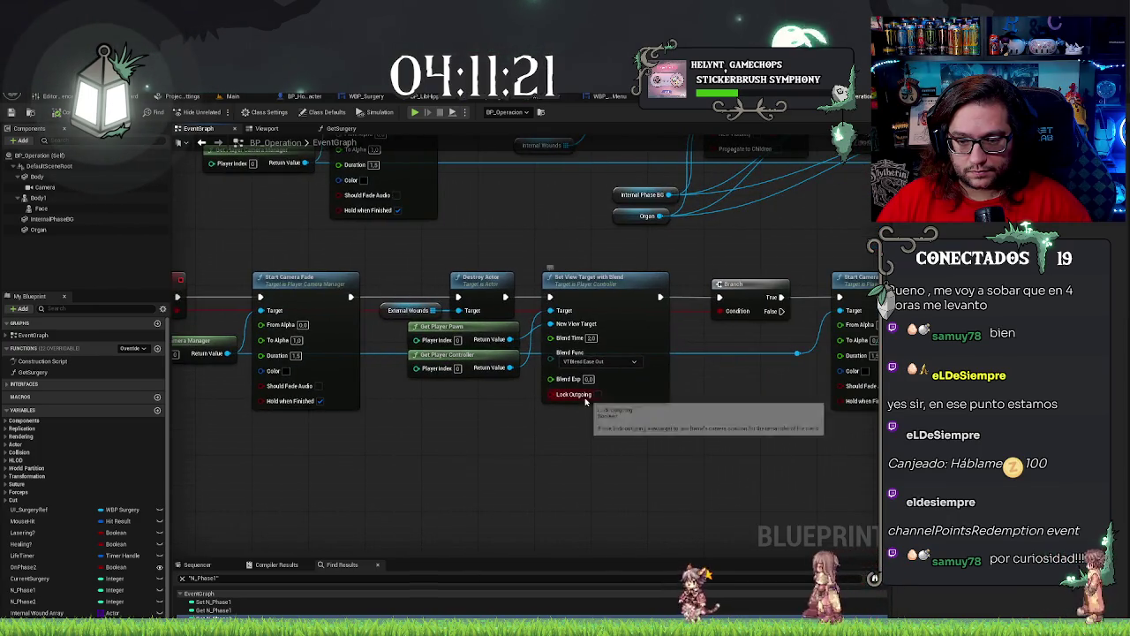
pyautogui.moveTo(607, 464); pyautogui.dragTo(570, 461)
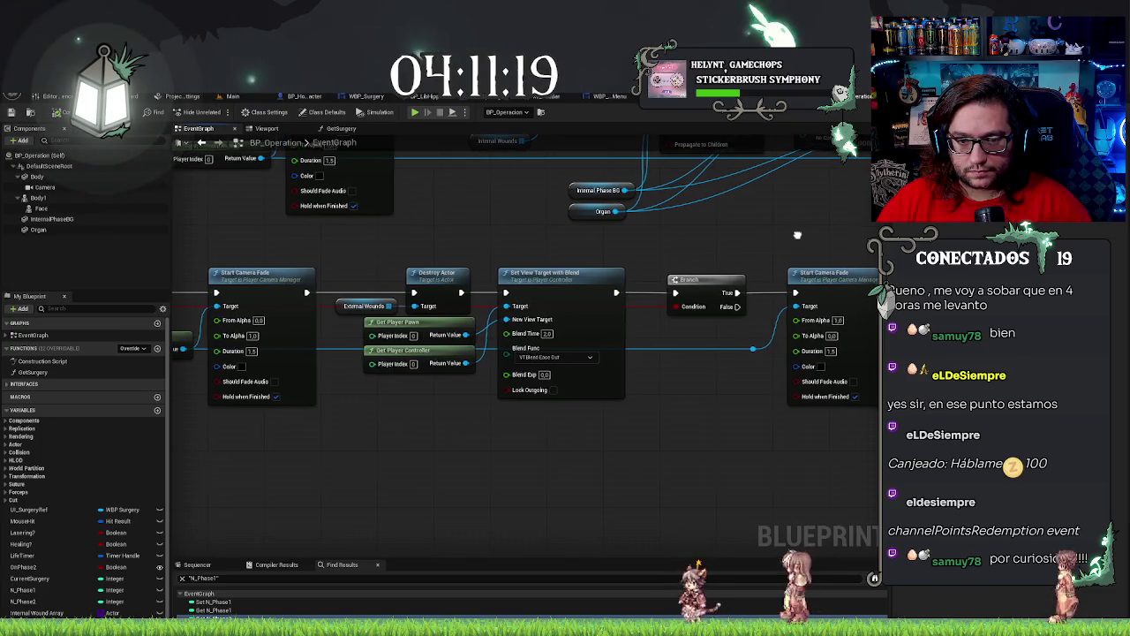
pyautogui.moveTo(419, 248); pyautogui.dragTo(518, 258)
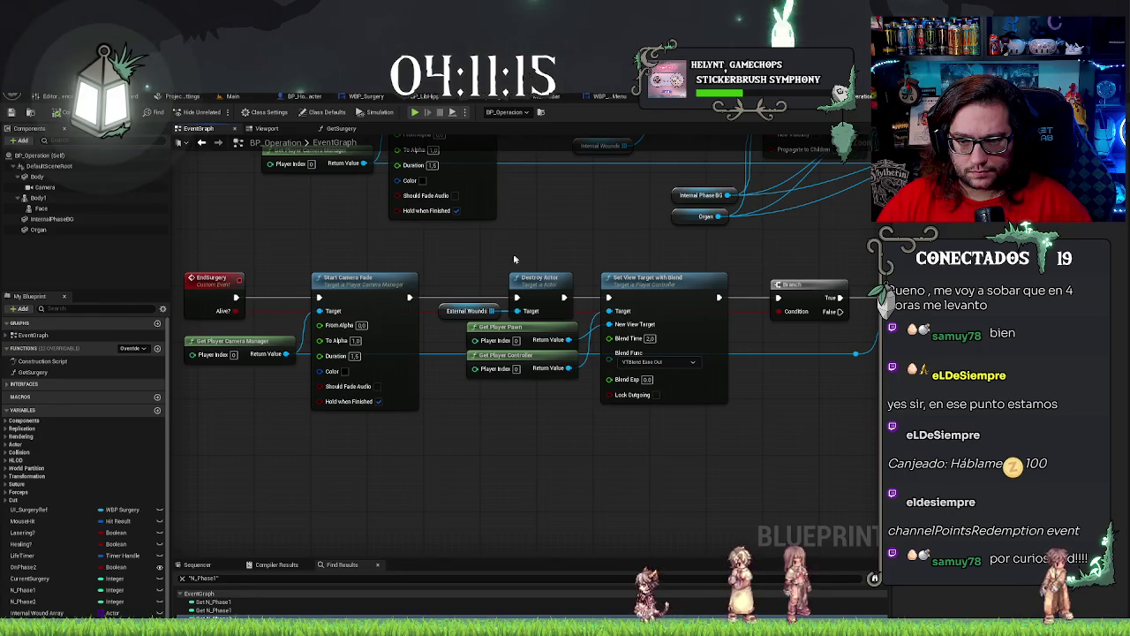
pyautogui.moveTo(514, 259)
pyautogui.mouseDown()
pyautogui.moveTo(584, 260)
pyautogui.moveTo(551, 261)
pyautogui.mouseUp()
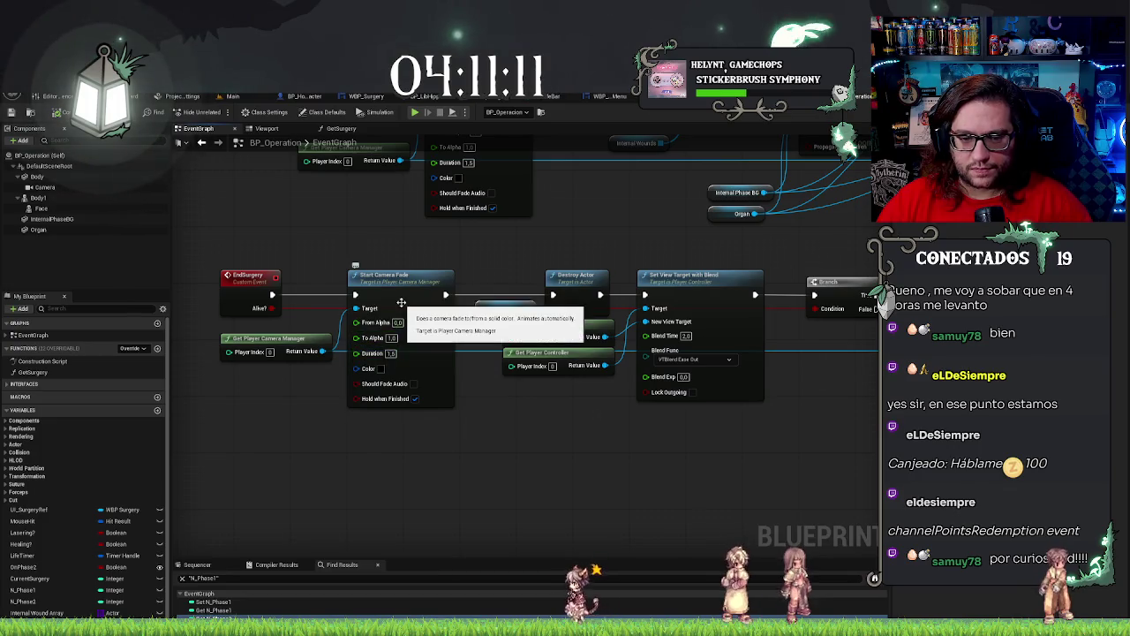
pyautogui.moveTo(363, 454); pyautogui.dragTo(303, 445)
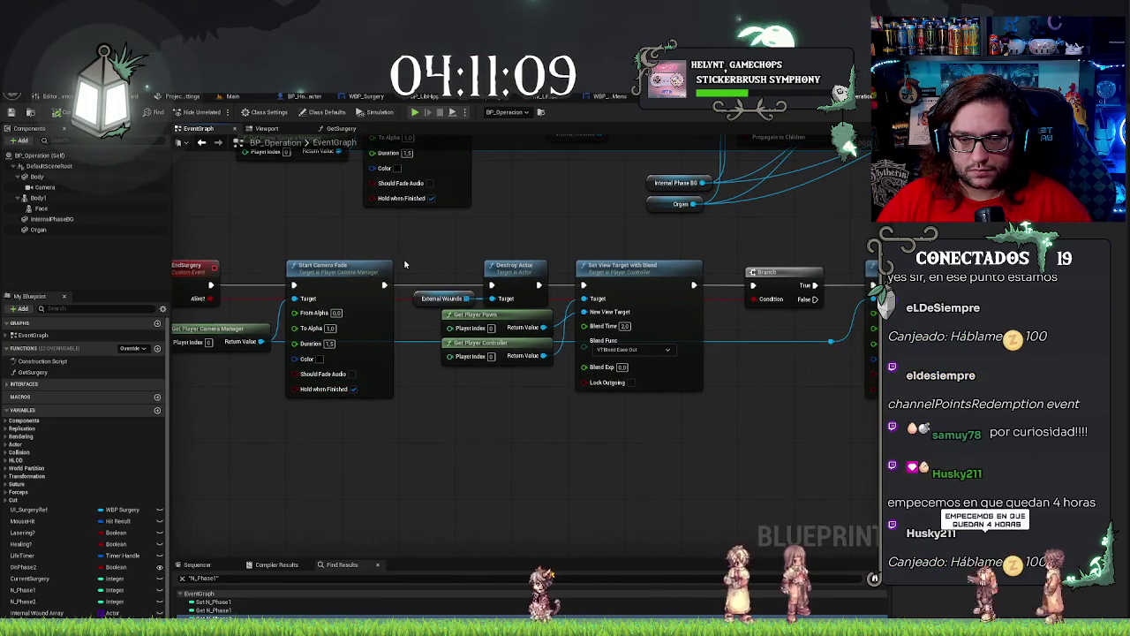
pyautogui.moveTo(433, 245)
pyautogui.mouseDown()
pyautogui.moveTo(487, 278)
pyautogui.moveTo(499, 305)
pyautogui.mouseUp()
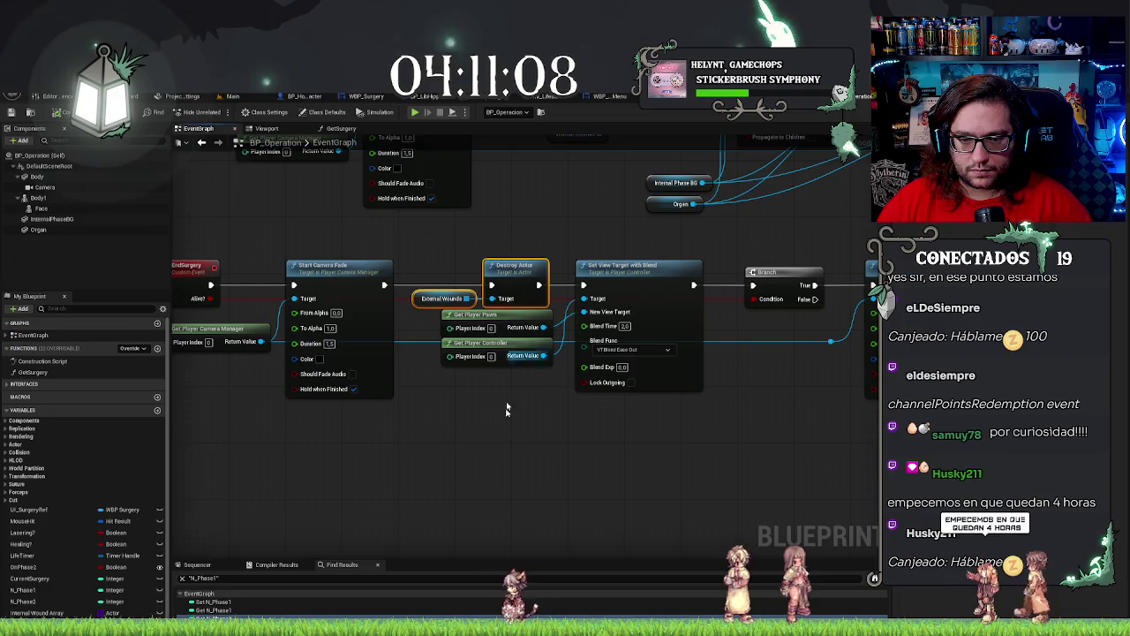
pyautogui.click(502, 468)
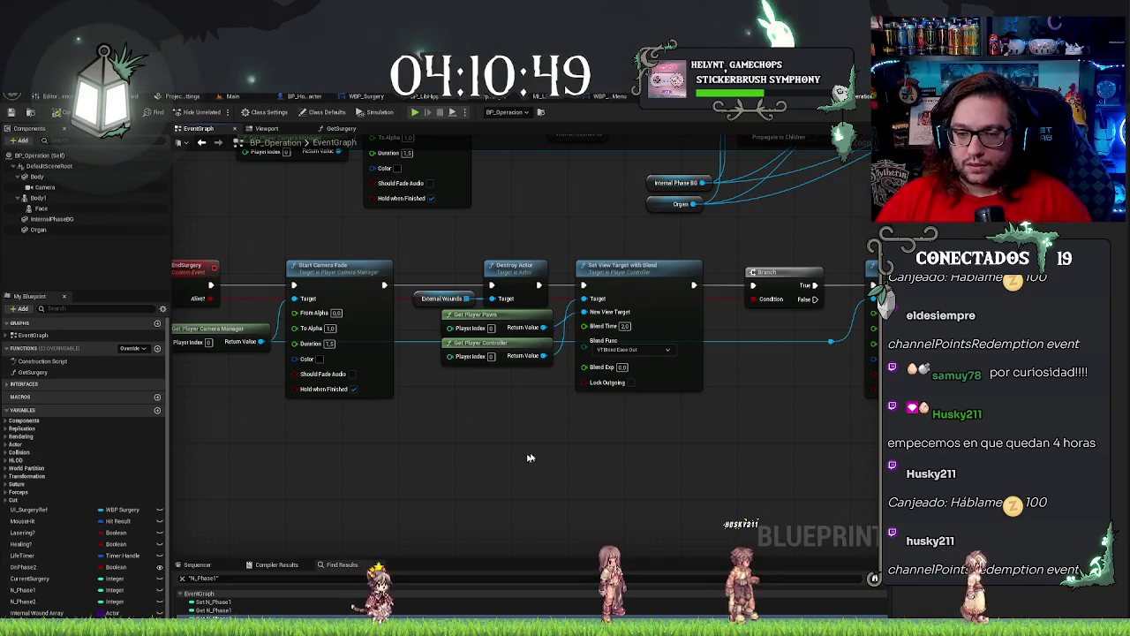
# Box-select the Branch, reroute knot and second Start Camera Fade.
pyautogui.moveTo(530, 456)
pyautogui.mouseDown()
pyautogui.moveTo(499, 446)
pyautogui.moveTo(599, 448)
pyautogui.moveTo(522, 377)
pyautogui.mouseUp()
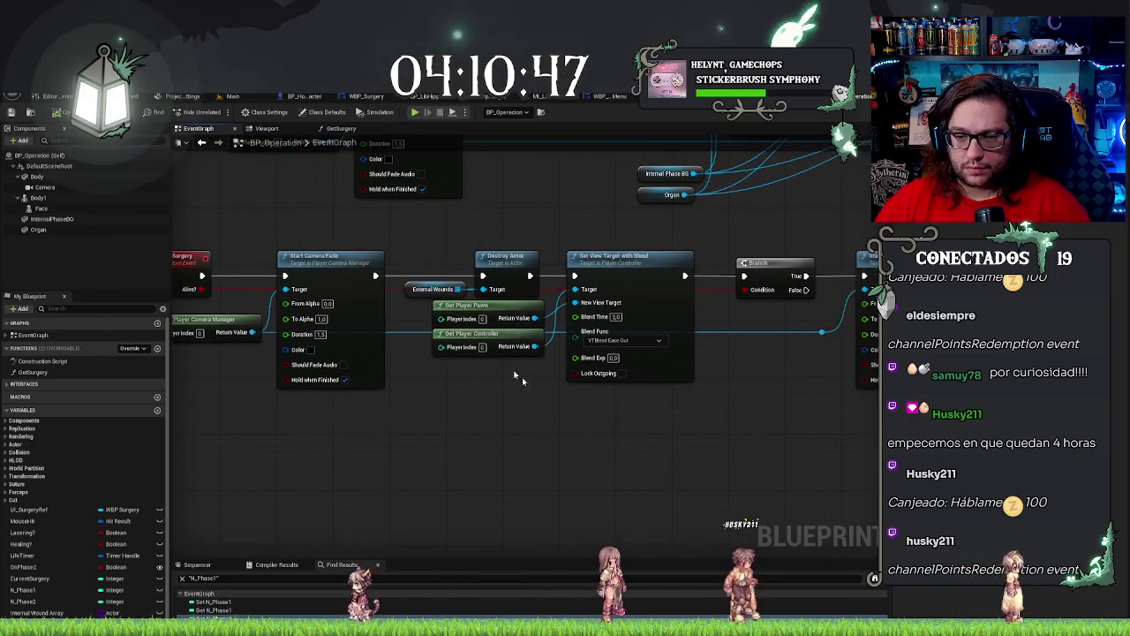
pyautogui.moveTo(636, 404); pyautogui.dragTo(518, 411)
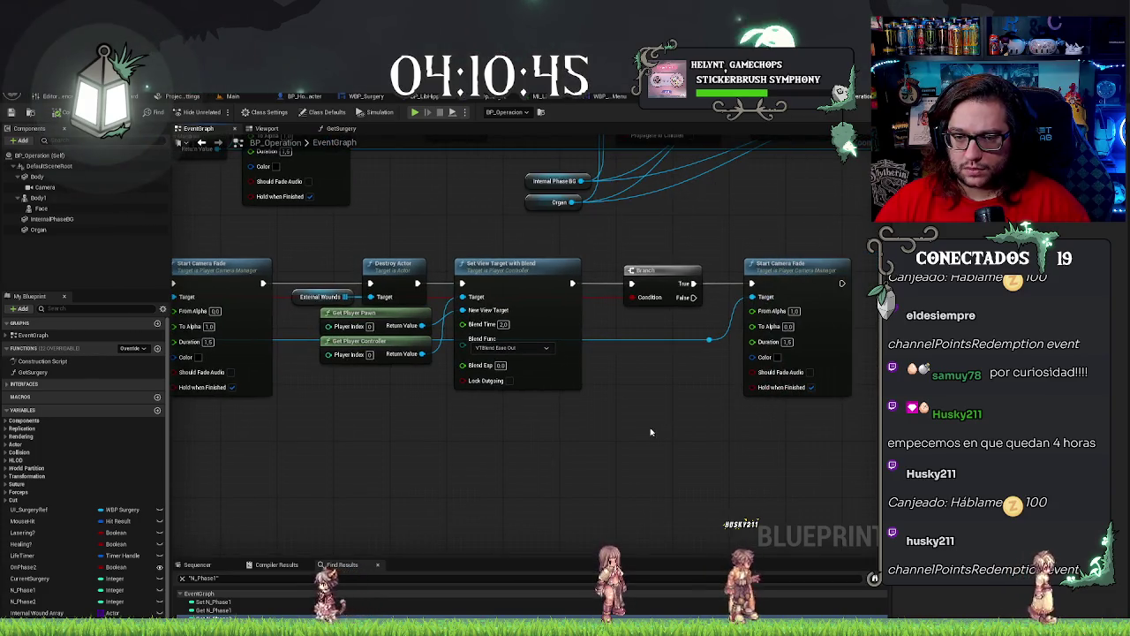
pyautogui.moveTo(658, 243); pyautogui.dragTo(811, 395)
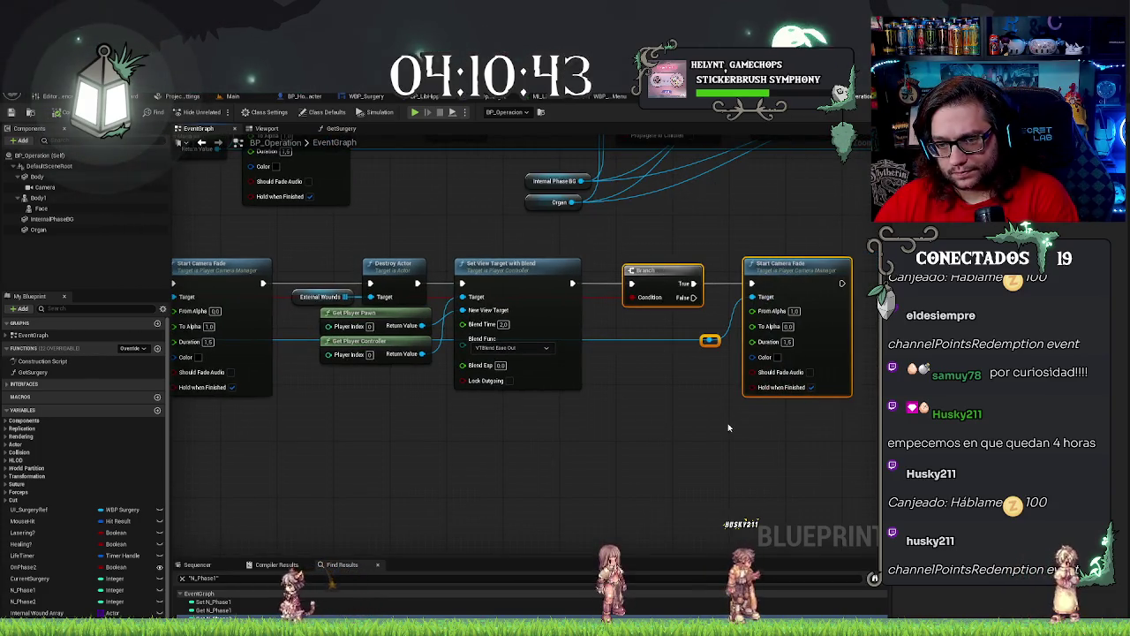
# Insert a Delay node after Set View Target with Blend and set its Duration to 5.0.
pyautogui.moveTo(728, 427)
pyautogui.mouseDown()
pyautogui.moveTo(770, 427)
pyautogui.moveTo(622, 378)
pyautogui.mouseUp()
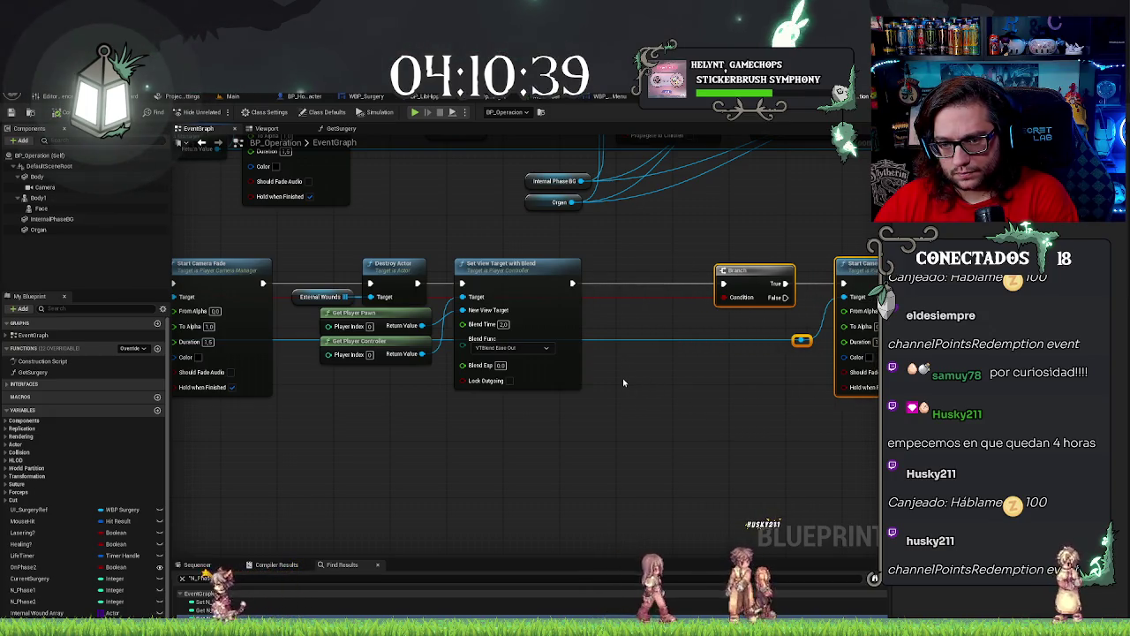
pyautogui.moveTo(572, 283); pyautogui.dragTo(605, 285)
pyautogui.write('delay')
pyautogui.press('Return')
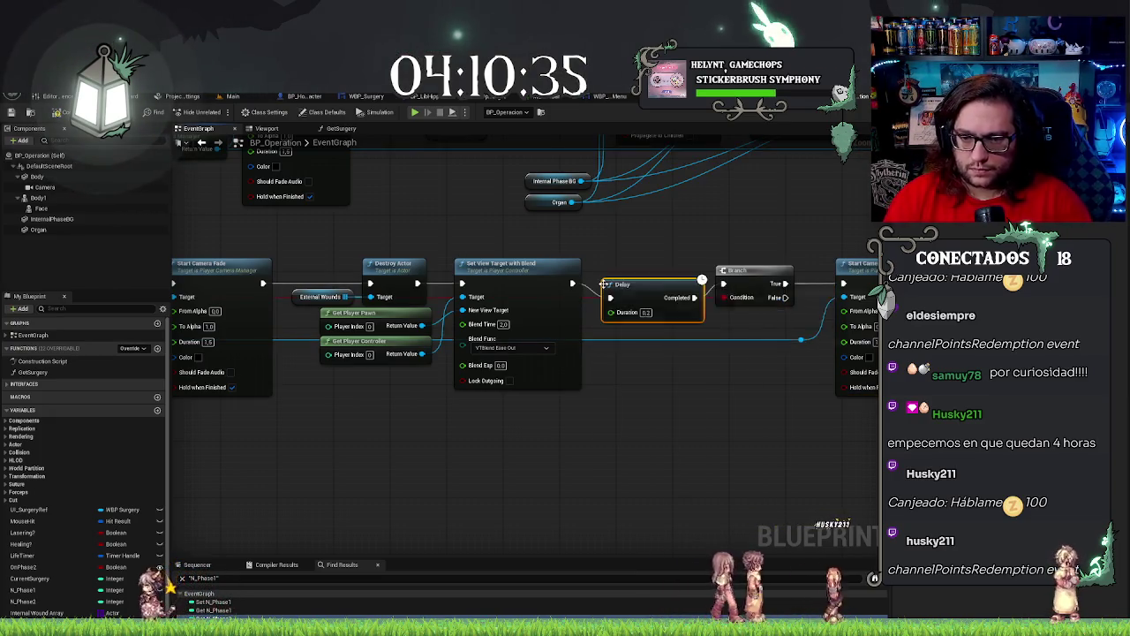
pyautogui.write('3')
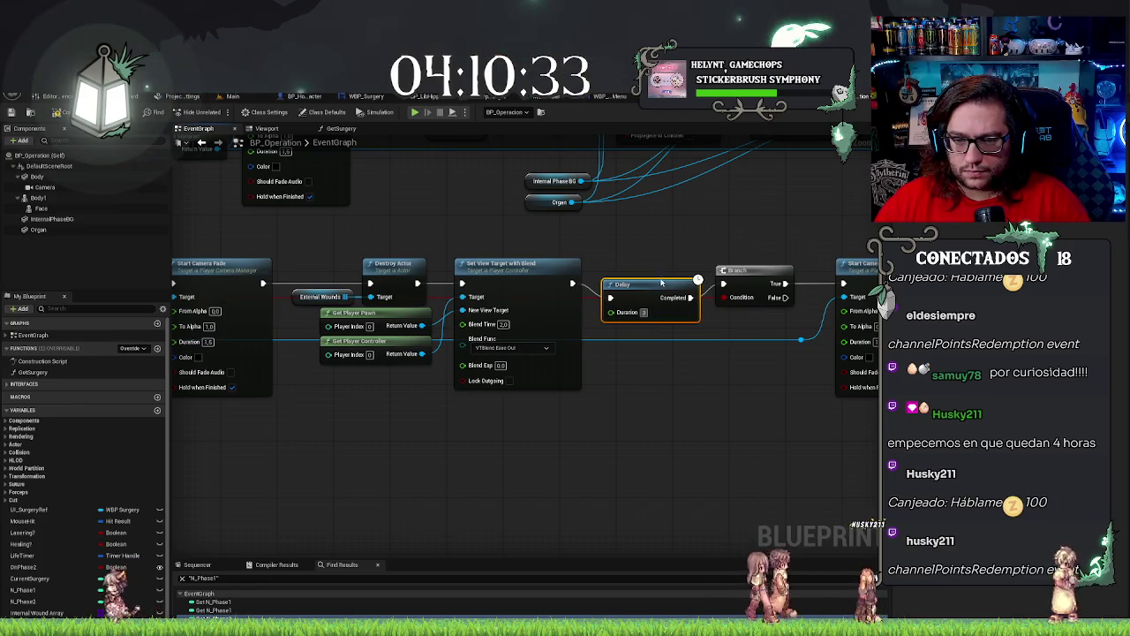
pyautogui.click(667, 238)
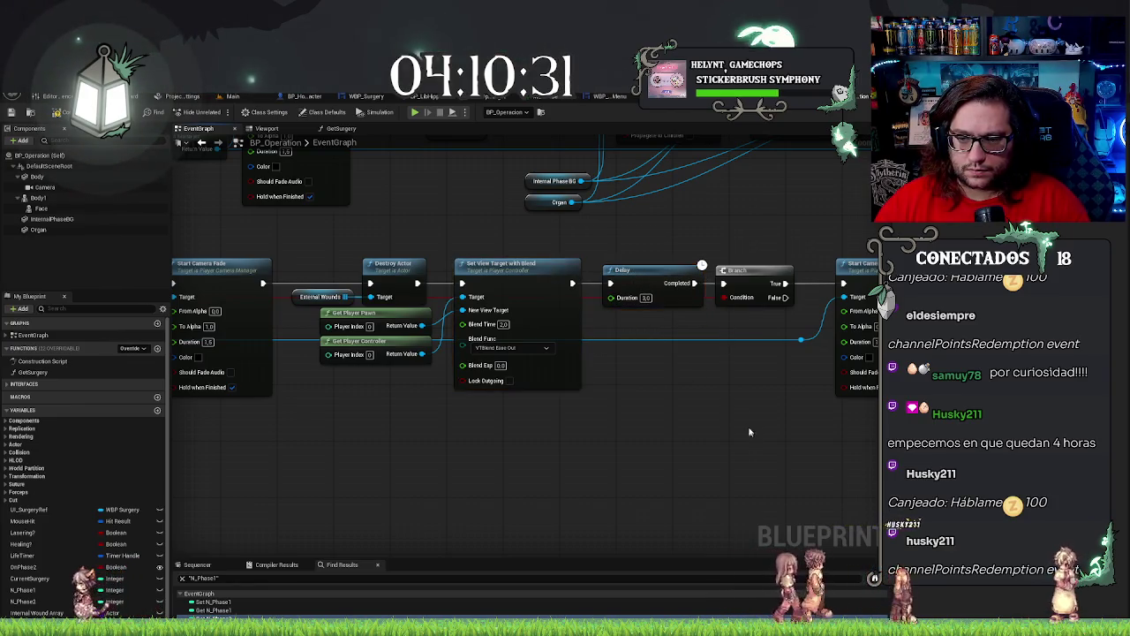
# Move the Branch, reroute and Start Camera Fade right past the new Delay.
pyautogui.moveTo(755, 283); pyautogui.dragTo(646, 262)
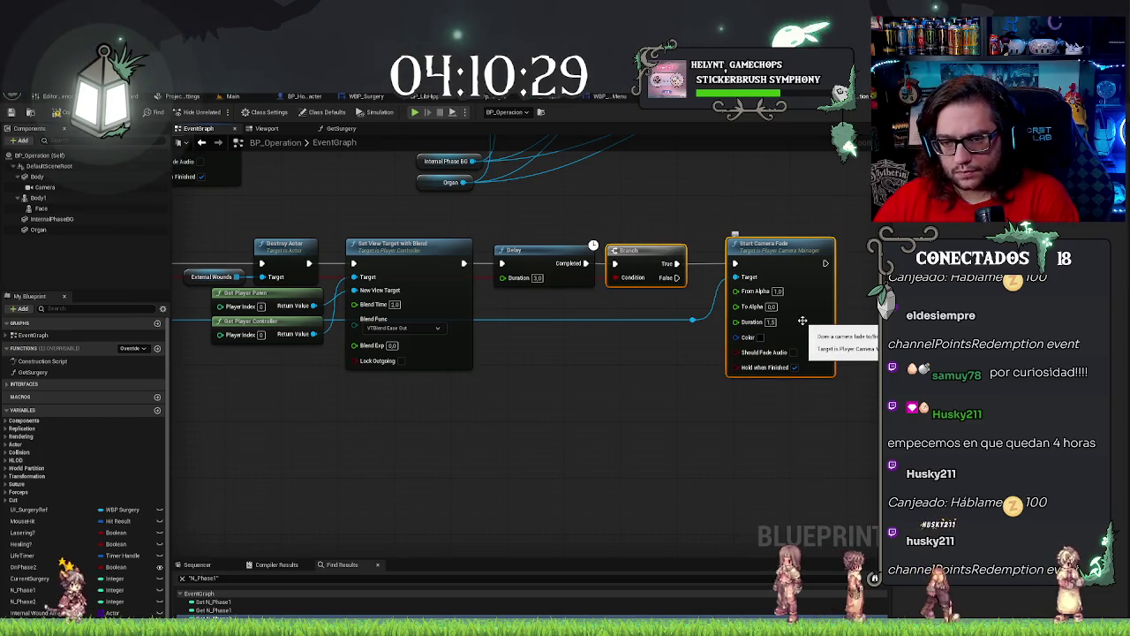
pyautogui.moveTo(809, 321); pyautogui.dragTo(817, 321)
pyautogui.moveTo(651, 284); pyautogui.dragTo(721, 212)
pyautogui.moveTo(779, 336)
pyautogui.mouseDown()
pyautogui.moveTo(802, 373)
pyautogui.moveTo(777, 434)
pyautogui.moveTo(784, 427)
pyautogui.moveTo(560, 406)
pyautogui.mouseUp()
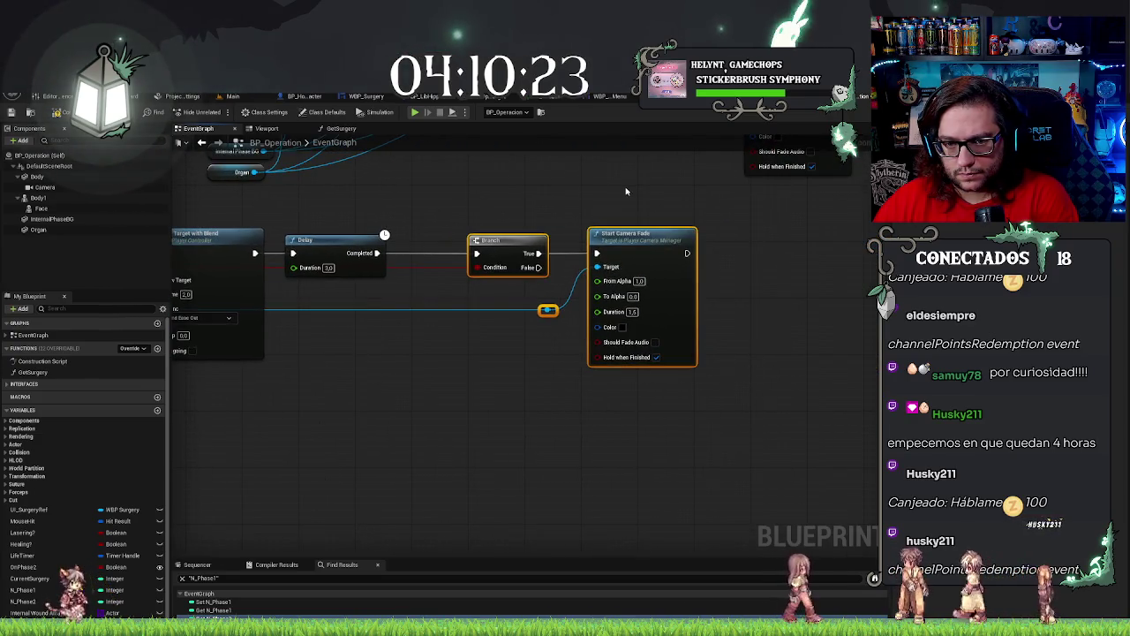
pyautogui.hotkey('ctrl', 'z')
pyautogui.hotkey('ctrl', 'z')
pyautogui.hotkey('ctrl', 'z')
pyautogui.hotkey('ctrl', 'z')
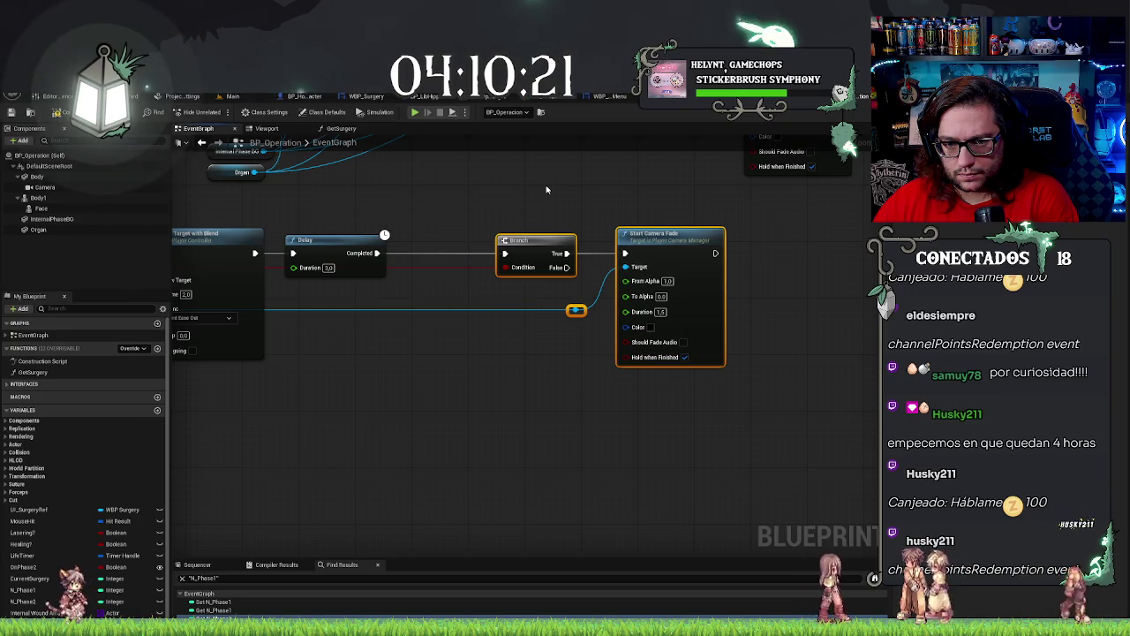
pyautogui.hotkey('ctrl', 'y')
pyautogui.hotkey('ctrl', 'y')
pyautogui.hotkey('ctrl', 'y')
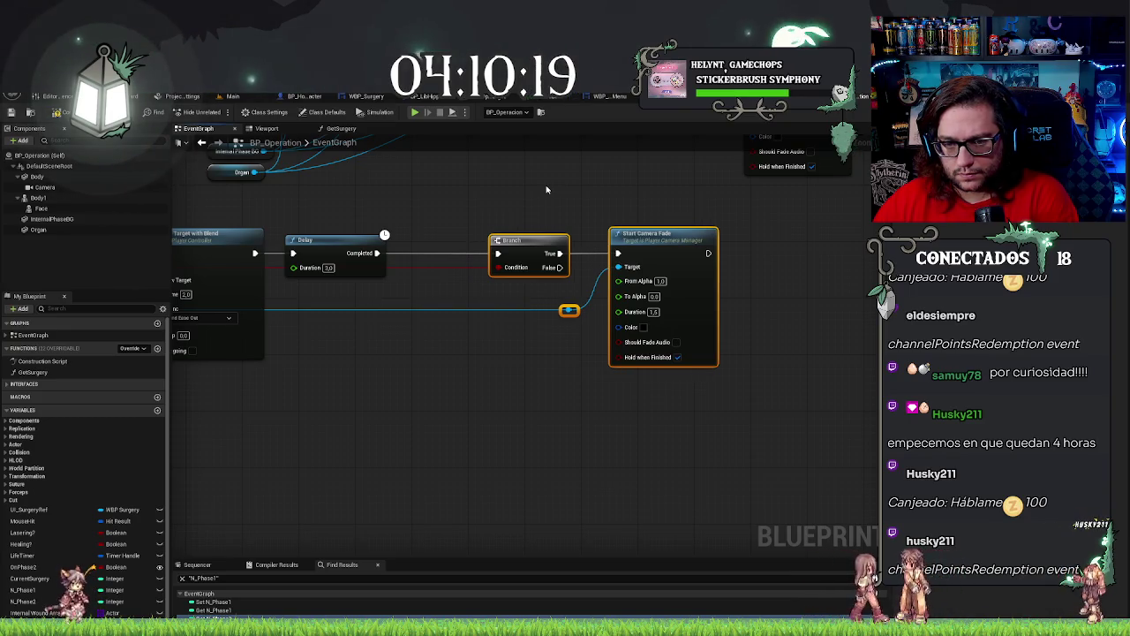
pyautogui.hotkey('ctrl', 'y')
pyautogui.hotkey('ctrl', 'y')
pyautogui.hotkey('ctrl', 'y')
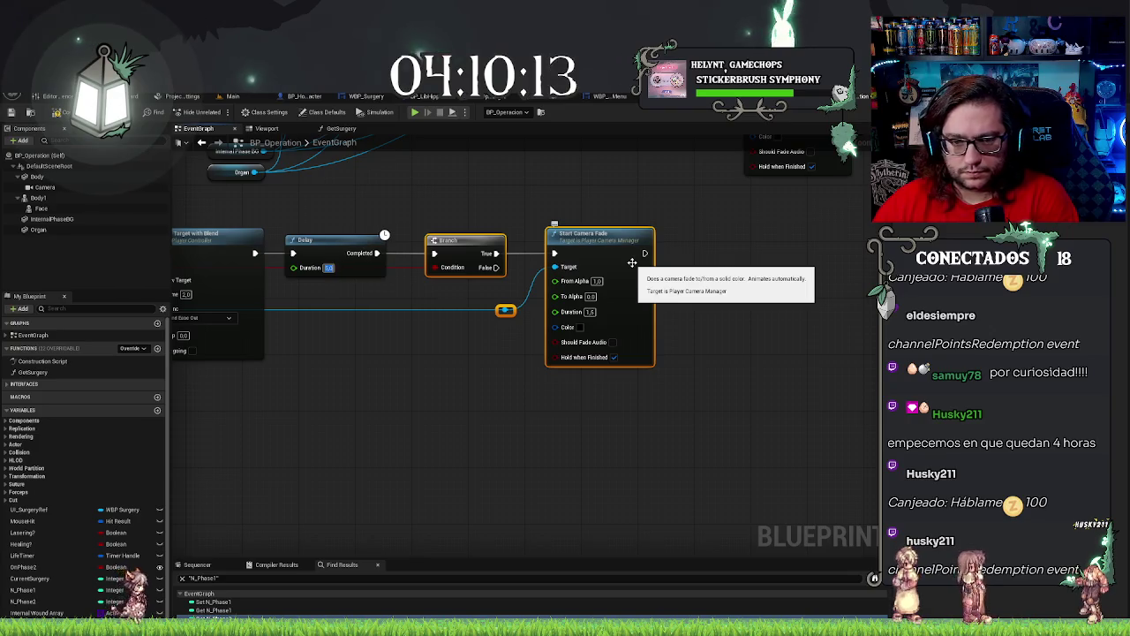
# Shift the final Start Camera Fade and its reroute knot further right beyond the Branch.
pyautogui.click(511, 225)
pyautogui.hotkey('ctrl', 'z')
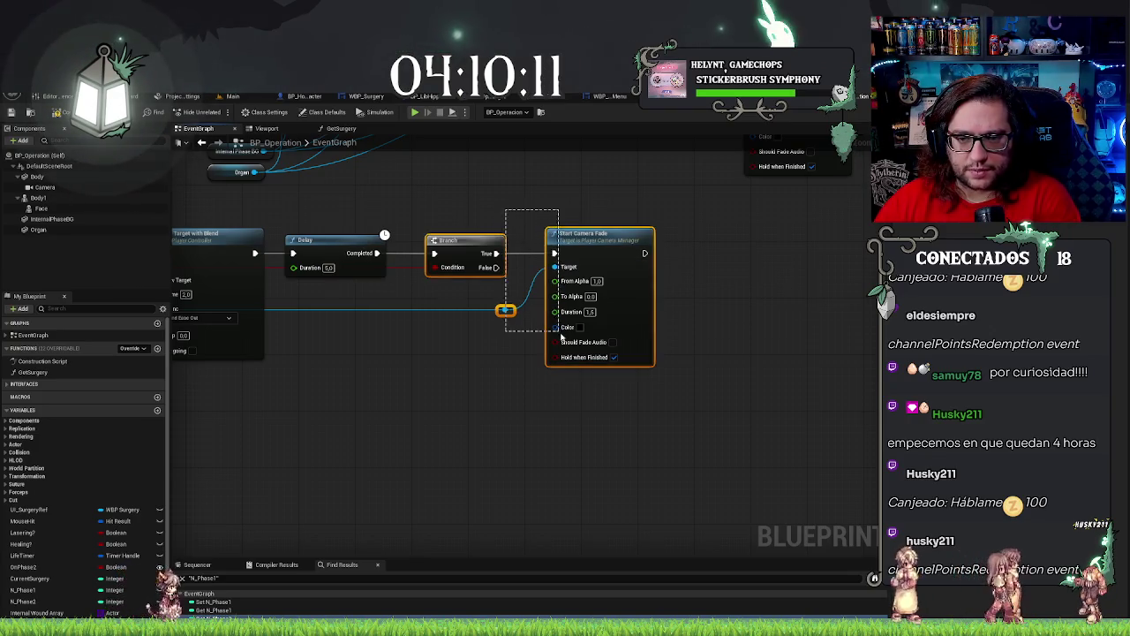
pyautogui.click(546, 191)
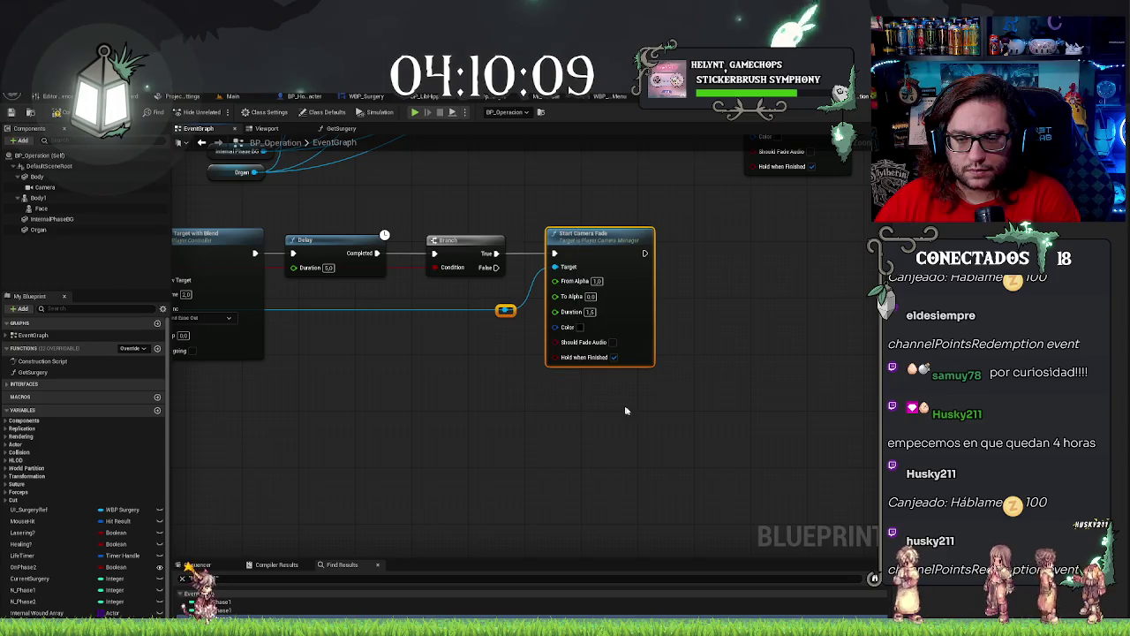
pyautogui.hotkey('ctrl', 'z')
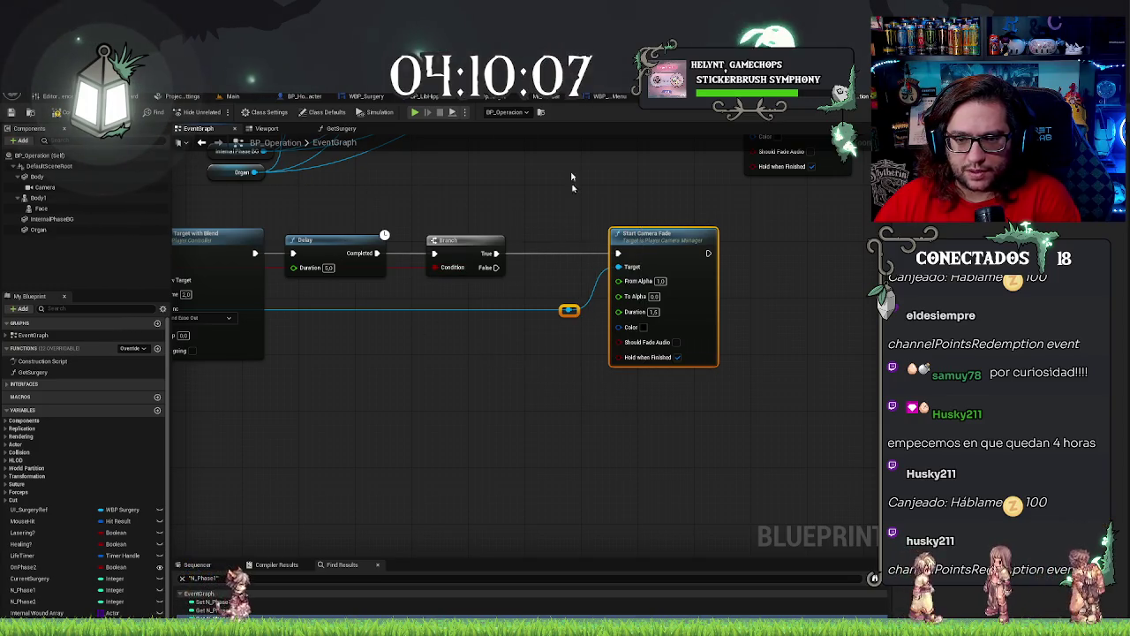
pyautogui.moveTo(687, 314); pyautogui.dragTo(764, 314)
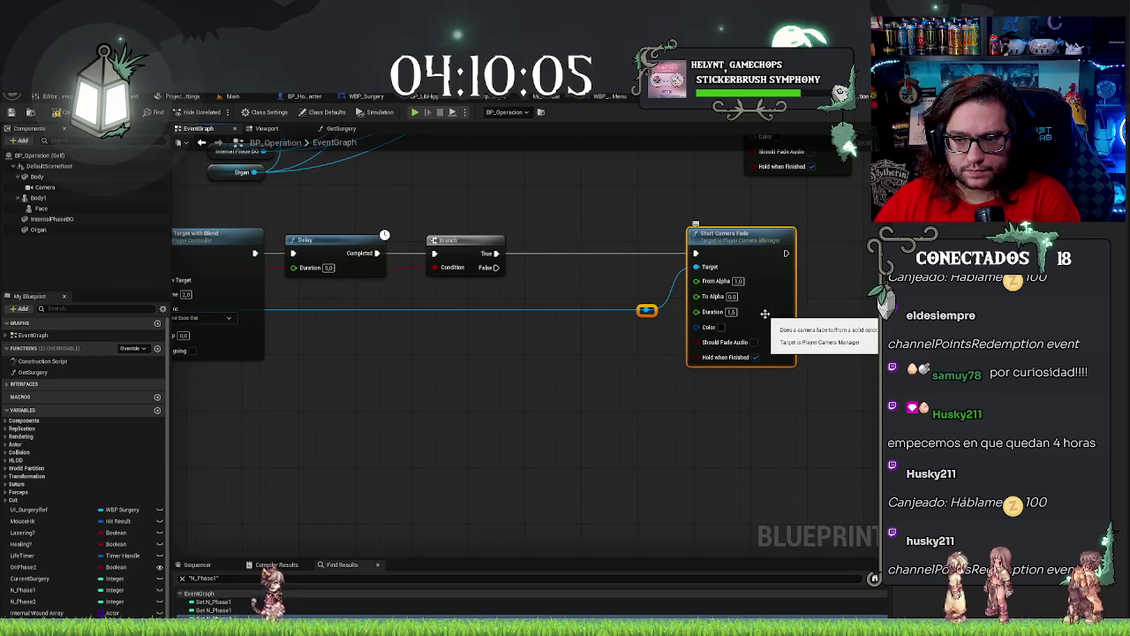
pyautogui.press('Right')
pyautogui.press('Right')
pyautogui.press('Right')
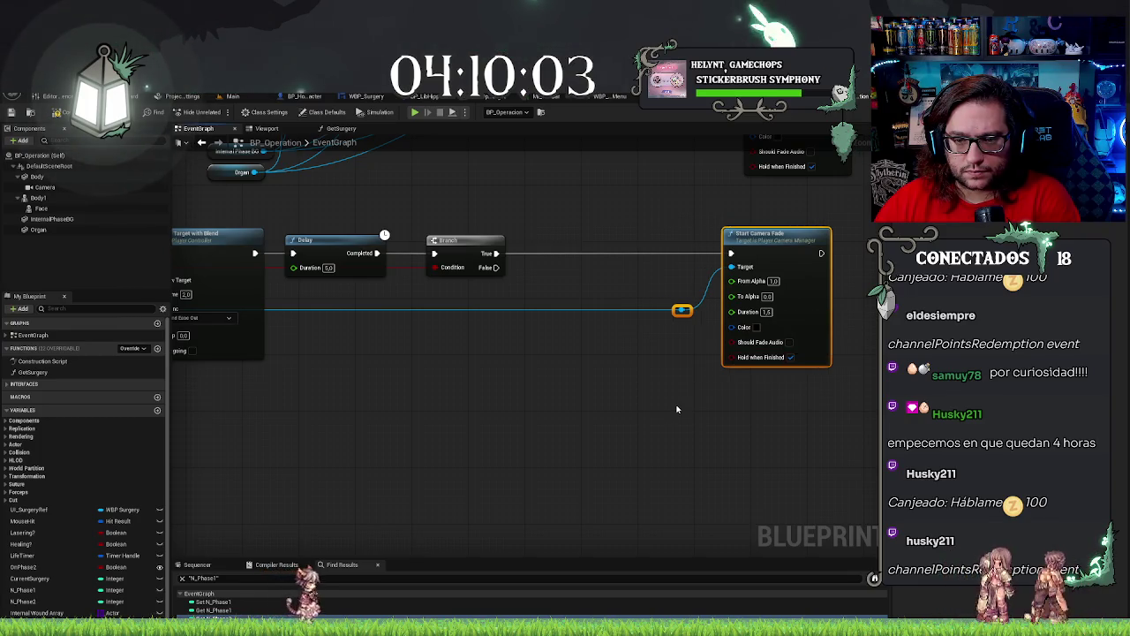
pyautogui.moveTo(677, 409); pyautogui.dragTo(612, 464)
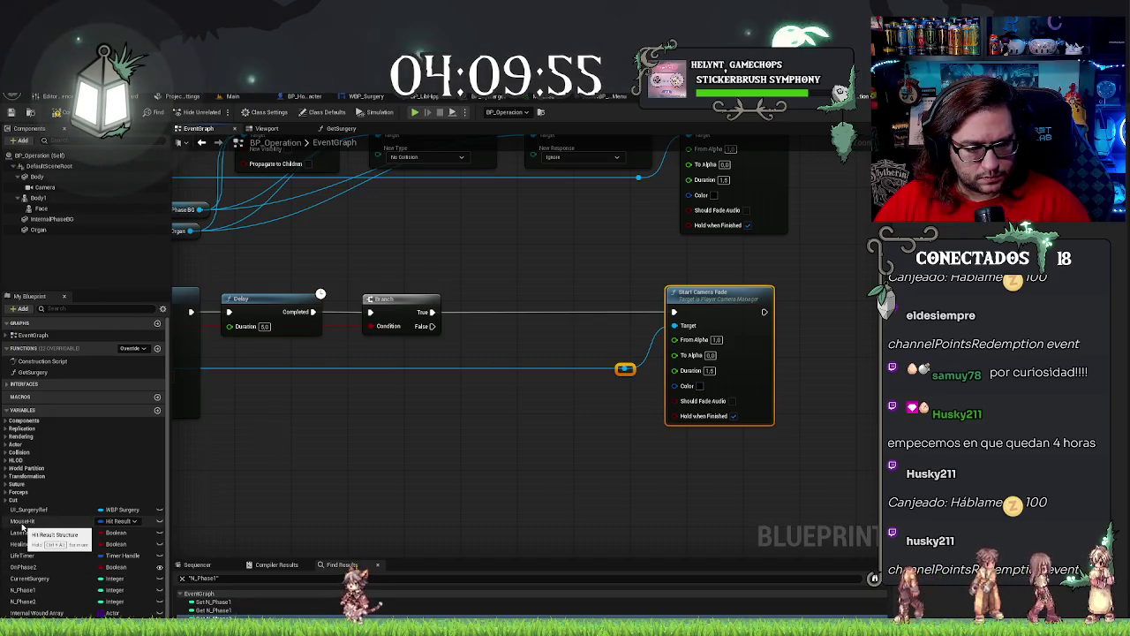
# Add a UI Surgery Ref getter feeding Remove from Parent, driven by the Branch's True output.
pyautogui.moveTo(27, 512); pyautogui.dragTo(481, 448)
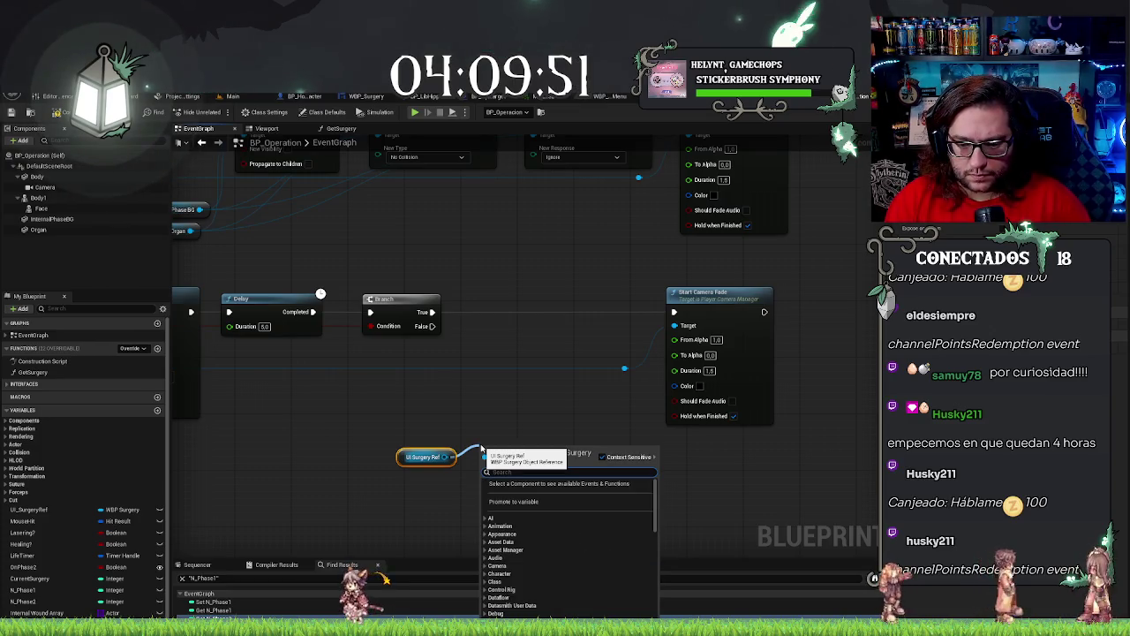
pyautogui.write('remove')
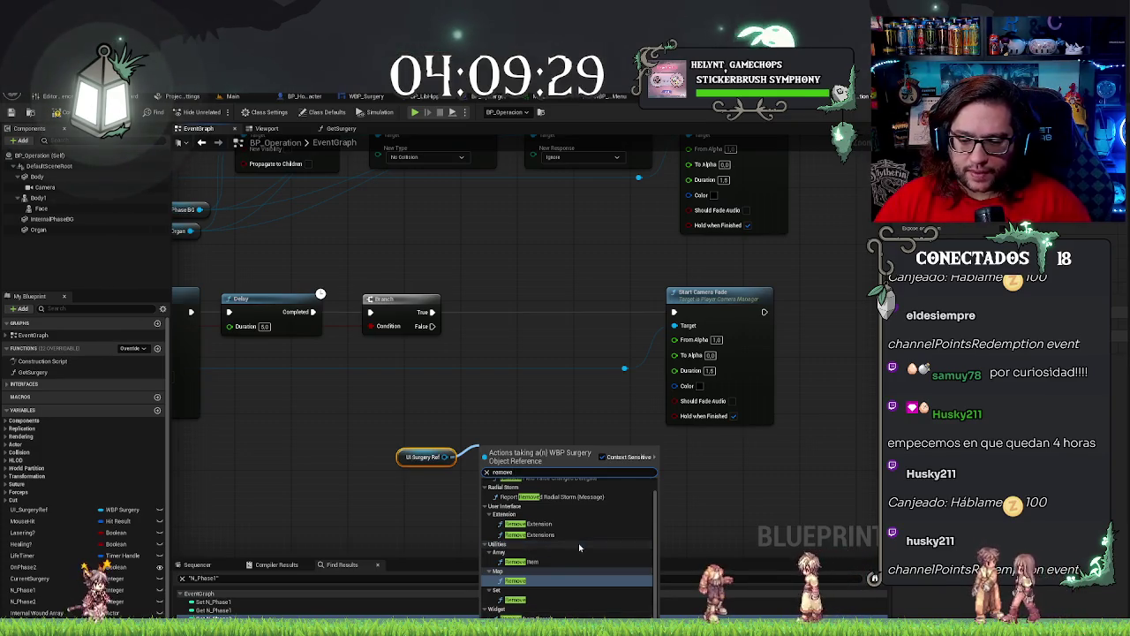
pyautogui.click(526, 616)
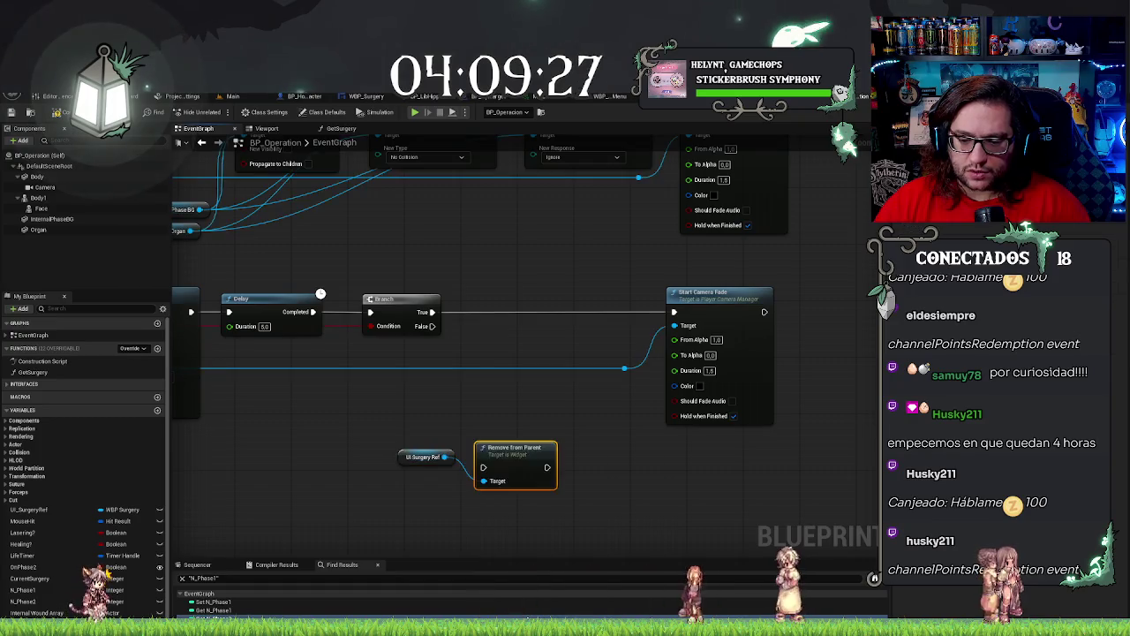
pyautogui.moveTo(518, 466)
pyautogui.mouseDown()
pyautogui.moveTo(521, 364)
pyautogui.moveTo(555, 298)
pyautogui.moveTo(426, 313)
pyautogui.mouseUp()
pyautogui.moveTo(582, 312); pyautogui.dragTo(674, 313)
pyautogui.moveTo(402, 459); pyautogui.dragTo(390, 346)
pyautogui.click(436, 403)
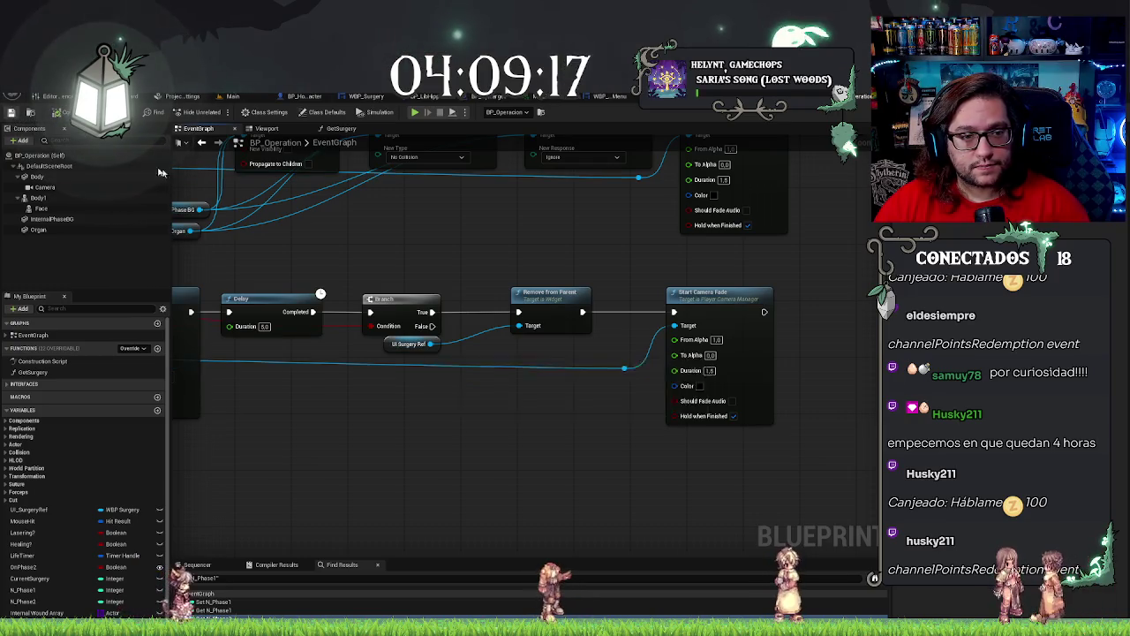
# Save BP_Operation with Ctrl+S, watch the play-test fade, then return to the graph.
pyautogui.scroll(-5, 549, 283)
pyautogui.scroll(-4, 484, 234)
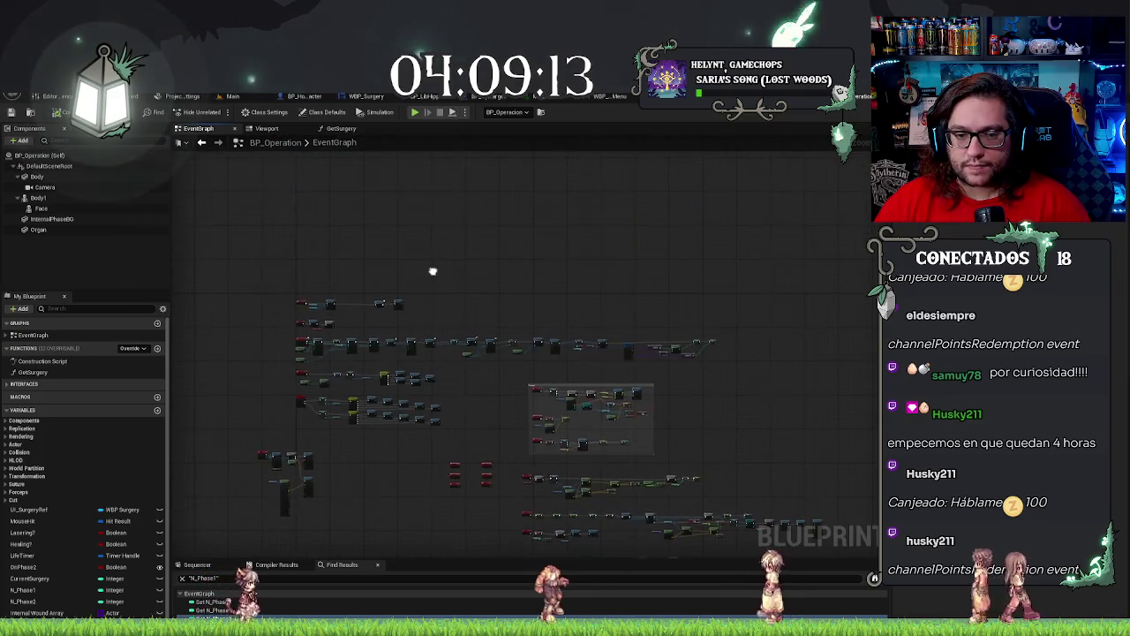
pyautogui.scroll(8, 558, 365)
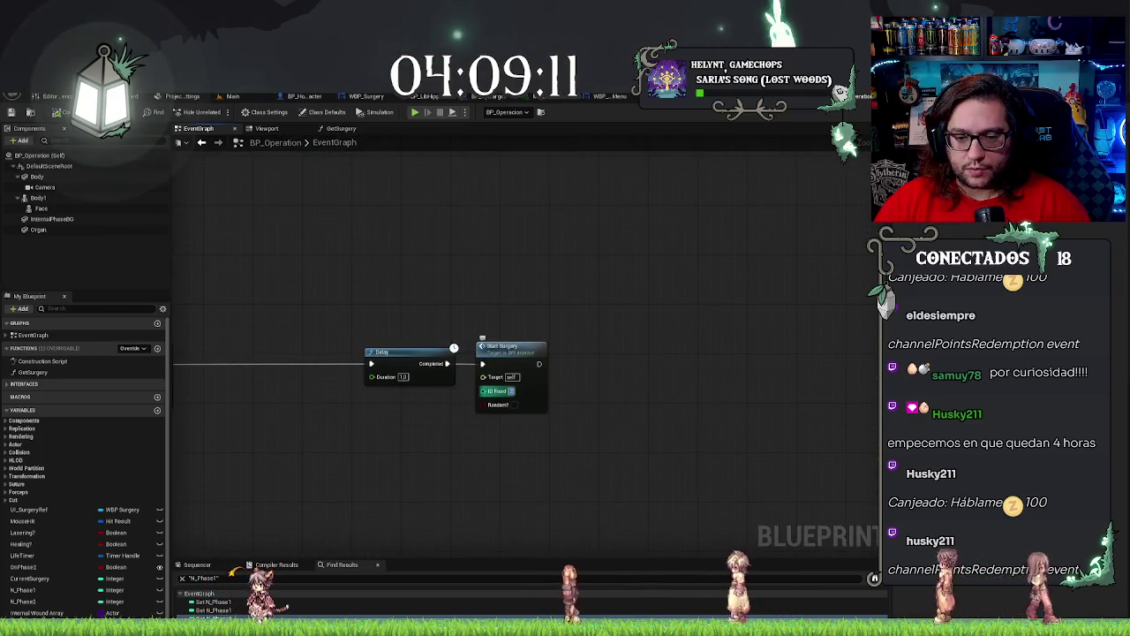
pyautogui.hotkey('ctrl', 's')
pyautogui.scroll(-3, 534, 464)
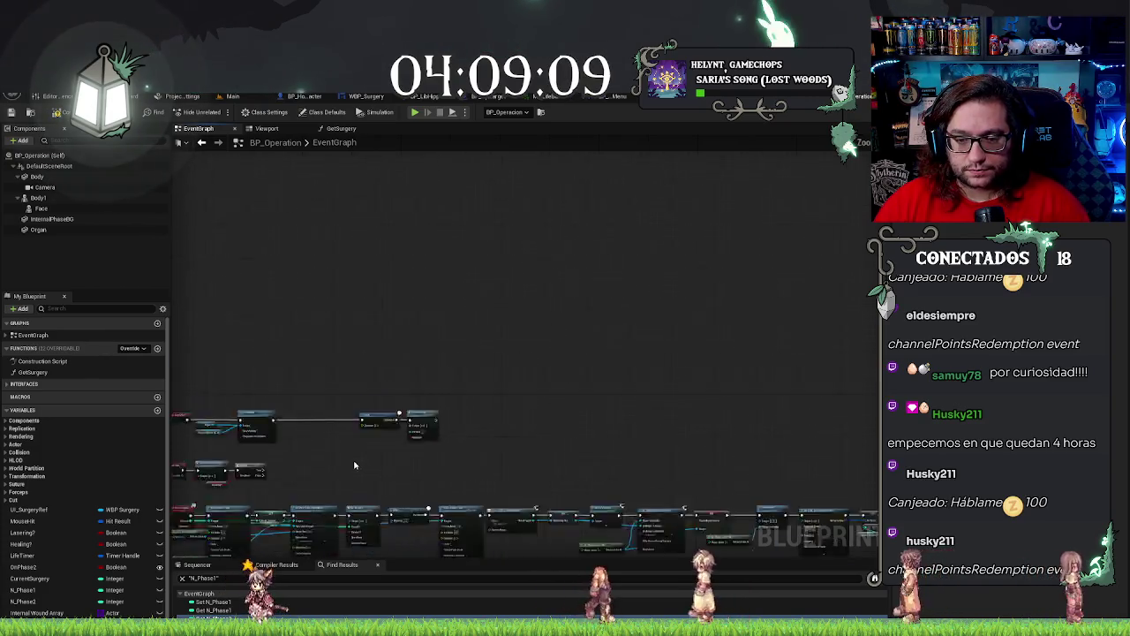
pyautogui.scroll(5, 327, 338)
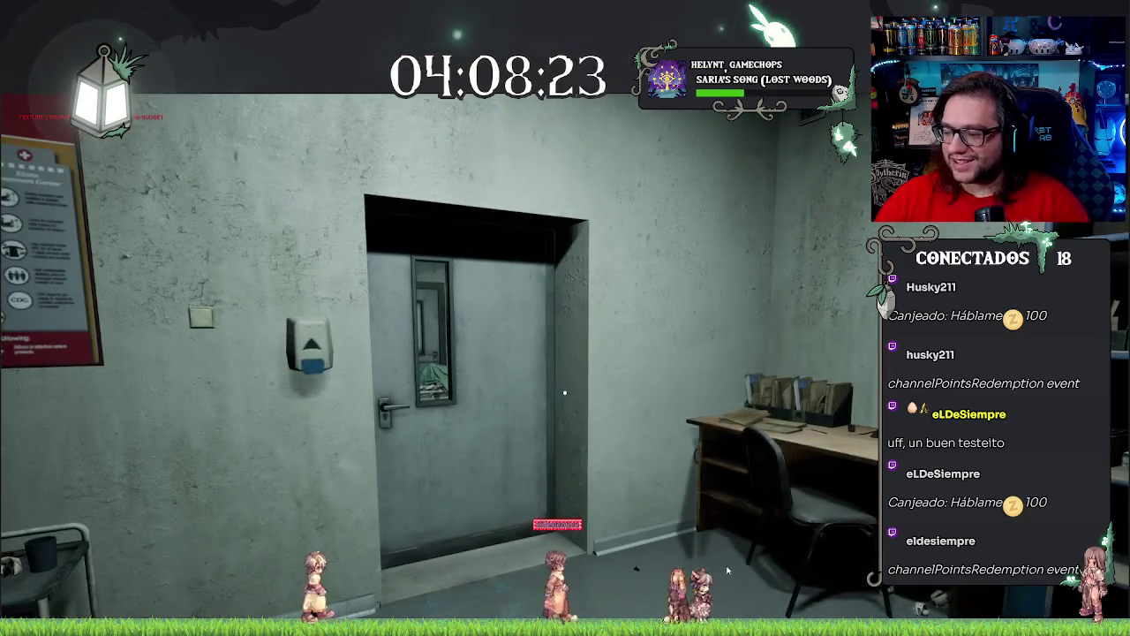
pyautogui.hotkey('alt', 'Tab')
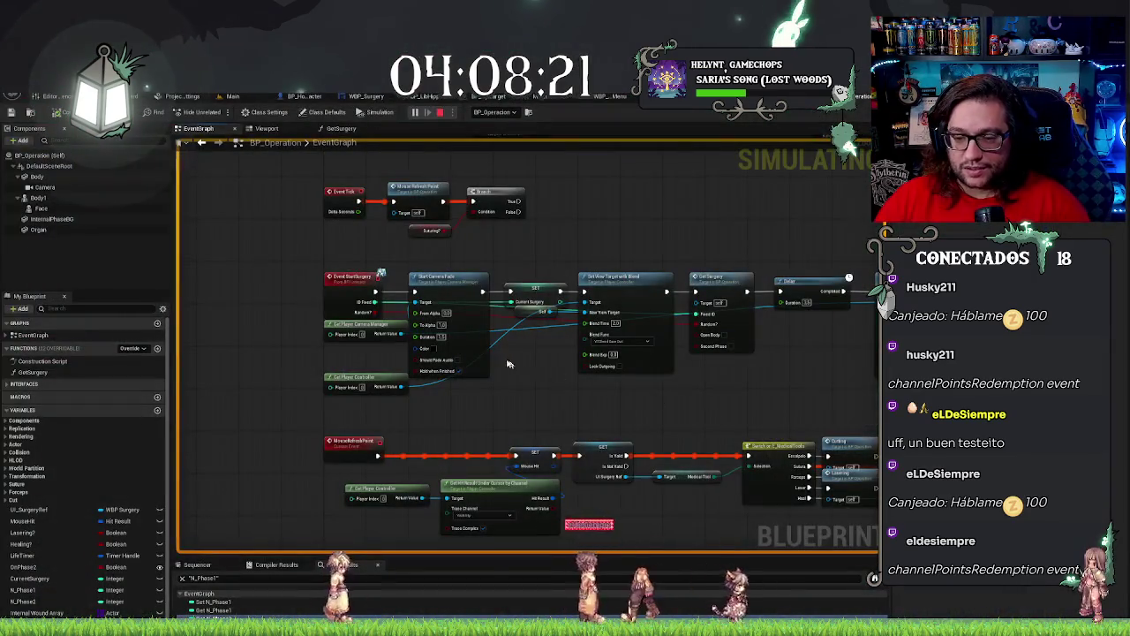
# Stop the play test and space out Remove from Parent and Start Camera Fade.
pyautogui.press('Escape')
pyautogui.rightClick(507, 363)
pyautogui.scroll(-6, 678, 350)
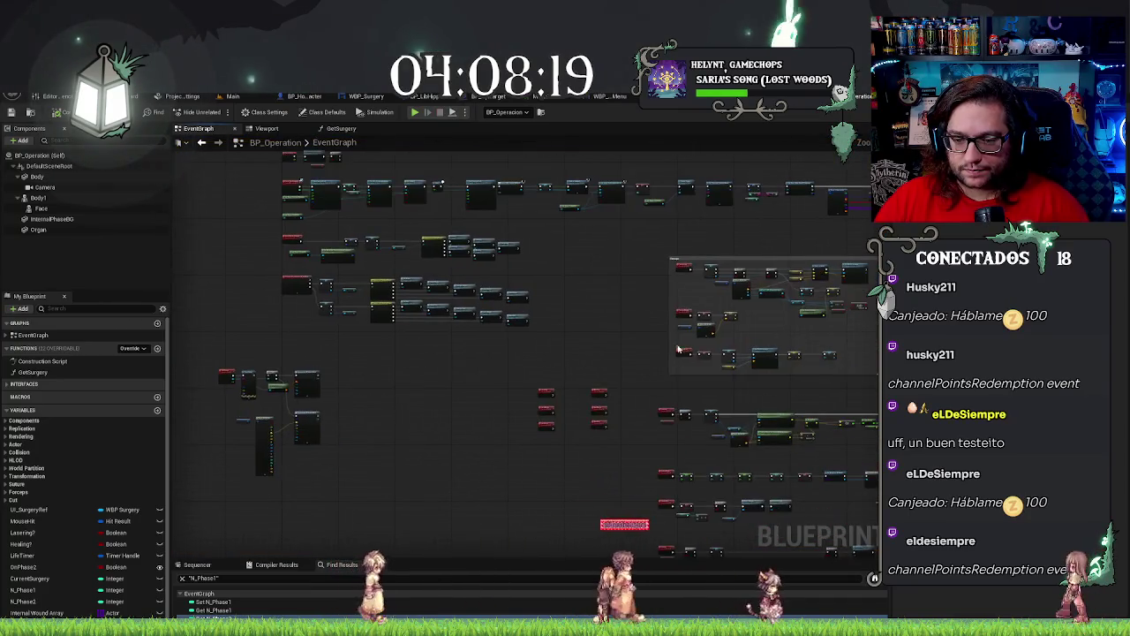
pyautogui.scroll(3, 728, 333)
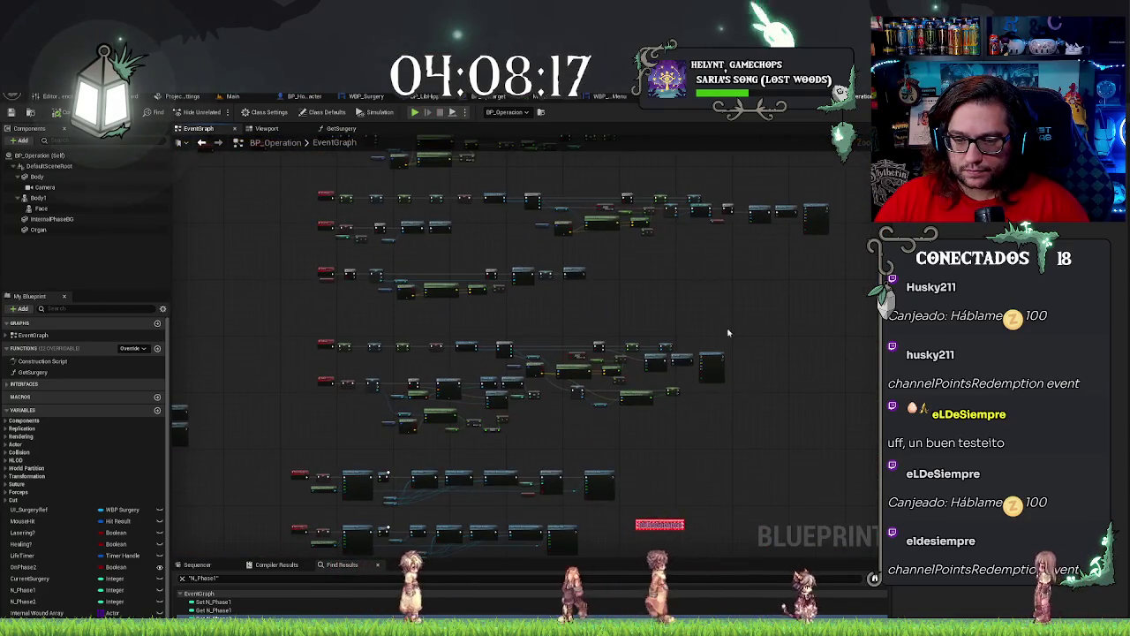
pyautogui.scroll(3, 721, 427)
pyautogui.scroll(-3, 726, 431)
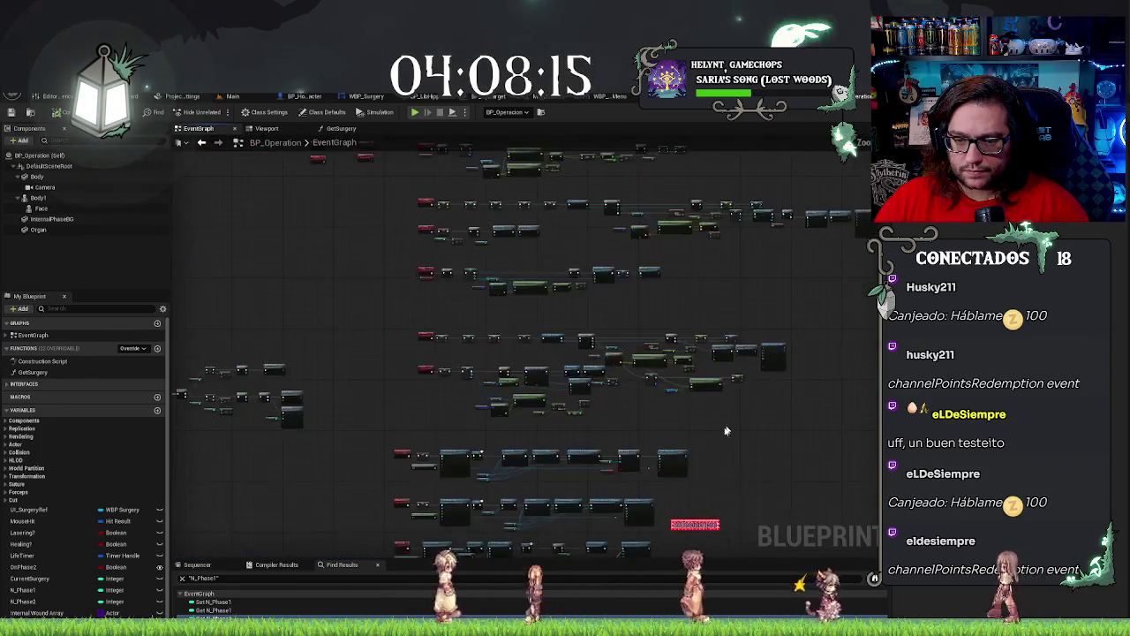
pyautogui.scroll(5, 726, 414)
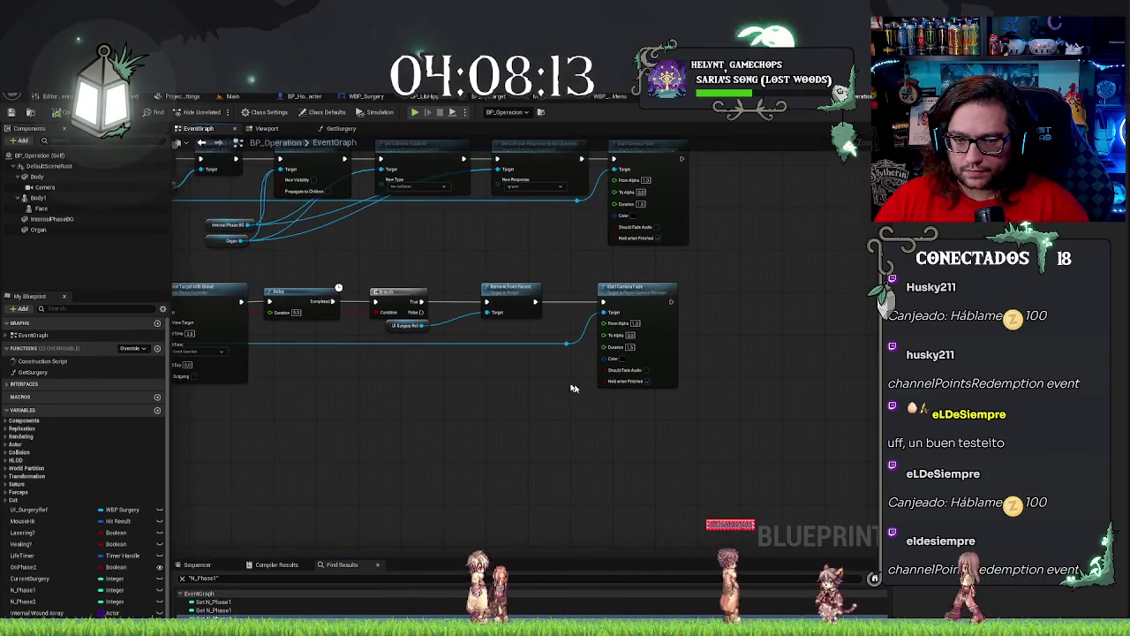
pyautogui.moveTo(528, 298); pyautogui.dragTo(516, 298)
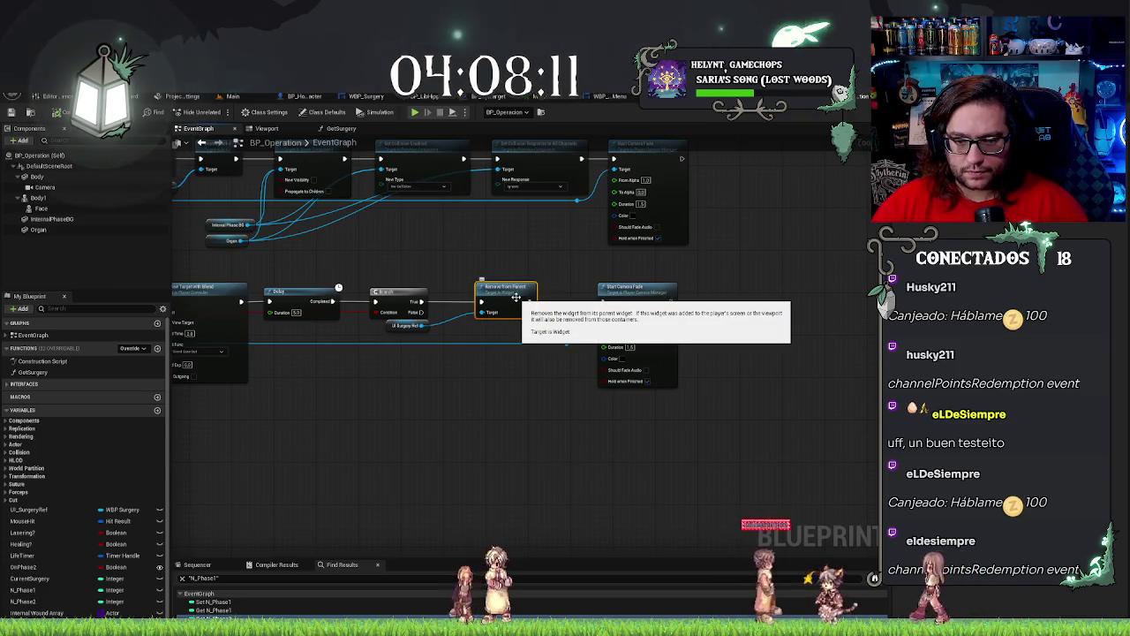
pyautogui.moveTo(618, 287); pyautogui.dragTo(665, 287)
pyautogui.moveTo(463, 416)
pyautogui.mouseDown()
pyautogui.moveTo(413, 416)
pyautogui.moveTo(477, 442)
pyautogui.mouseUp()
# Add Set Input Mode Game Only from Get Player Controller and wire it after Remove from Parent.
pyautogui.moveTo(488, 391)
pyautogui.mouseDown()
pyautogui.moveTo(830, 404)
pyautogui.moveTo(830, 423)
pyautogui.moveTo(733, 402)
pyautogui.mouseUp()
pyautogui.write('set game')
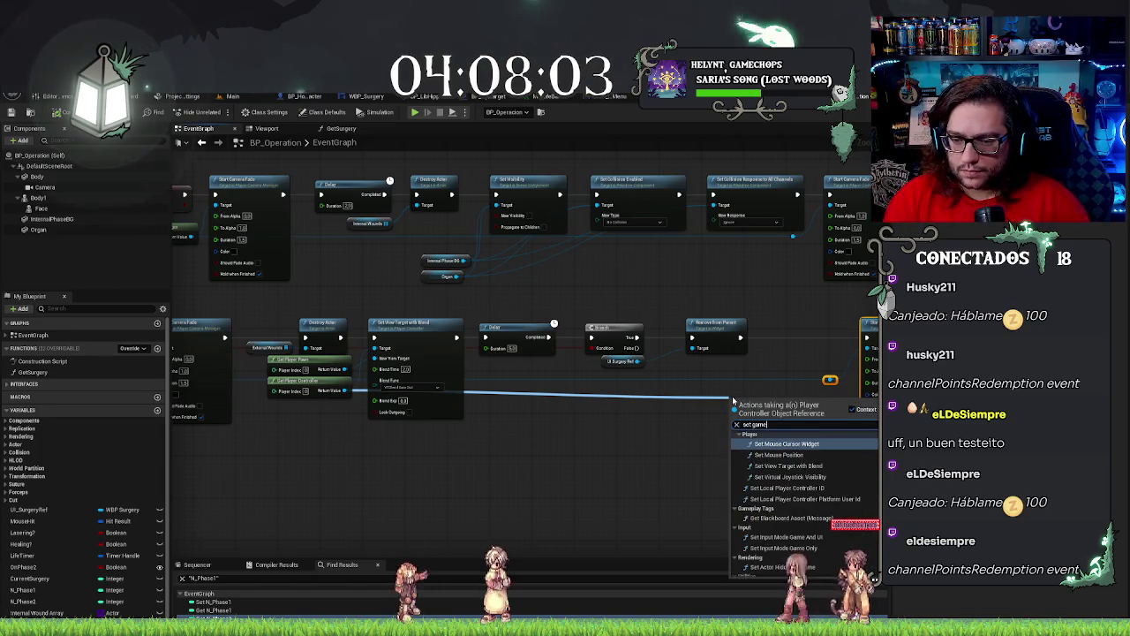
pyautogui.press('Down')
pyautogui.press('Down')
pyautogui.press('Down')
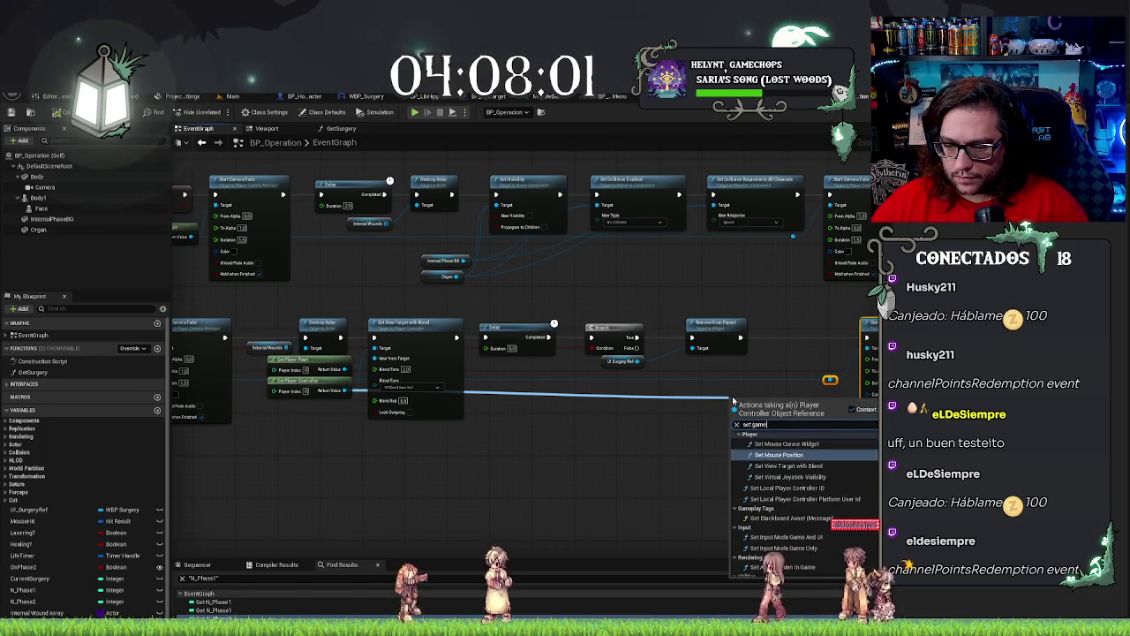
pyautogui.press('Return')
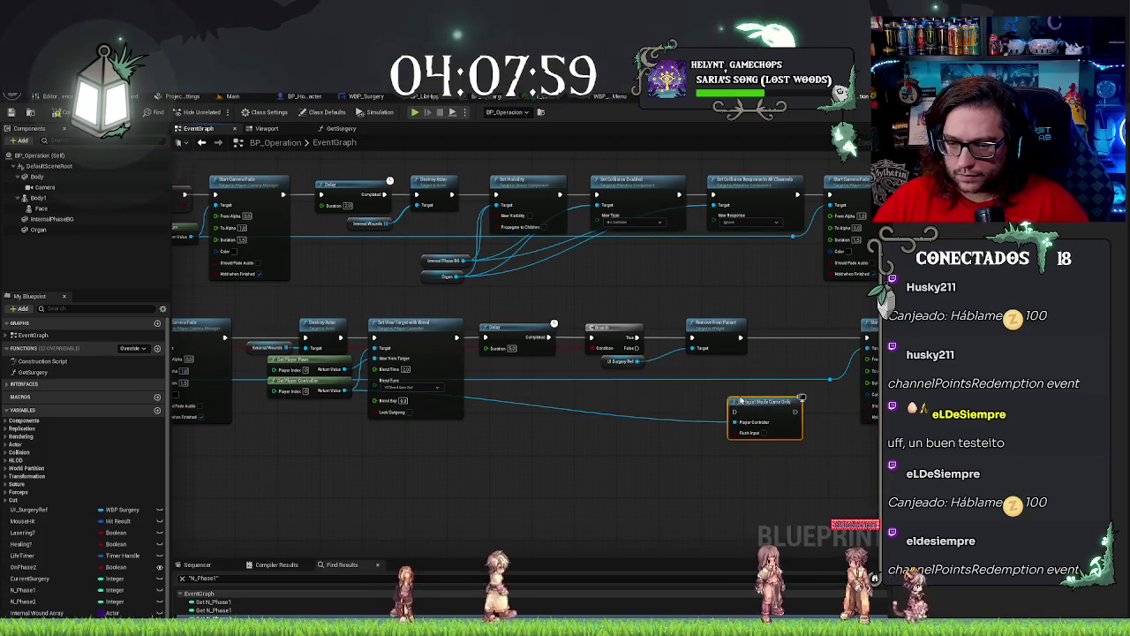
pyautogui.moveTo(733, 402)
pyautogui.mouseDown()
pyautogui.moveTo(782, 328)
pyautogui.moveTo(812, 336)
pyautogui.mouseUp()
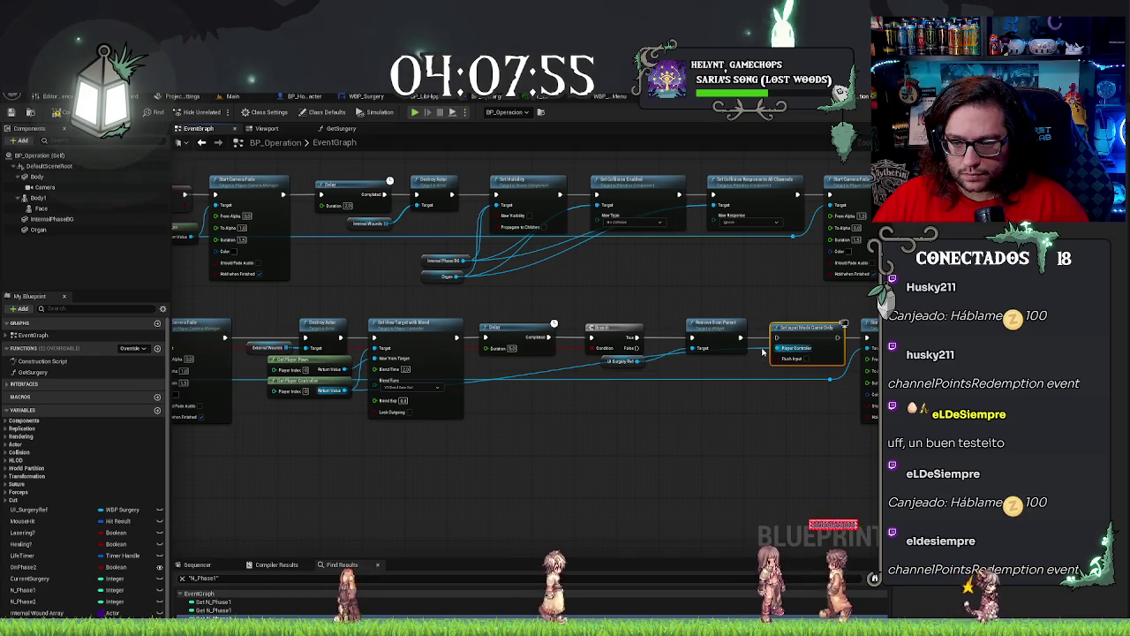
pyautogui.click(689, 397)
pyautogui.moveTo(649, 436); pyautogui.dragTo(265, 370)
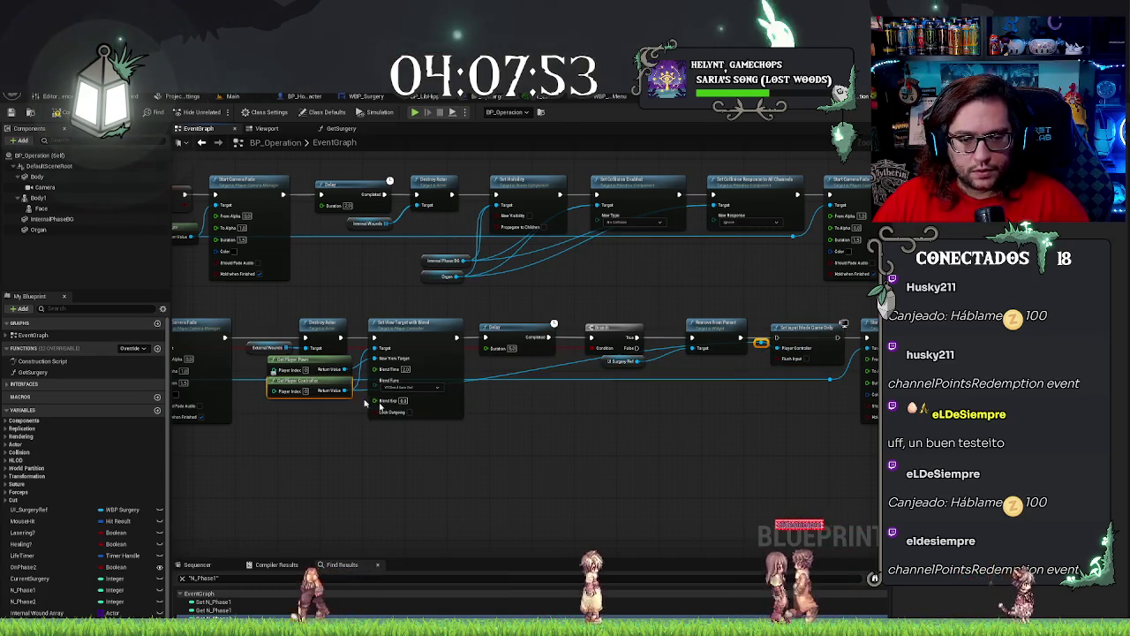
pyautogui.scroll(2, 653, 415)
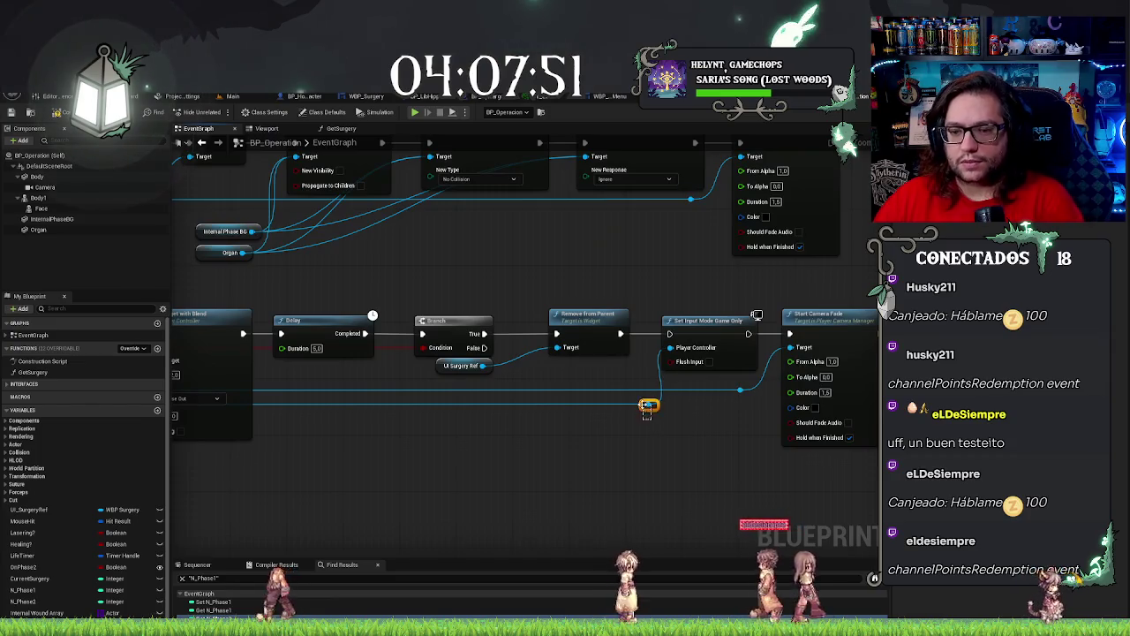
pyautogui.moveTo(635, 399); pyautogui.dragTo(593, 381)
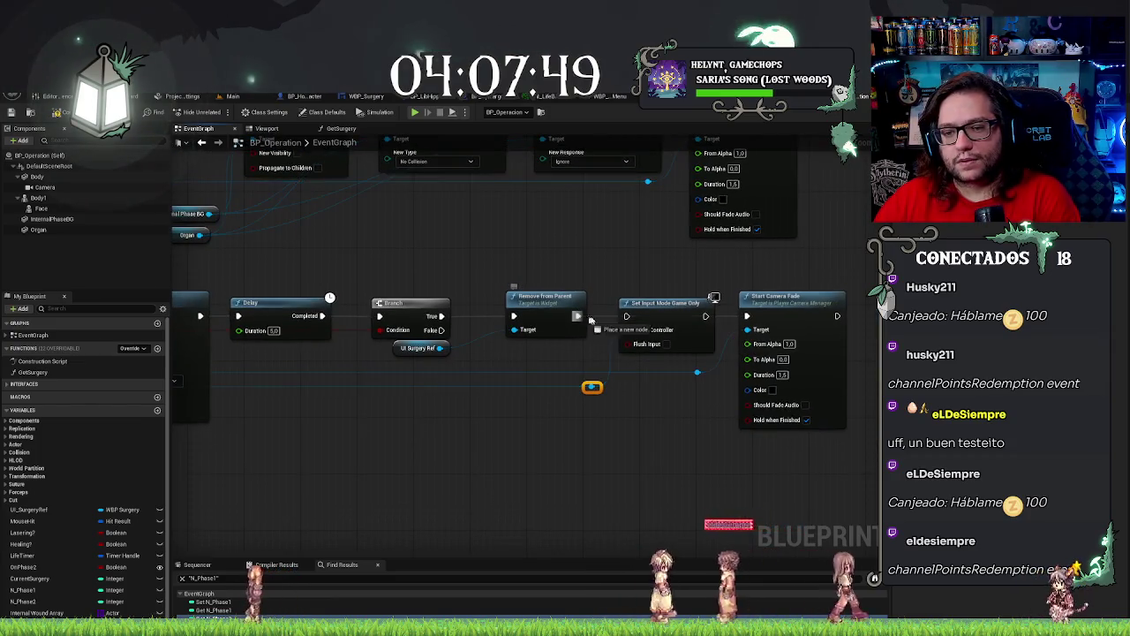
pyautogui.moveTo(705, 315); pyautogui.dragTo(745, 318)
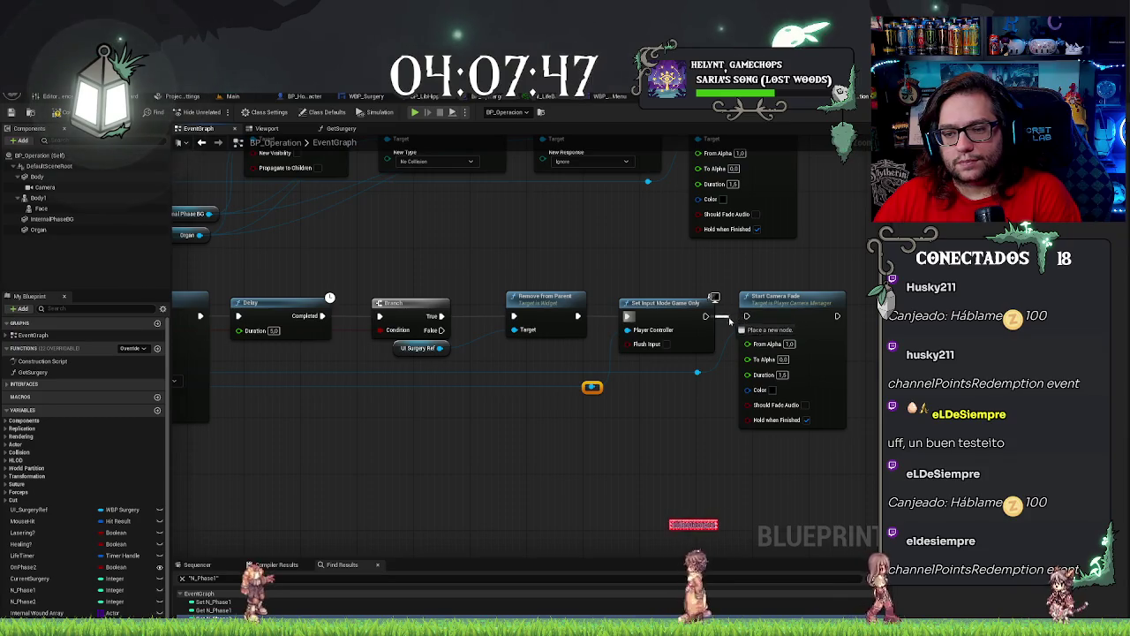
pyautogui.moveTo(717, 422); pyautogui.dragTo(719, 423)
pyautogui.press('Escape')
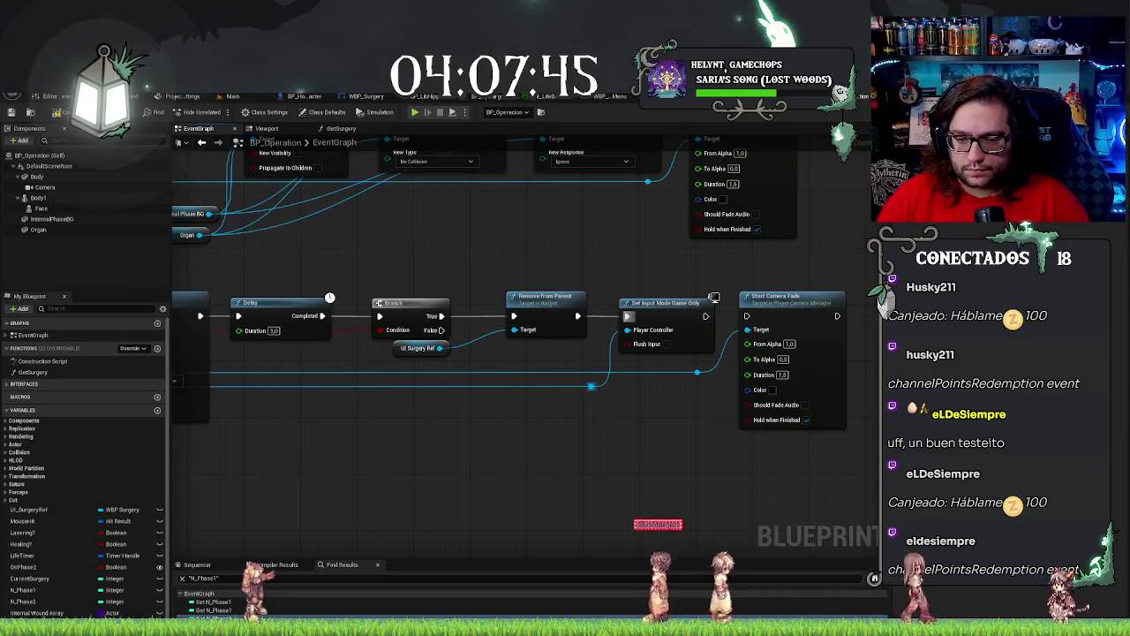
# Add SET Show Mouse Cursor between Set Input Mode Game Only and Start Camera Fade.
pyautogui.moveTo(592, 387); pyautogui.dragTo(637, 405)
pyautogui.write('show mou')
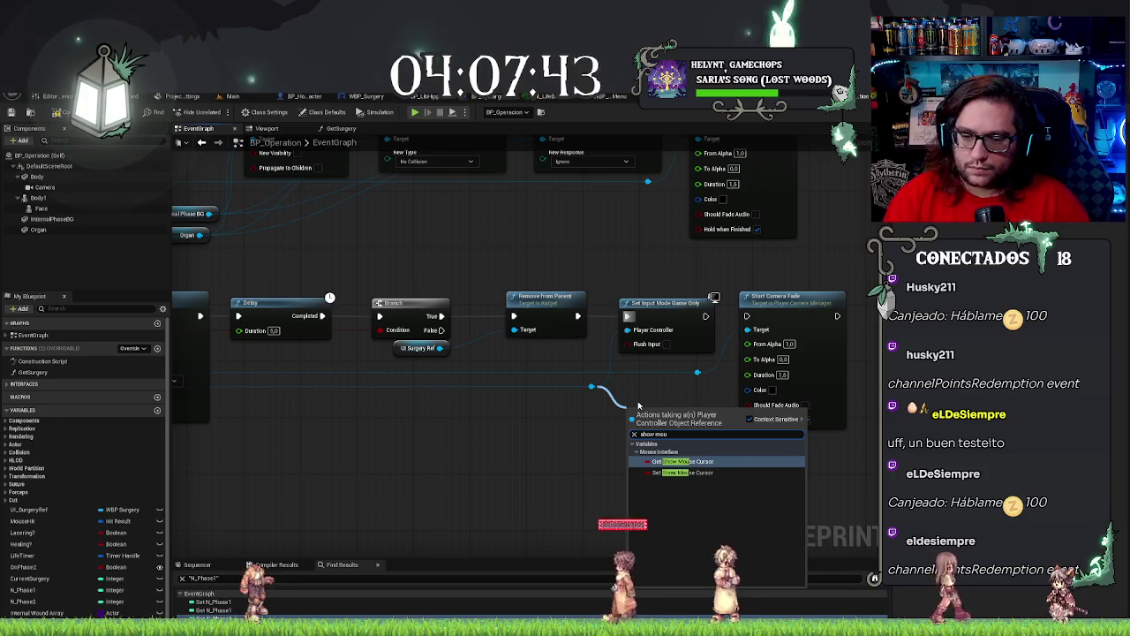
pyautogui.press('Return')
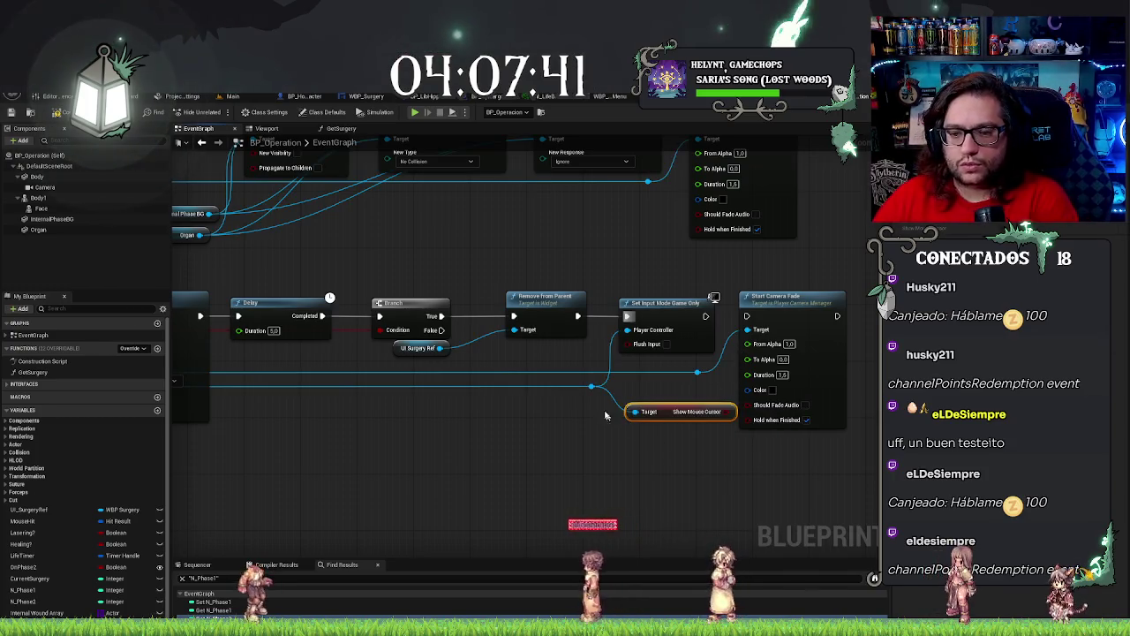
pyautogui.press('Delete')
pyautogui.moveTo(592, 387); pyautogui.dragTo(628, 417)
pyautogui.write('set show m')
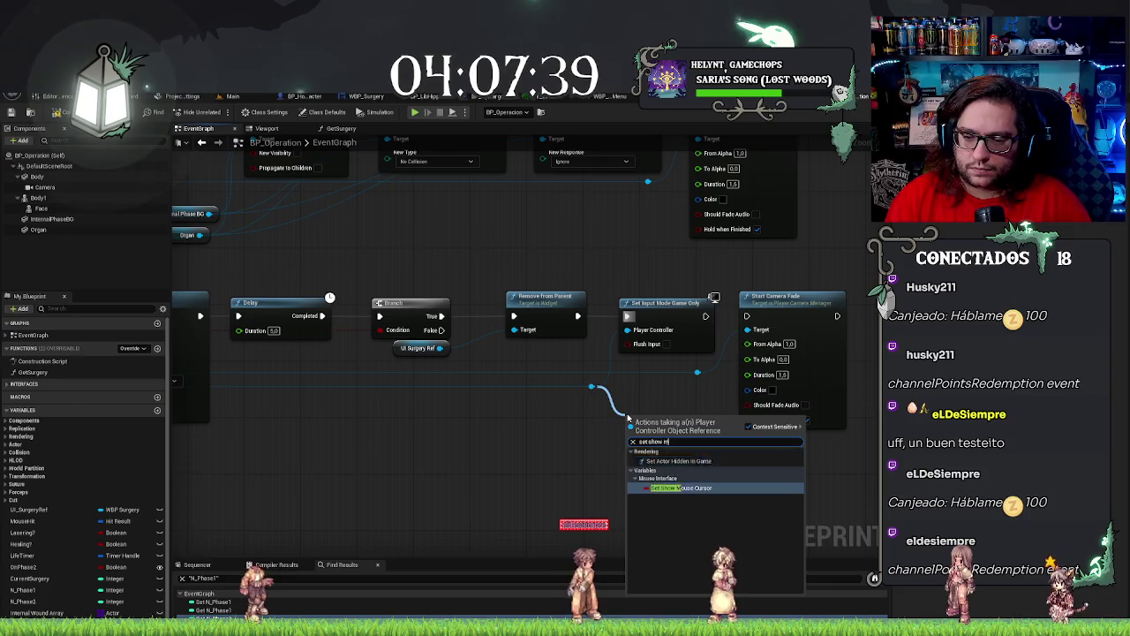
pyautogui.write('o')
pyautogui.press('Return')
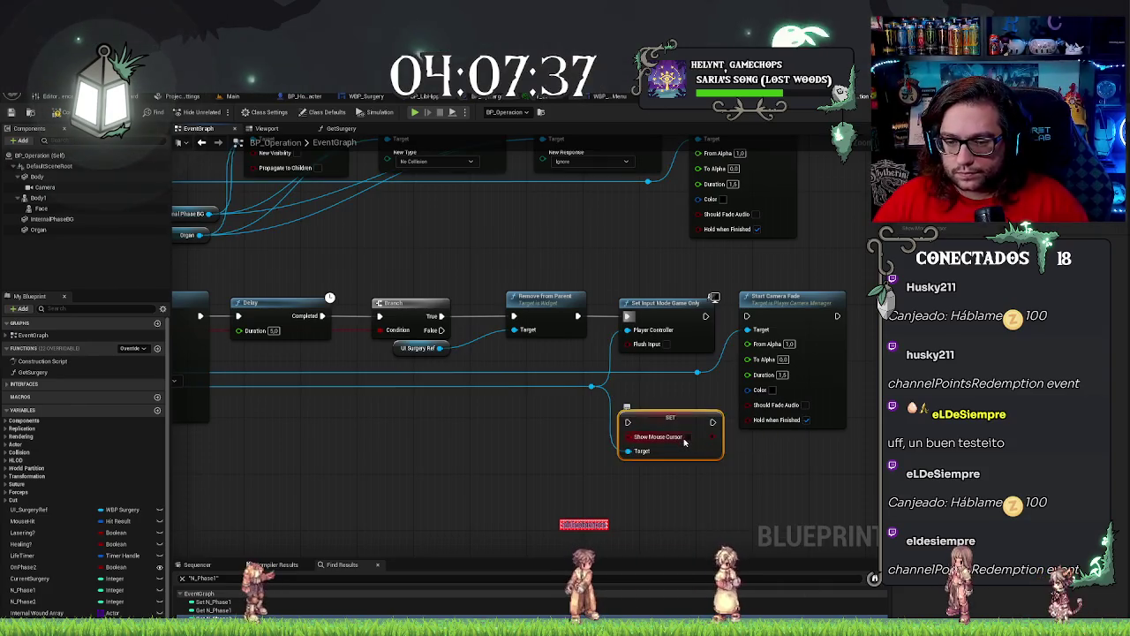
pyautogui.moveTo(705, 316); pyautogui.dragTo(627, 422)
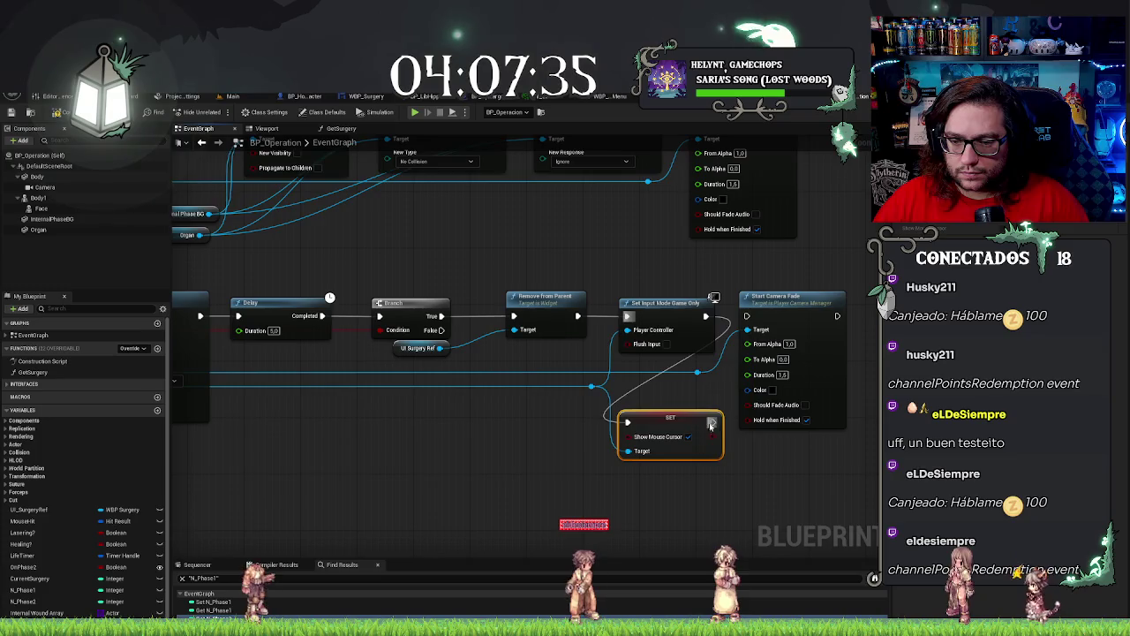
pyautogui.moveTo(713, 422)
pyautogui.mouseDown()
pyautogui.moveTo(786, 327)
pyautogui.moveTo(772, 301)
pyautogui.mouseUp()
# Tidy the chain: move Start Camera Fade right and add aligned reroute knots.
pyautogui.click(773, 301)
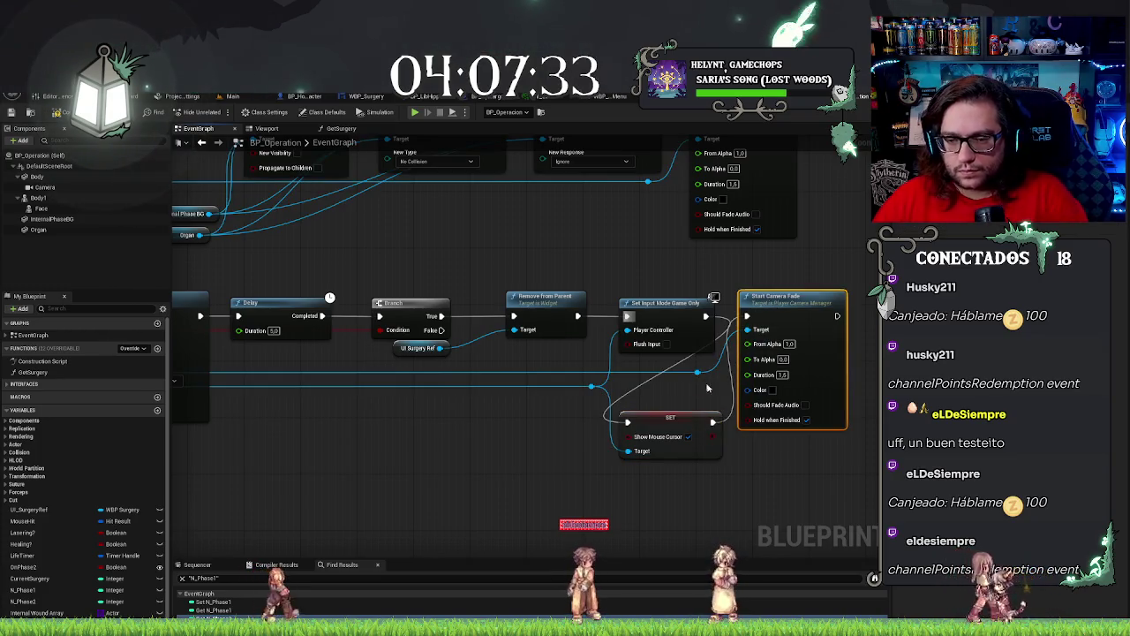
pyautogui.doubleClick(719, 373)
pyautogui.keyDown('ctrl'); pyautogui.click(785, 298); pyautogui.keyUp('ctrl')
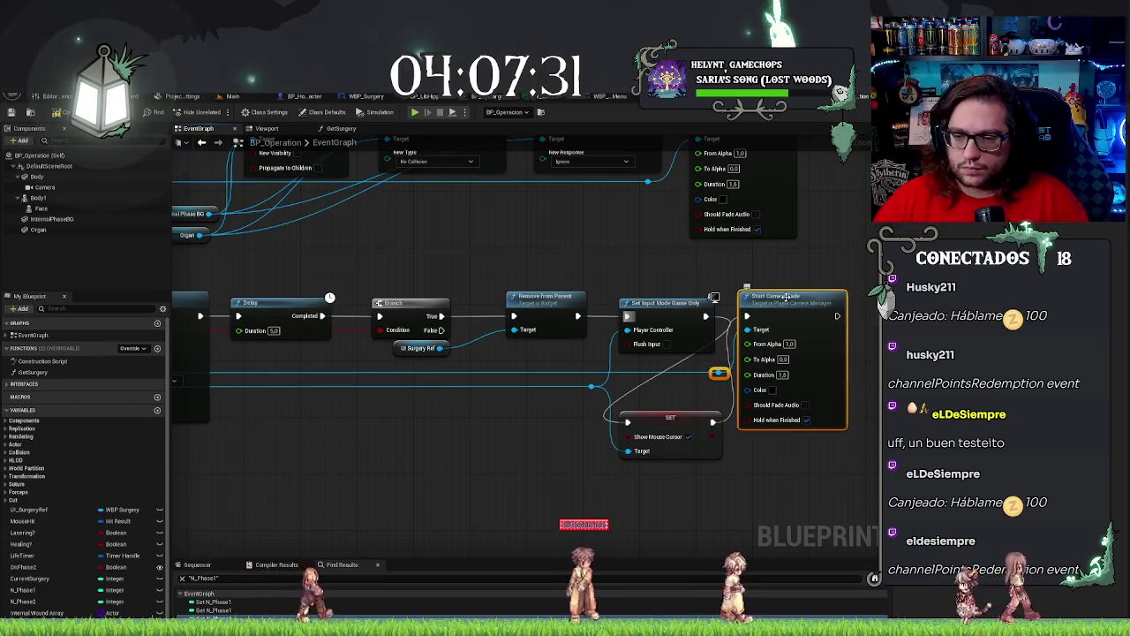
pyautogui.moveTo(784, 297); pyautogui.dragTo(918, 301)
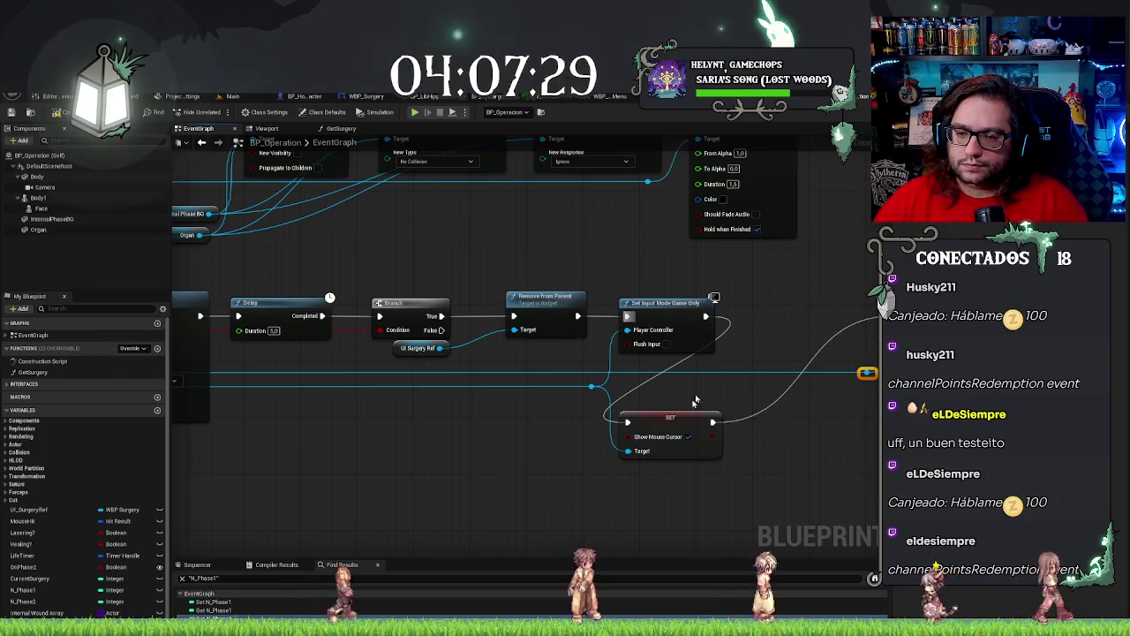
pyautogui.moveTo(658, 420)
pyautogui.mouseDown()
pyautogui.moveTo(686, 410)
pyautogui.moveTo(812, 294)
pyautogui.moveTo(790, 315)
pyautogui.mouseUp()
pyautogui.doubleClick(731, 351)
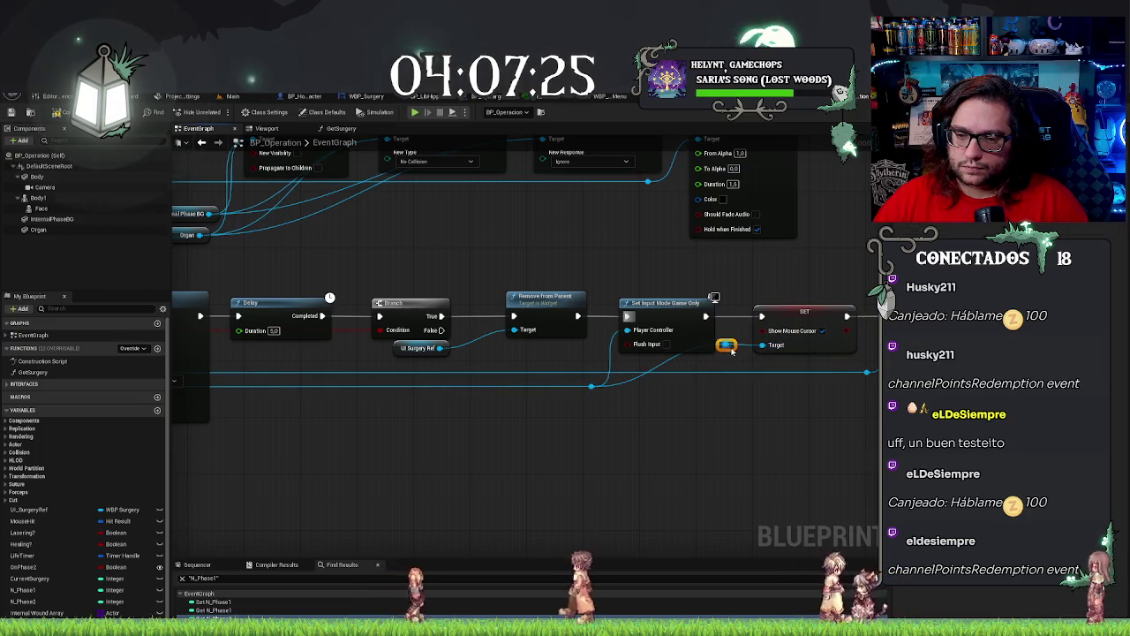
pyautogui.press('q')
pyautogui.click(732, 469)
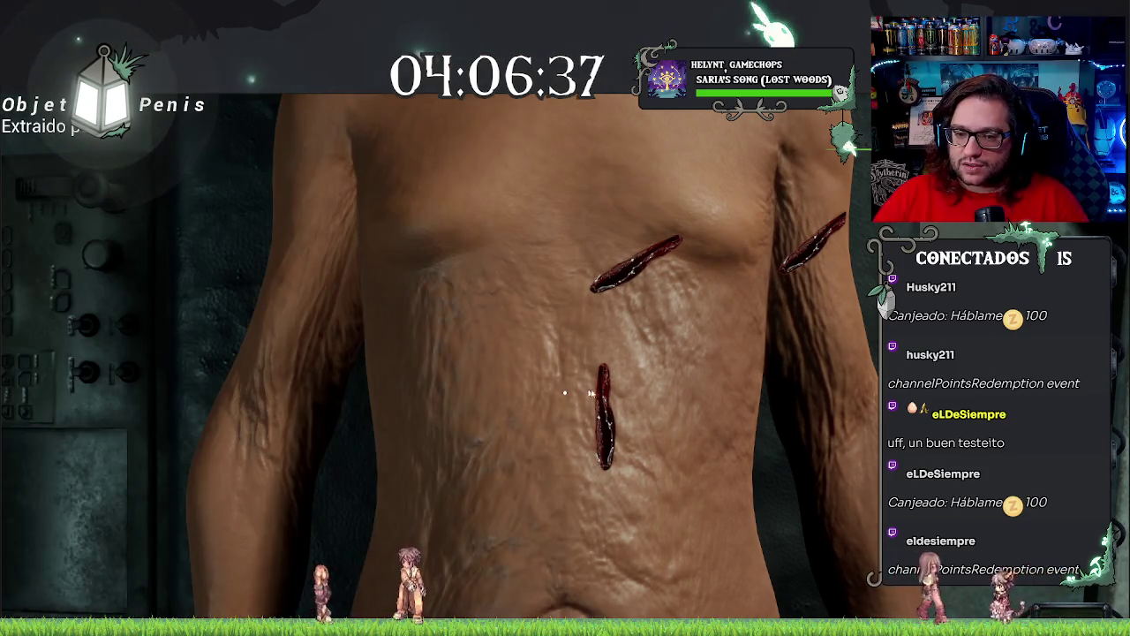
# Stitch the lower torso wound and the last arm wound to finish the surgery.
pyautogui.click(590, 392)
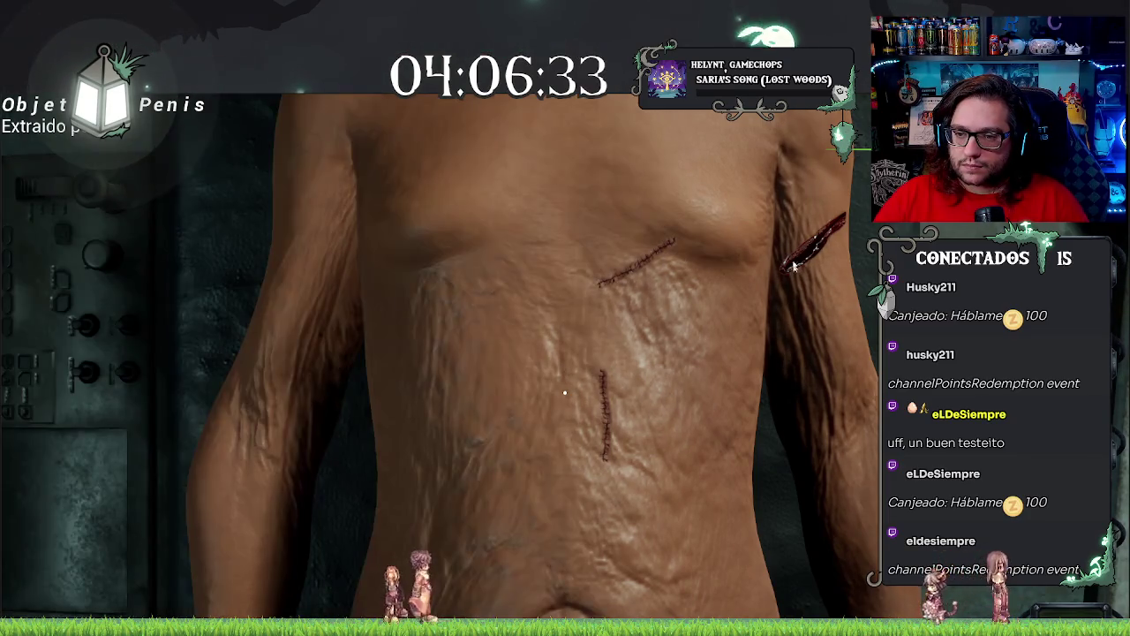
pyautogui.click(830, 232)
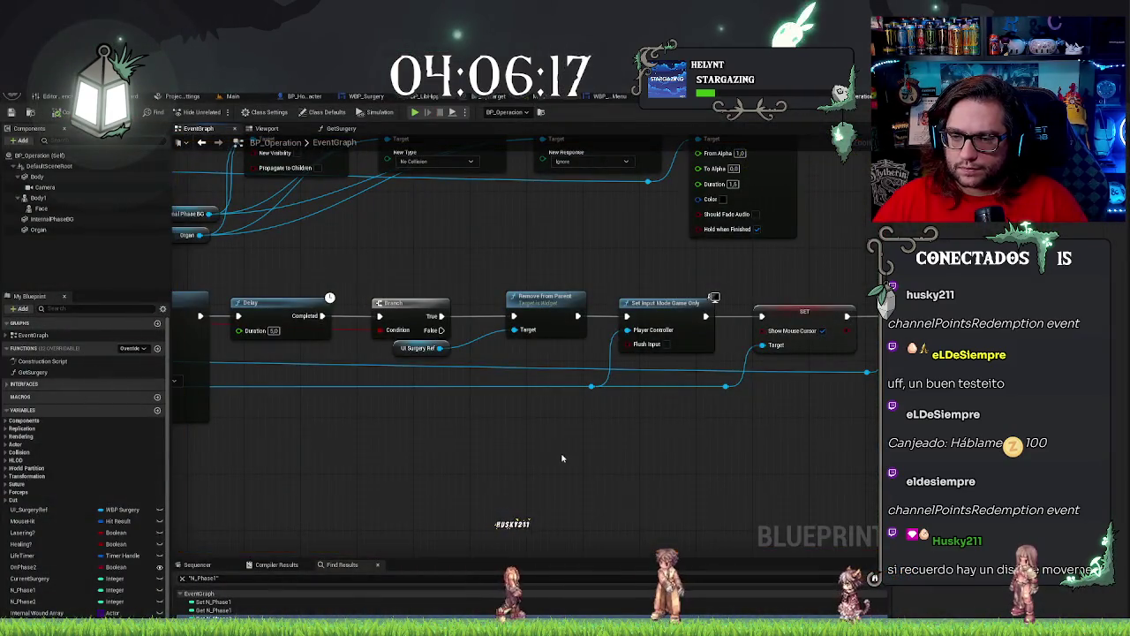
# Zoom out and pan the Event Graph over to the Event StartSurgery chain.
pyautogui.rightClick(565, 459)
pyautogui.click(777, 487)
pyautogui.moveTo(694, 477); pyautogui.dragTo(583, 475)
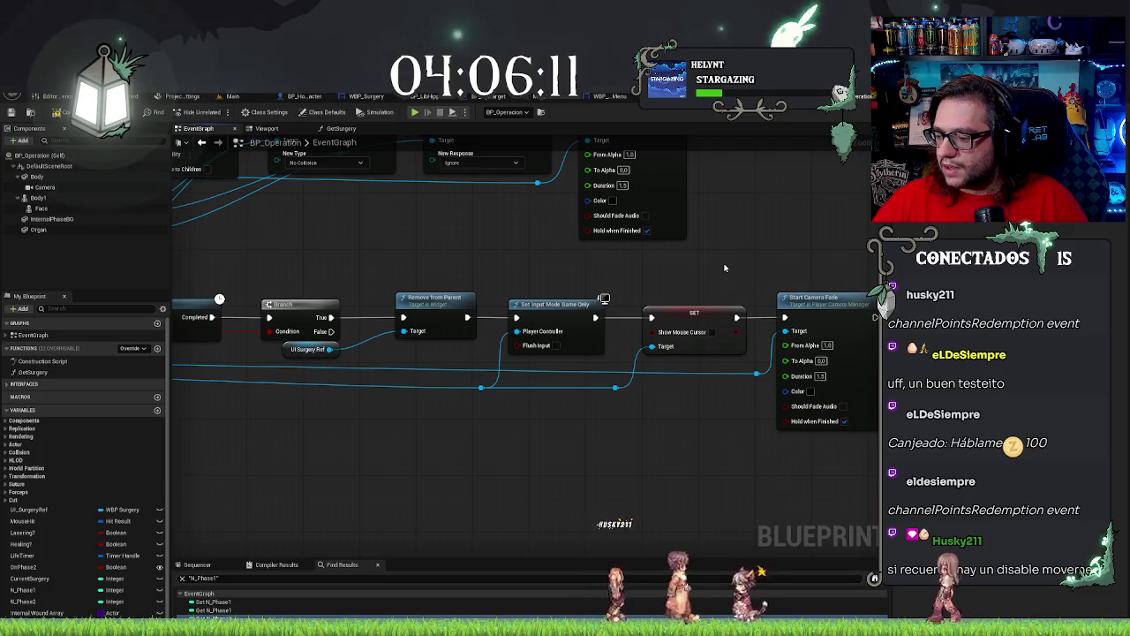
pyautogui.scroll(-3, 724, 267)
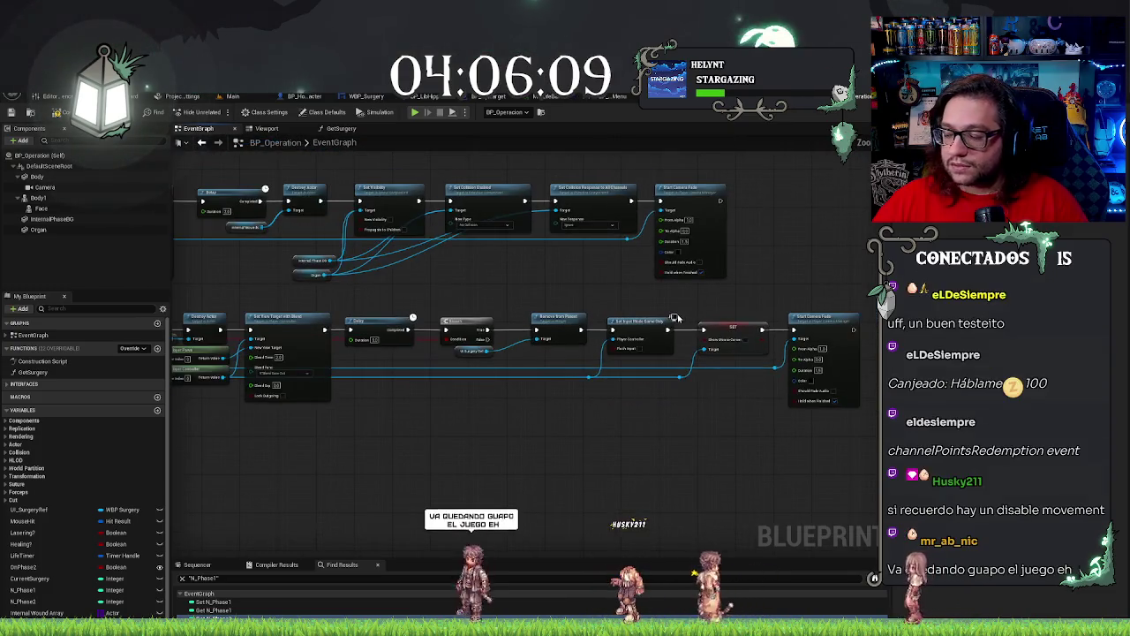
pyautogui.scroll(-2, 442, 304)
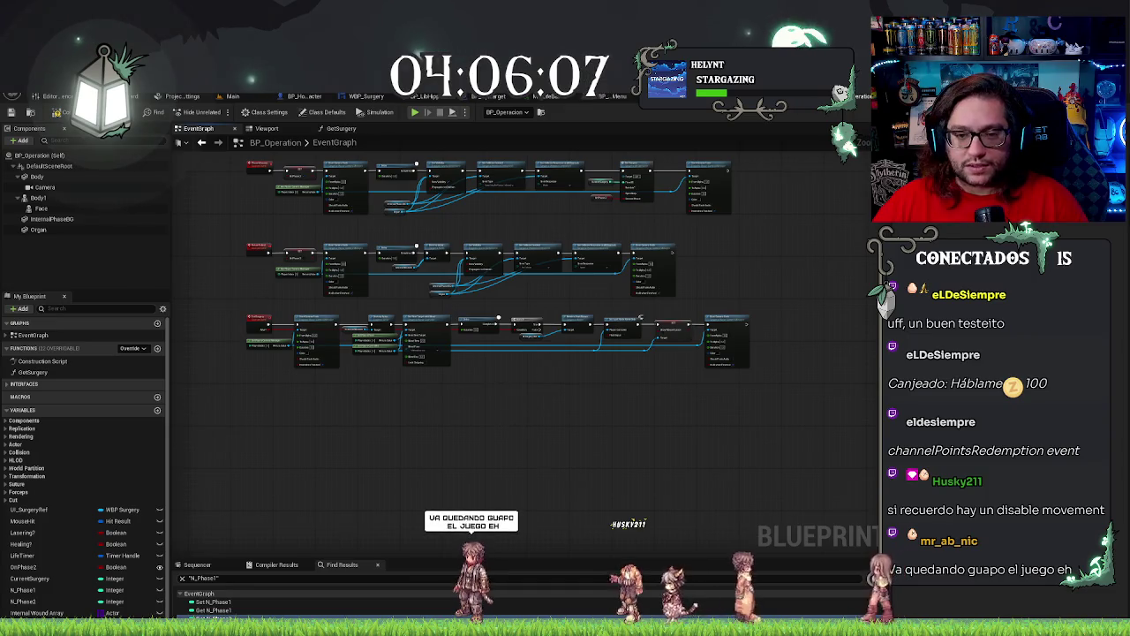
pyautogui.moveTo(254, 300); pyautogui.dragTo(355, 299)
pyautogui.scroll(-3, 356, 299)
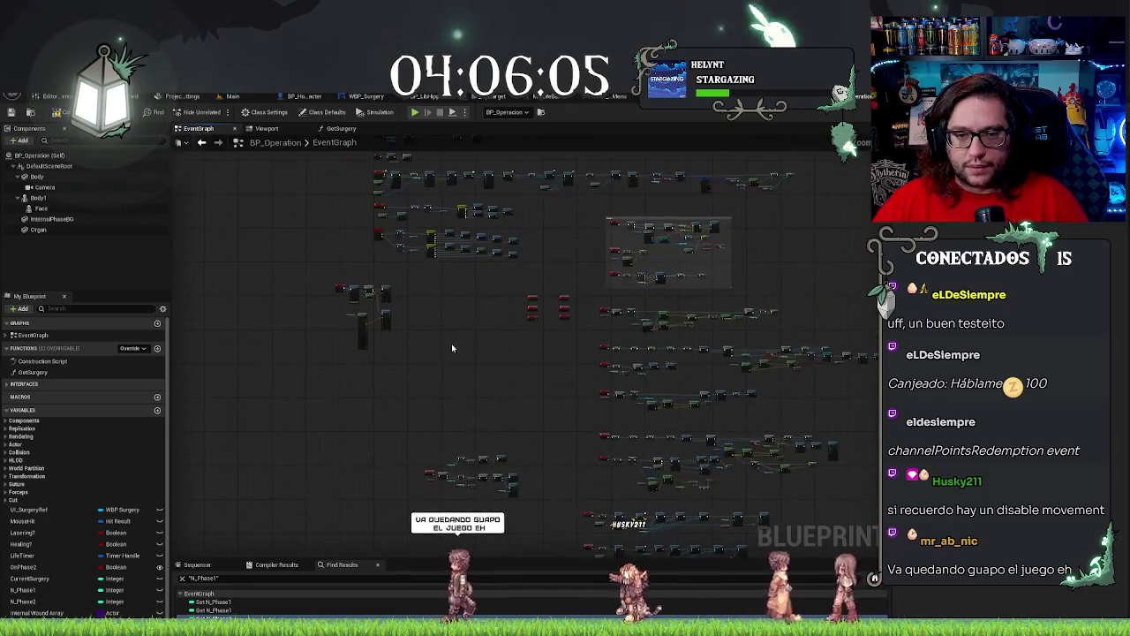
pyautogui.scroll(6, 495, 322)
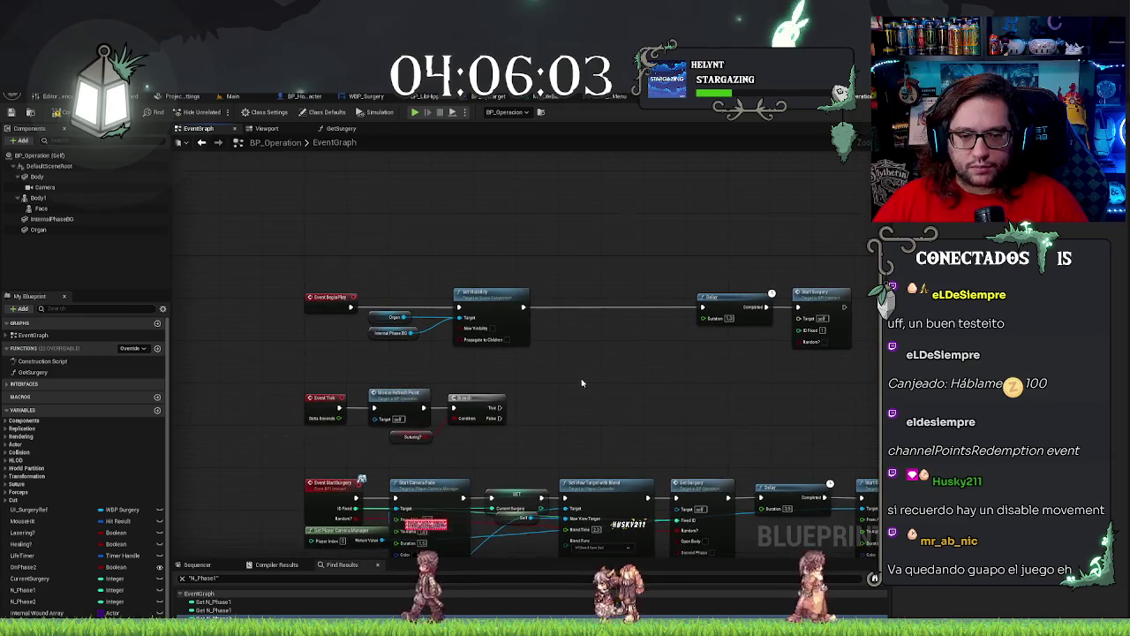
pyautogui.moveTo(535, 375); pyautogui.dragTo(635, 483)
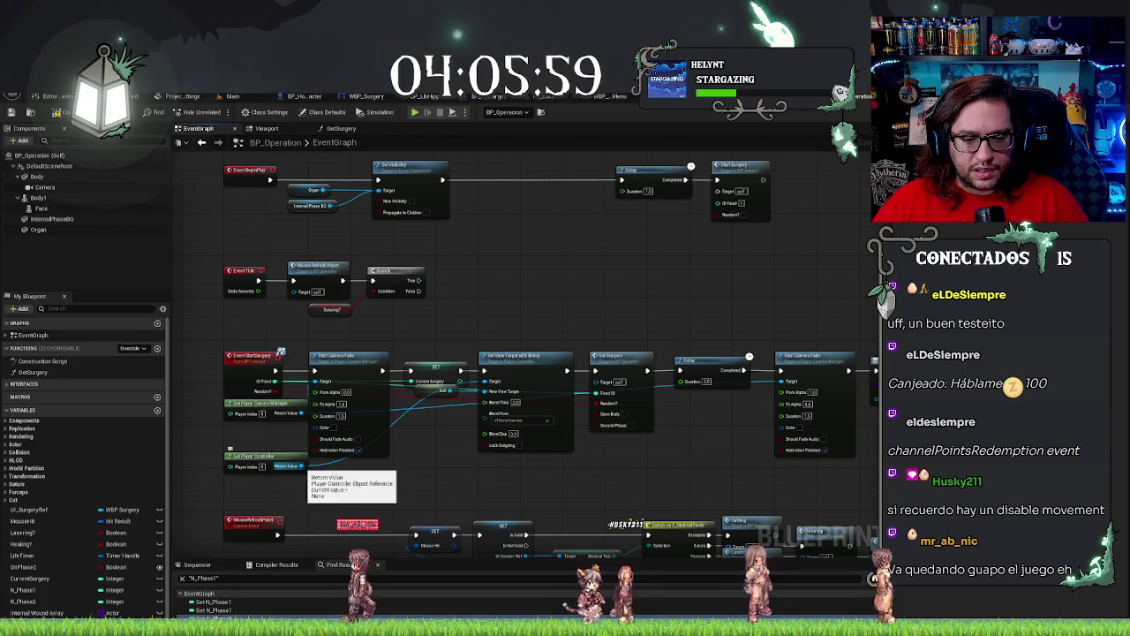
pyautogui.moveTo(301, 465); pyautogui.dragTo(349, 470)
pyautogui.write('disable mo')
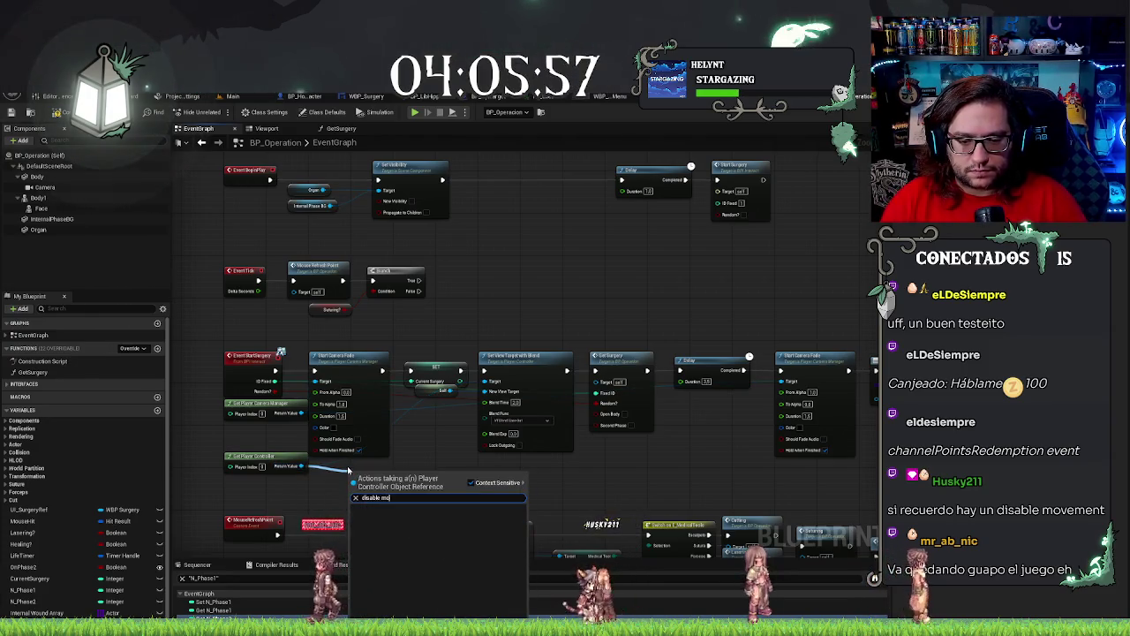
pyautogui.press('BackSpace')
pyautogui.press('BackSpace')
pyautogui.press('BackSpace')
pyautogui.write('move')
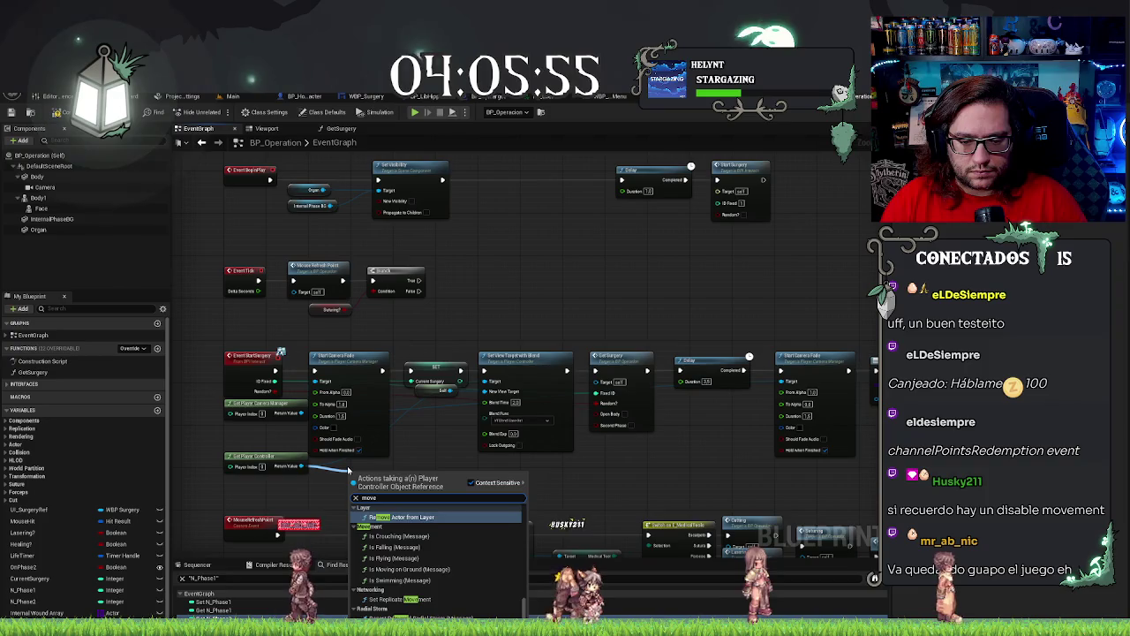
pyautogui.write('ment')
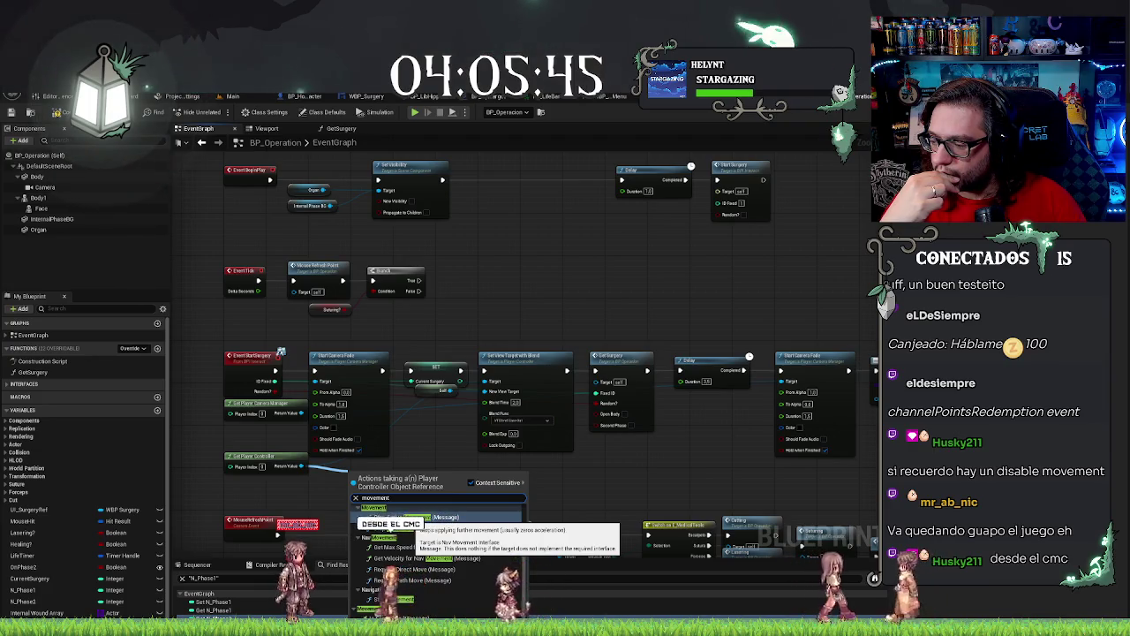
pyautogui.press('Escape')
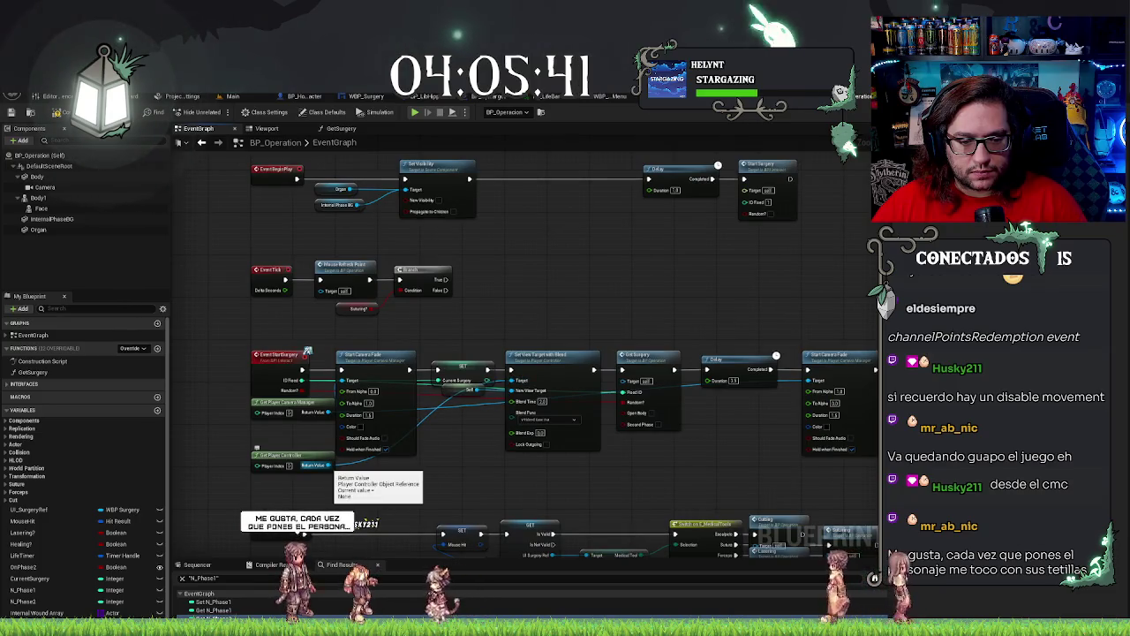
pyautogui.moveTo(329, 464); pyautogui.dragTo(350, 472)
pyautogui.press('Escape')
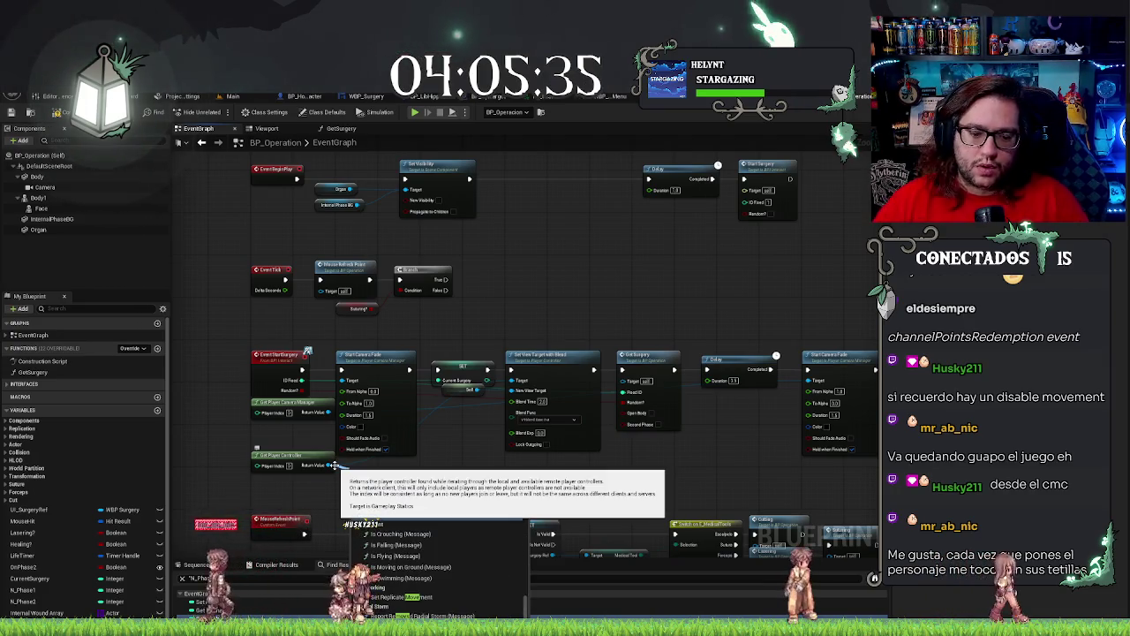
pyautogui.write('move')
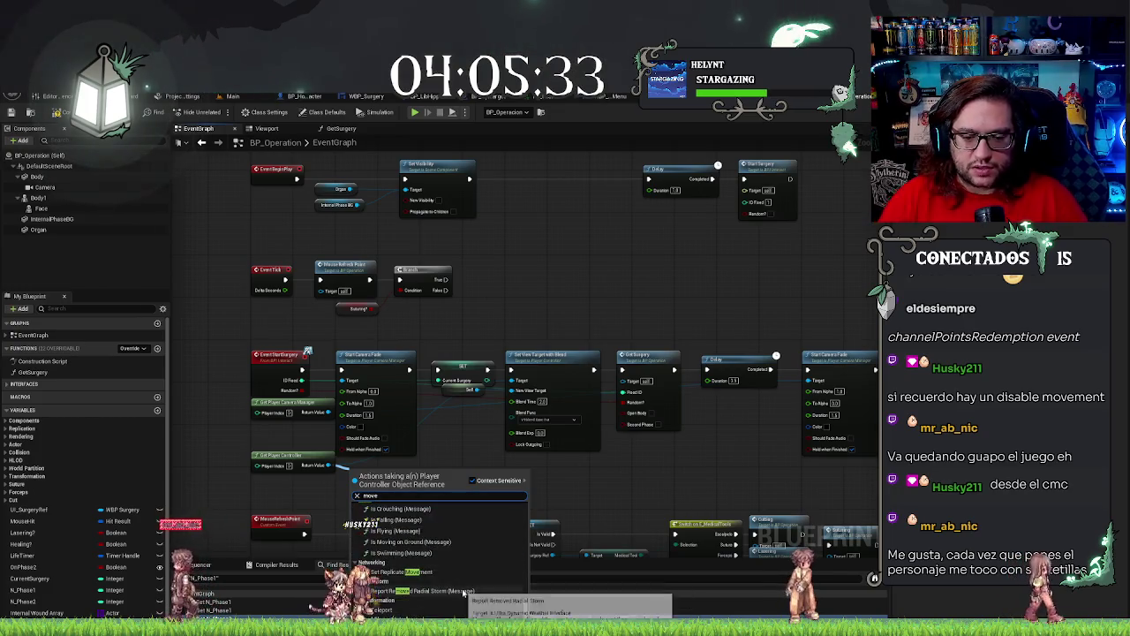
pyautogui.write(' control')
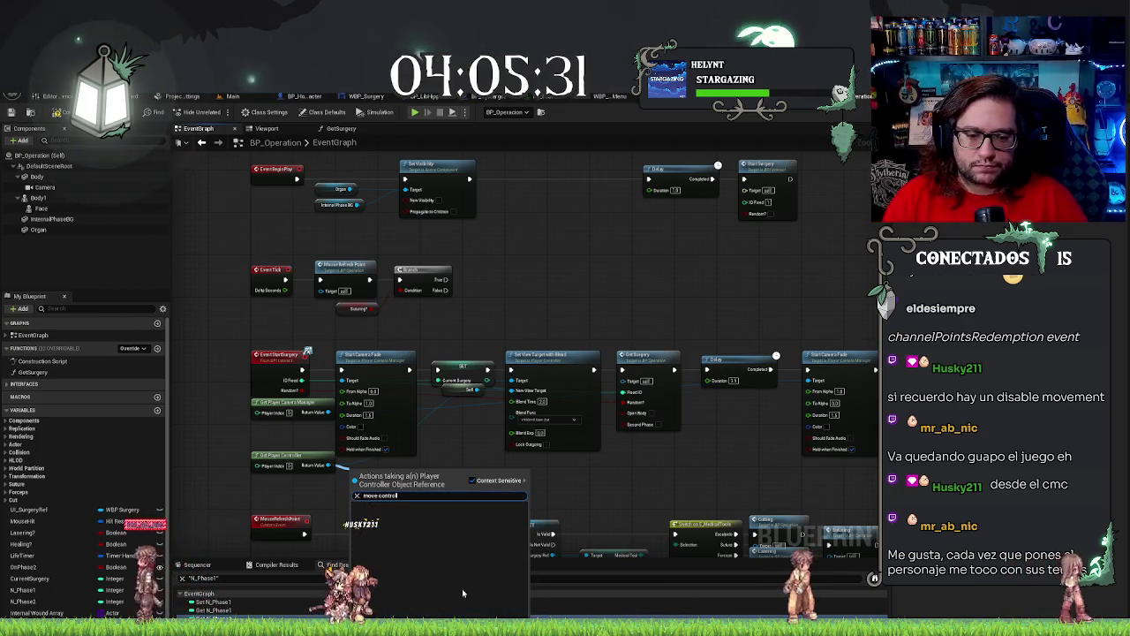
pyautogui.press('Escape')
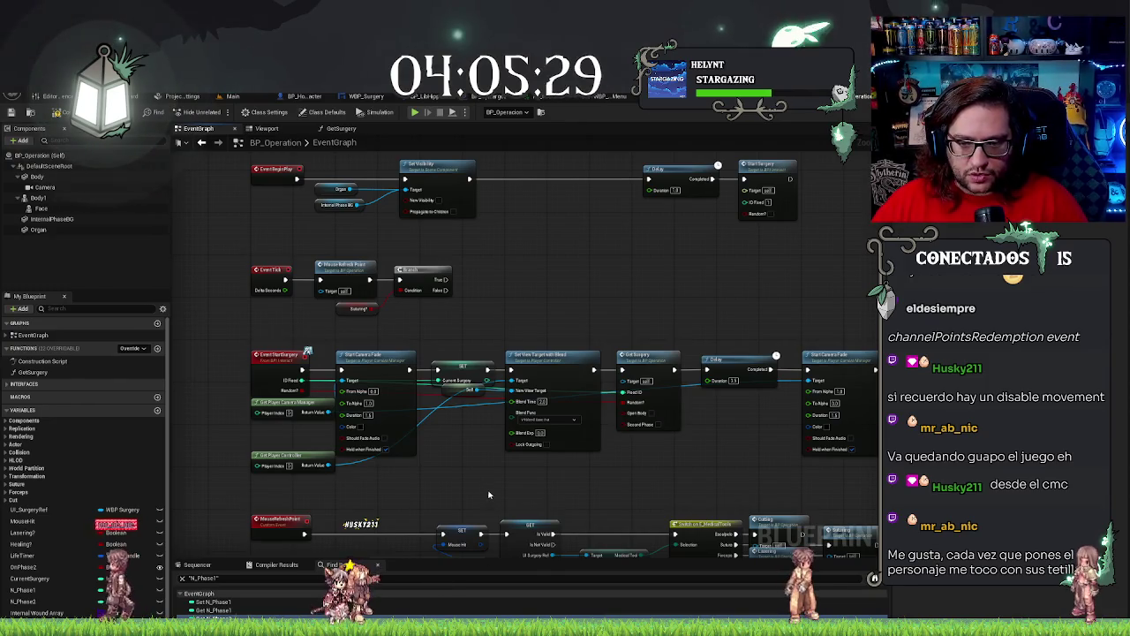
pyautogui.scroll(-4, 488, 495)
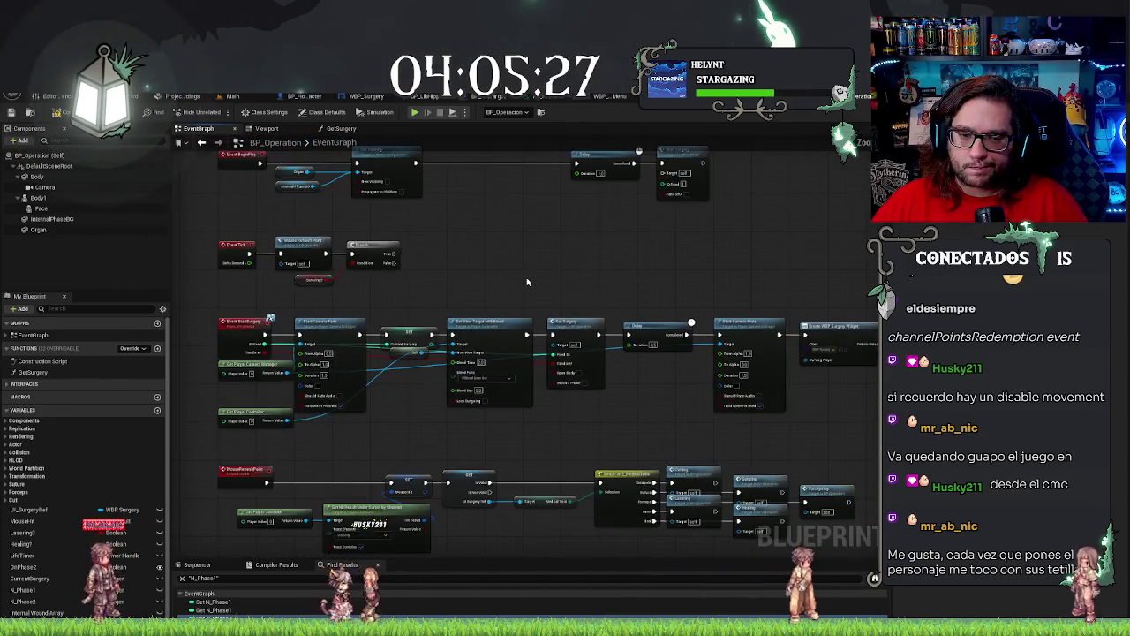
pyautogui.moveTo(483, 282)
pyautogui.mouseDown()
pyautogui.moveTo(698, 361)
pyautogui.moveTo(877, 364)
pyautogui.moveTo(877, 417)
pyautogui.moveTo(676, 450)
pyautogui.moveTo(751, 399)
pyautogui.moveTo(634, 404)
pyautogui.moveTo(505, 353)
pyautogui.moveTo(485, 383)
pyautogui.mouseUp()
pyautogui.scroll(3, 488, 356)
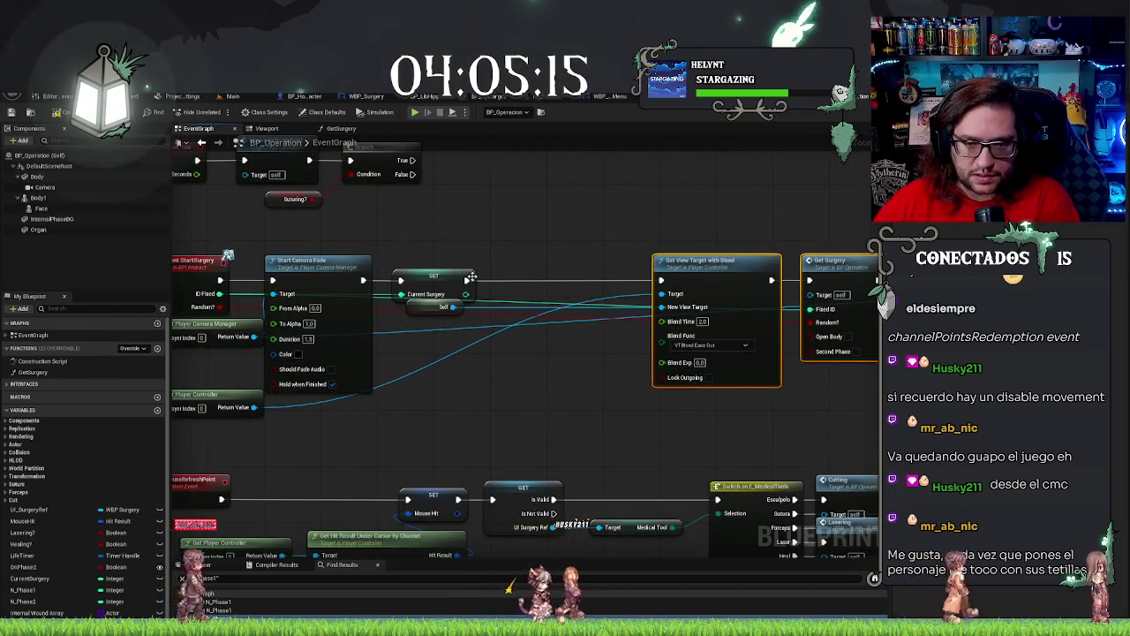
# Add a Get Player node after SET and feed it into a new Get Movement Component node.
pyautogui.moveTo(706, 260); pyautogui.dragTo(792, 260)
pyautogui.moveTo(466, 280)
pyautogui.mouseDown()
pyautogui.moveTo(509, 284)
pyautogui.moveTo(564, 323)
pyautogui.mouseUp()
pyautogui.write('get player')
pyautogui.press('Return')
pyautogui.write('get movement com')
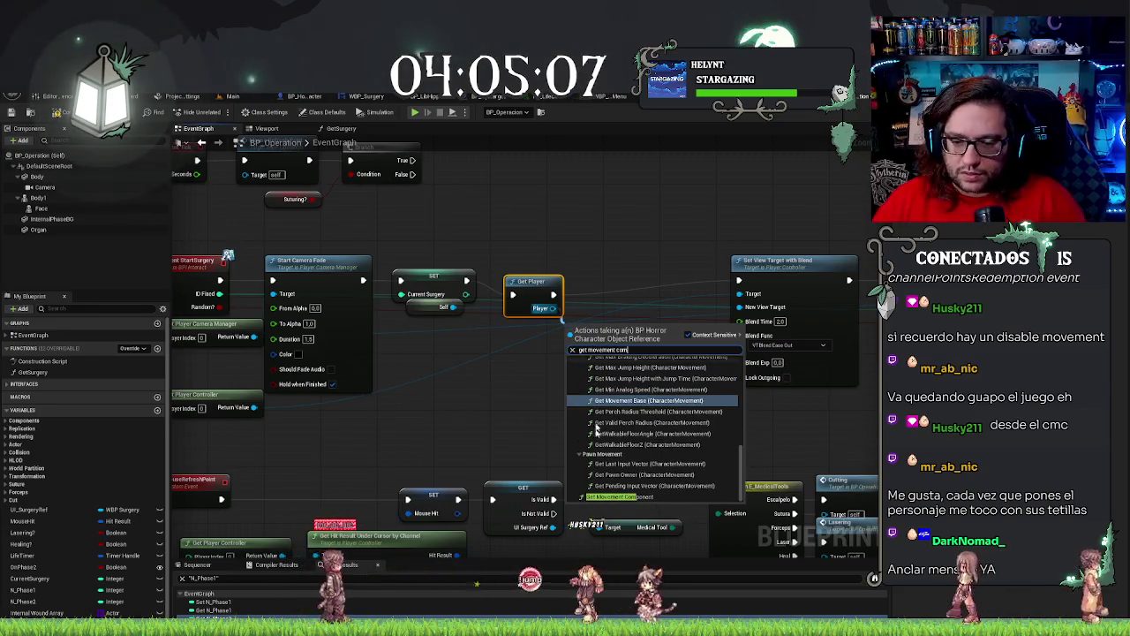
pyautogui.press('Return')
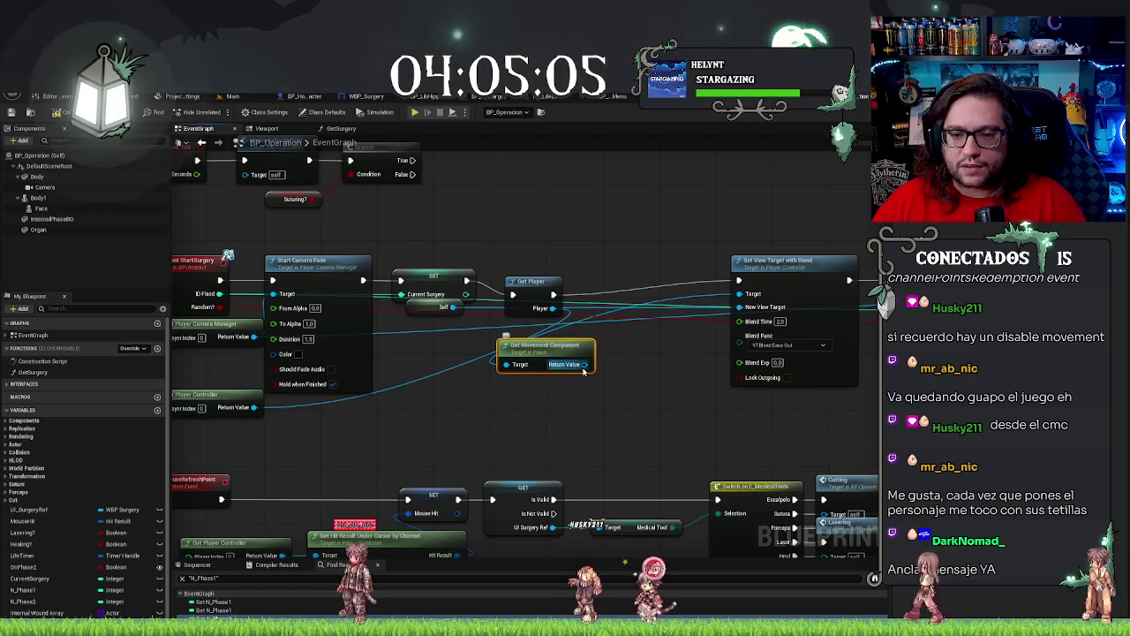
# Browse the 'movement' actions available from the player's movement component, closing the list without adding anything.
pyautogui.moveTo(585, 364); pyautogui.dragTo(609, 362)
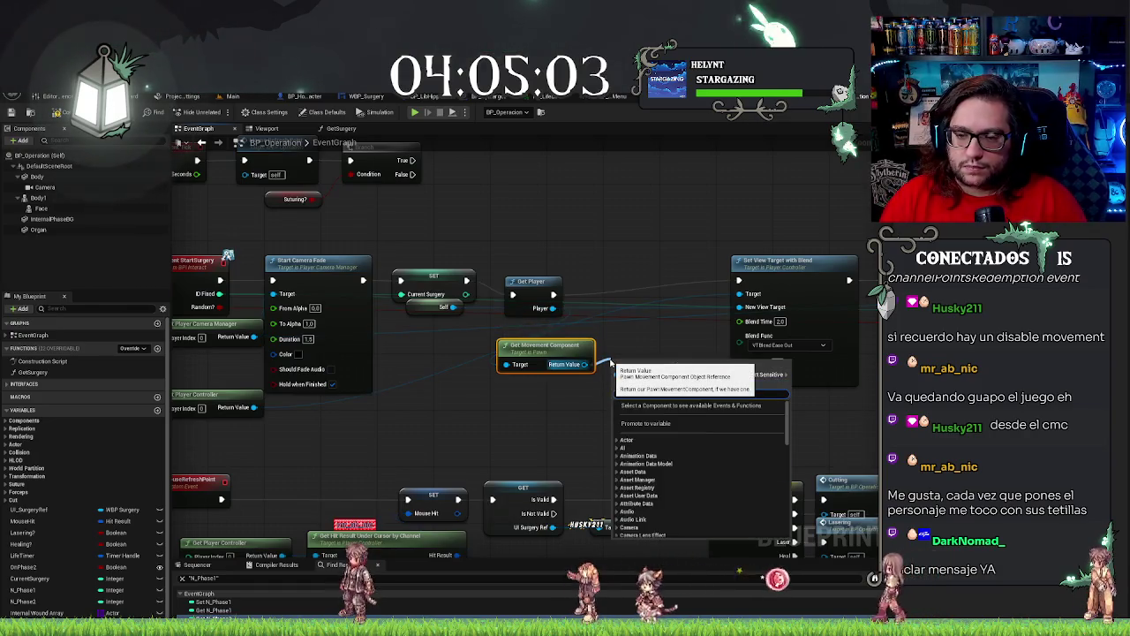
pyautogui.write('movement')
pyautogui.scroll(5, 781, 431)
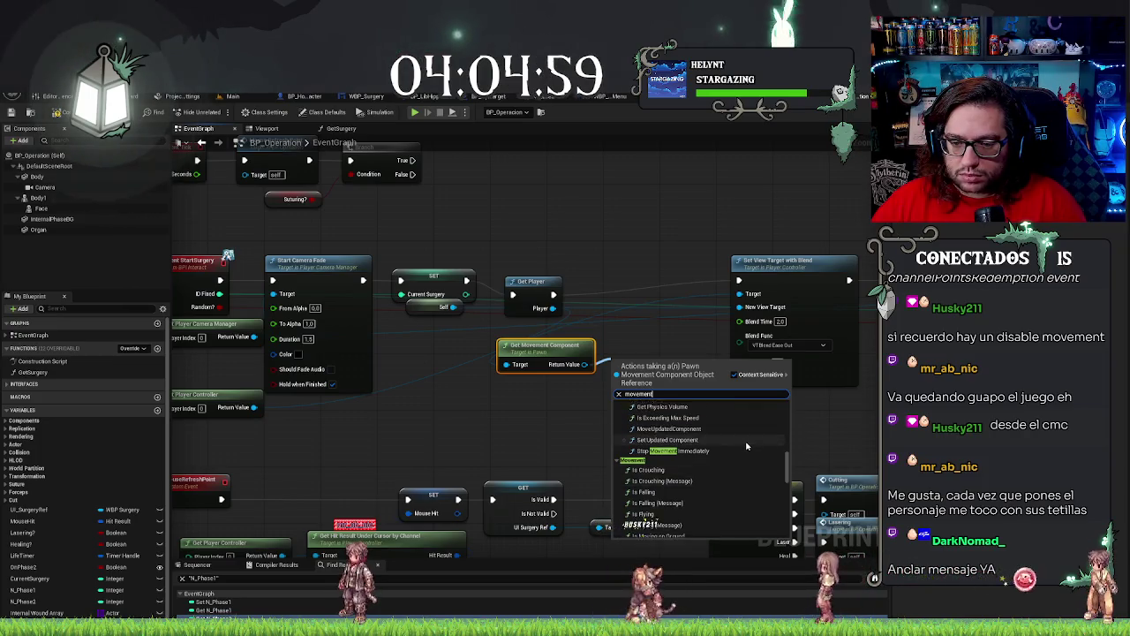
pyautogui.scroll(2, 746, 446)
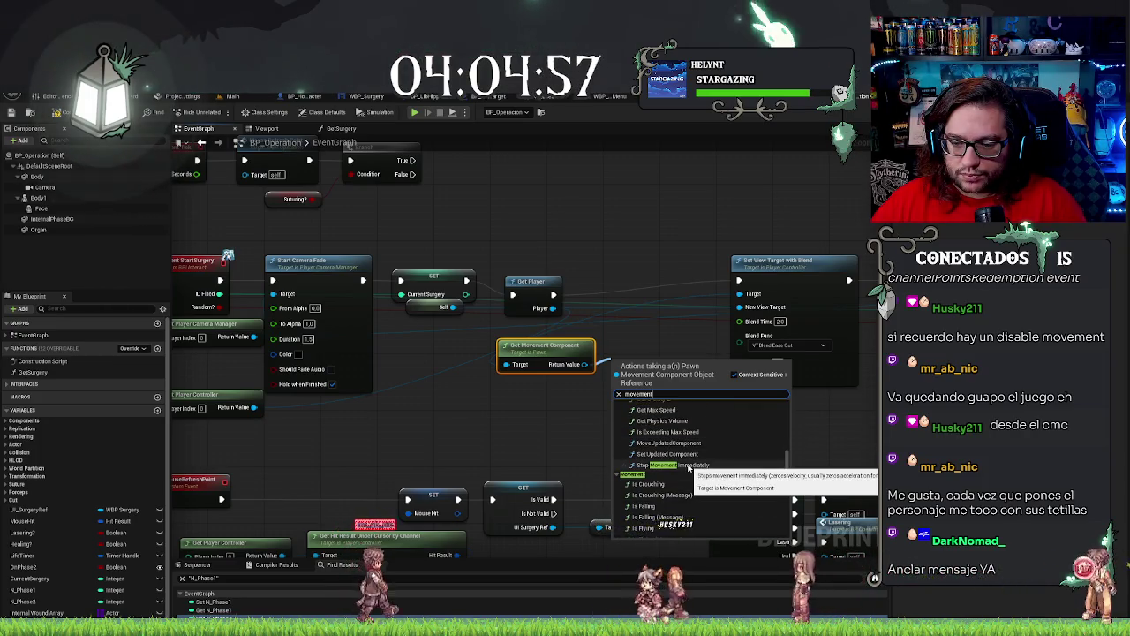
pyautogui.scroll(4, 687, 468)
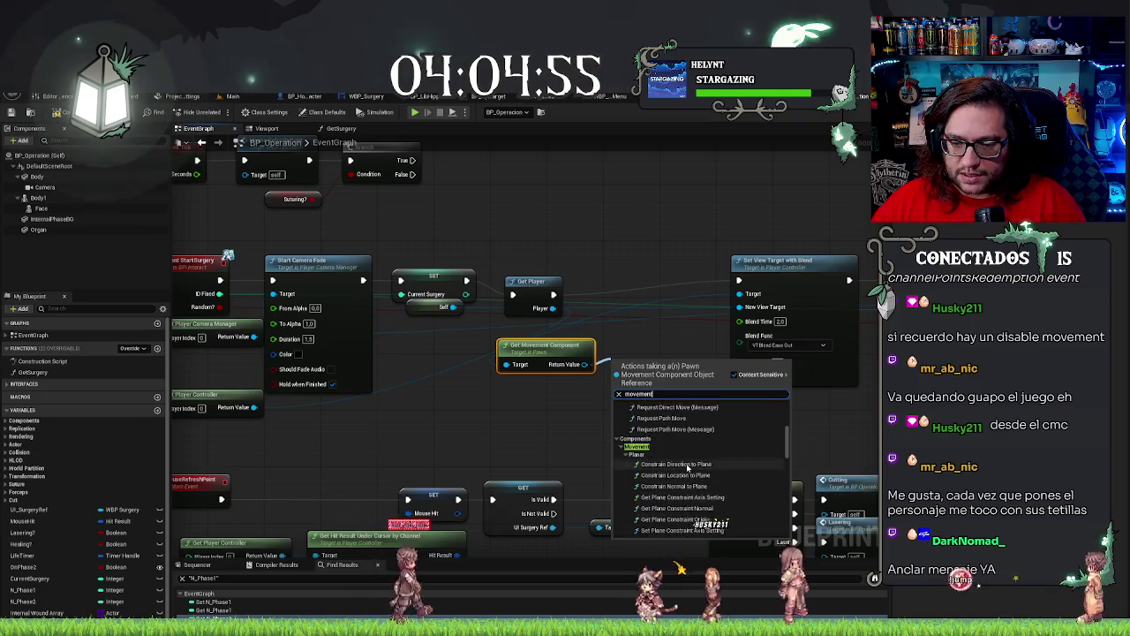
pyautogui.scroll(3, 688, 468)
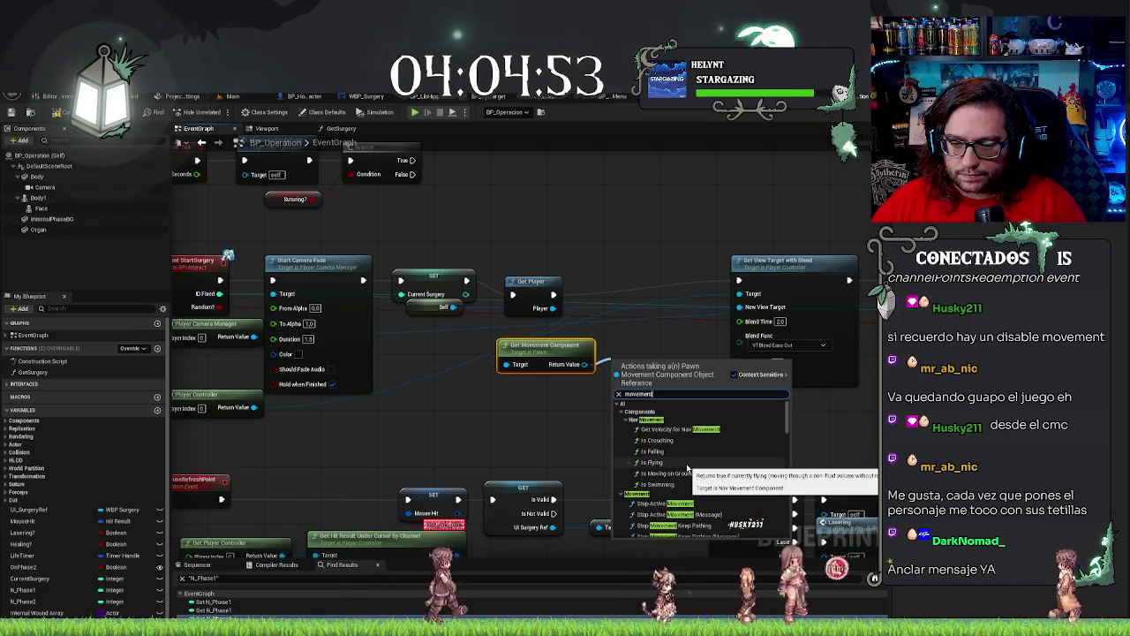
pyautogui.scroll(-1, 688, 468)
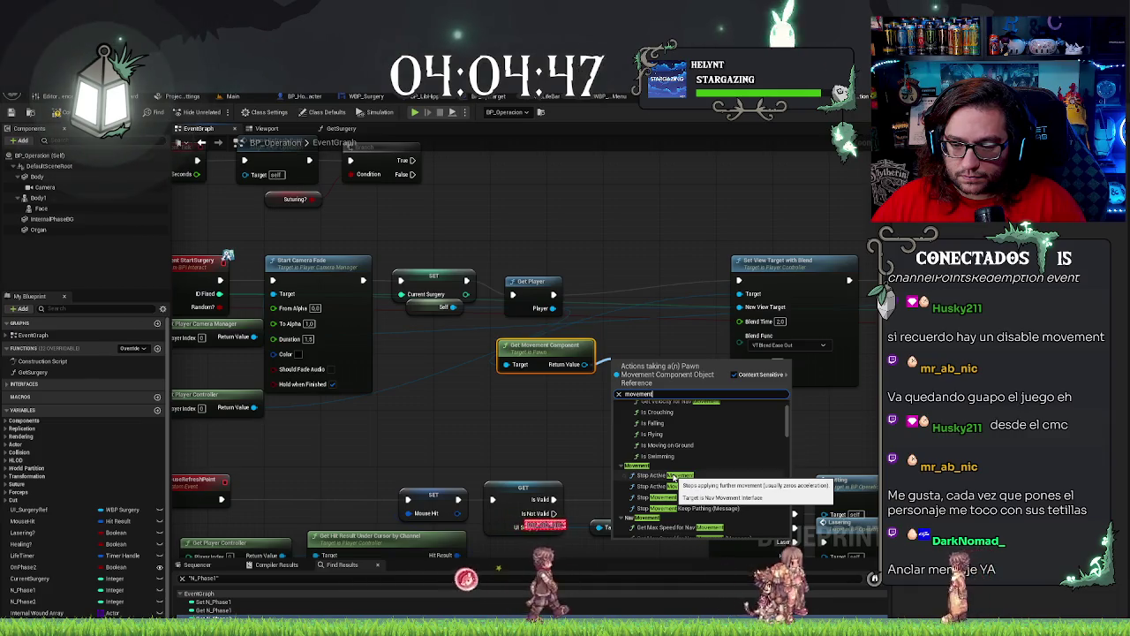
pyautogui.scroll(2, 674, 476)
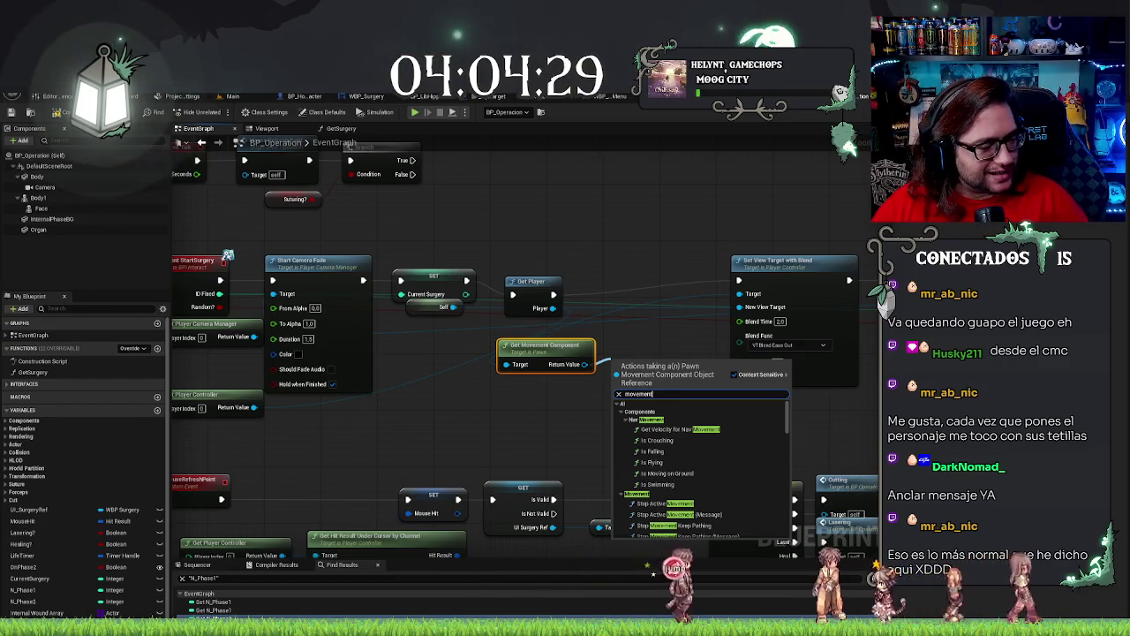
pyautogui.press('Escape')
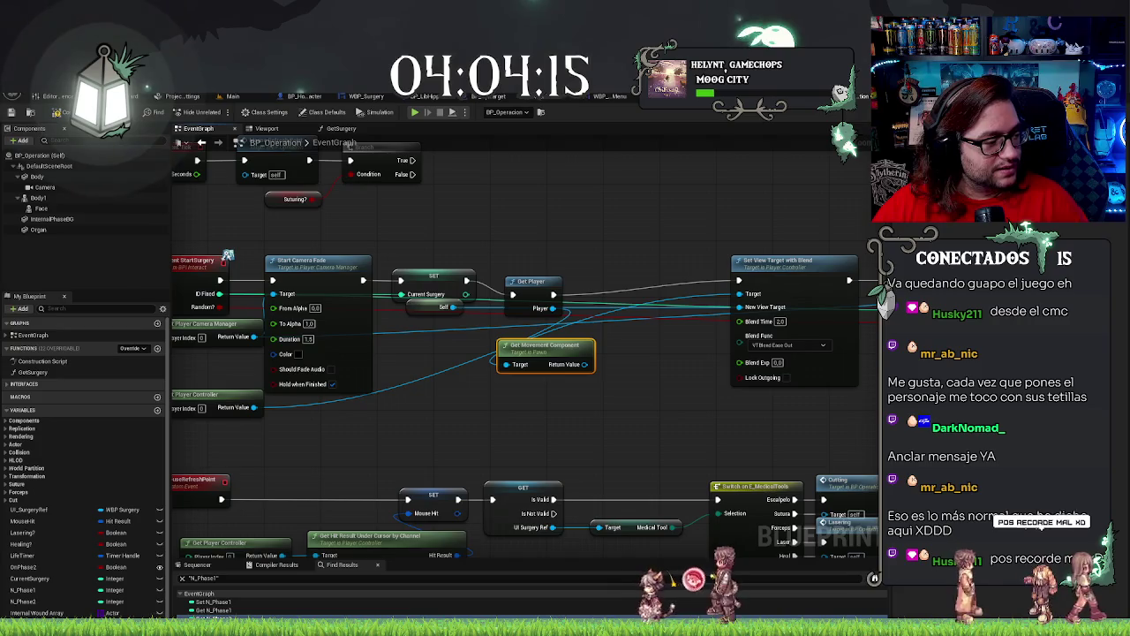
pyautogui.moveTo(540, 407); pyautogui.dragTo(577, 402)
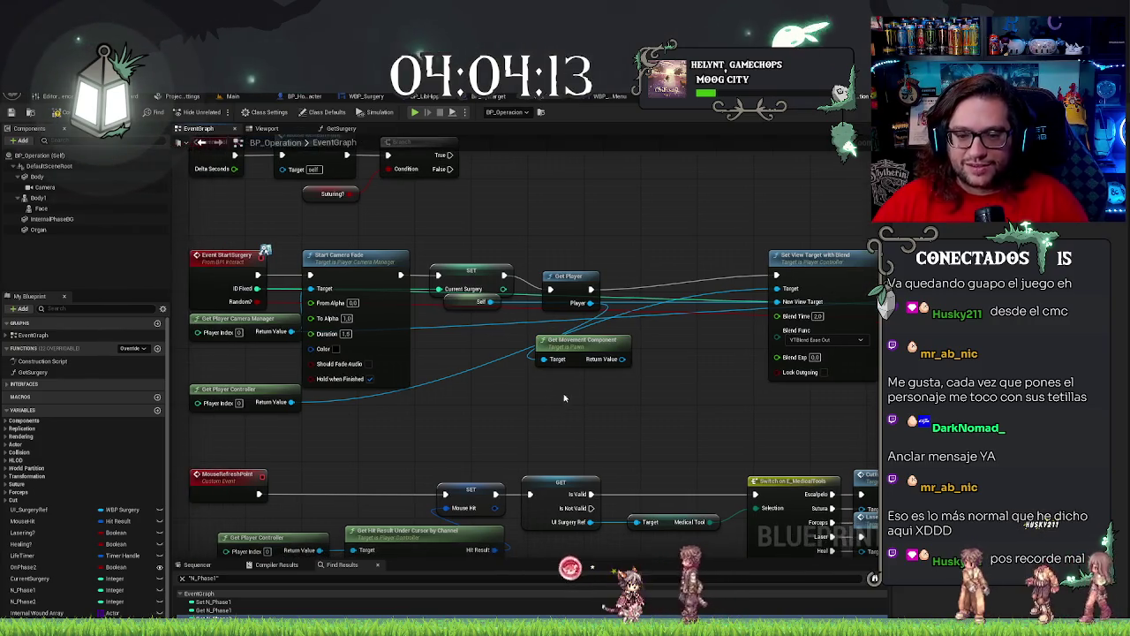